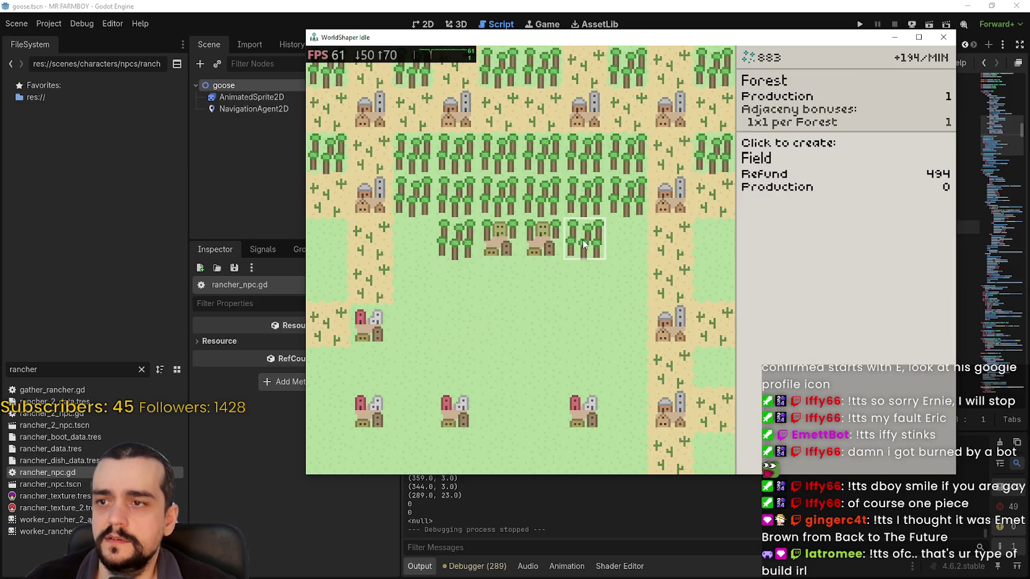
# Turn the two central houses among the trees into fields and replant one as forest.
pyautogui.click(540, 237)
pyautogui.click(499, 238)
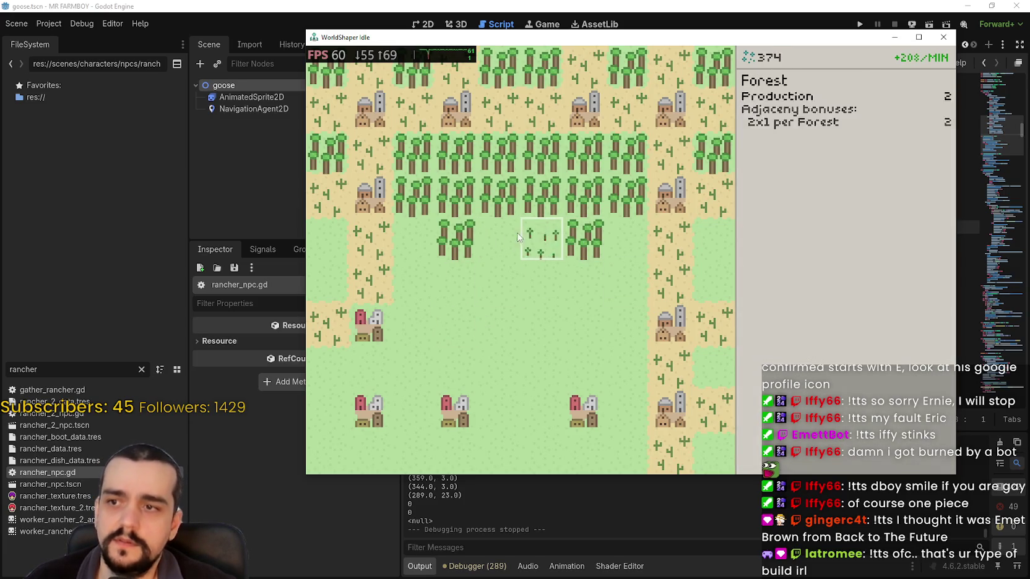
pyautogui.click(542, 238)
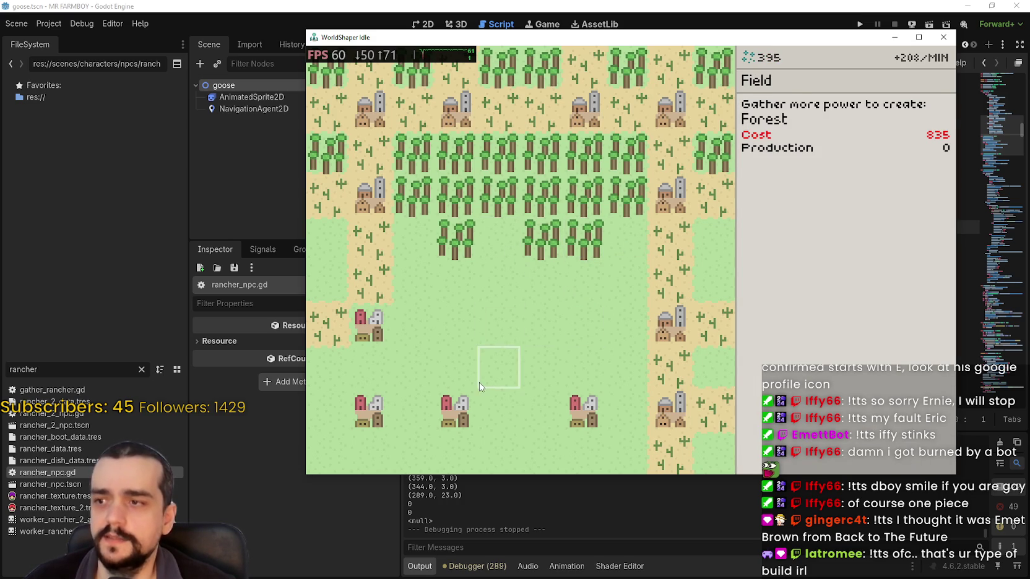
# With Field selected, clear the three bottom-row villages into grass fields.
pyautogui.moveTo(739, 70)
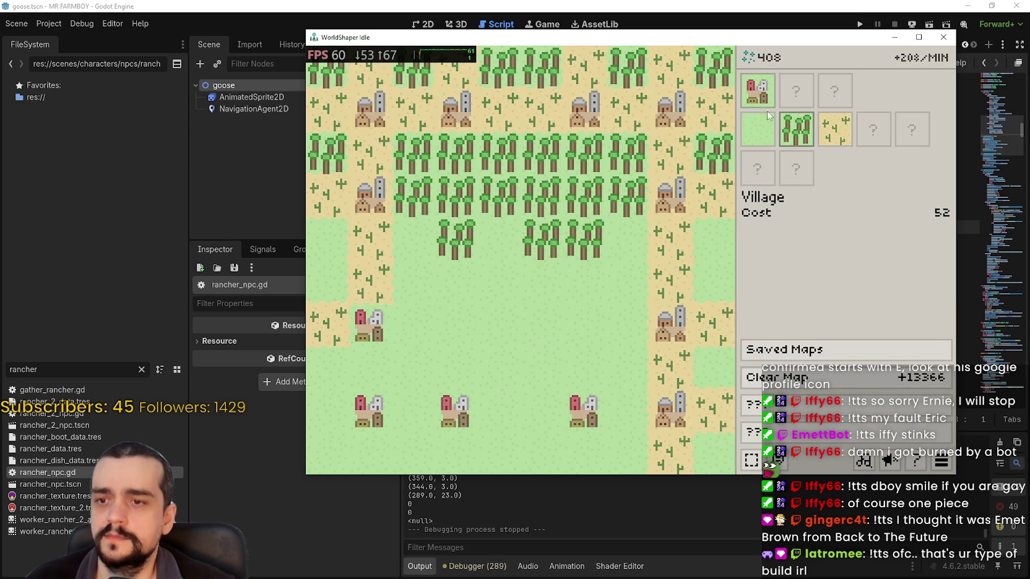
pyautogui.click(770, 132)
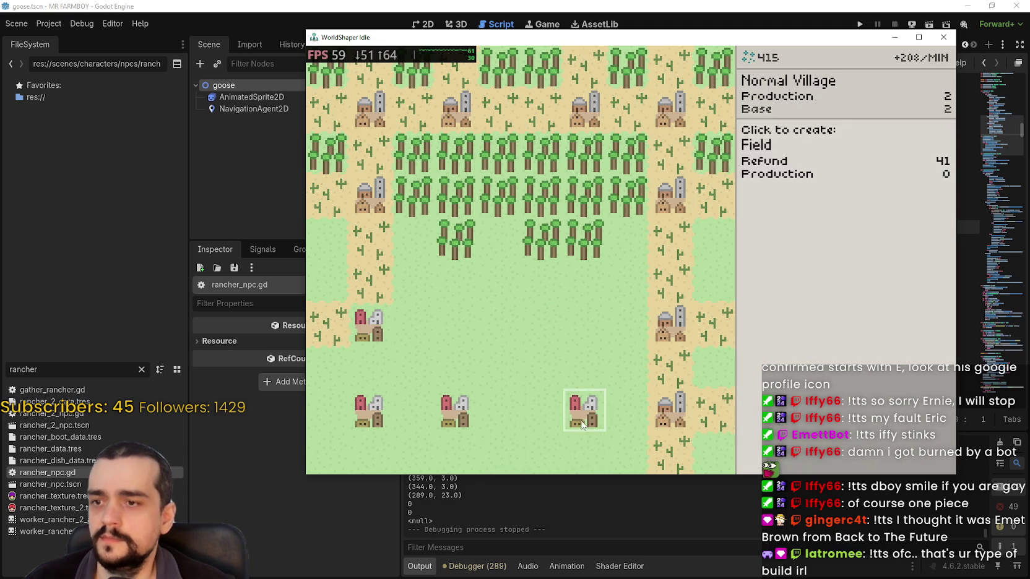
pyautogui.click(582, 425)
pyautogui.click(459, 427)
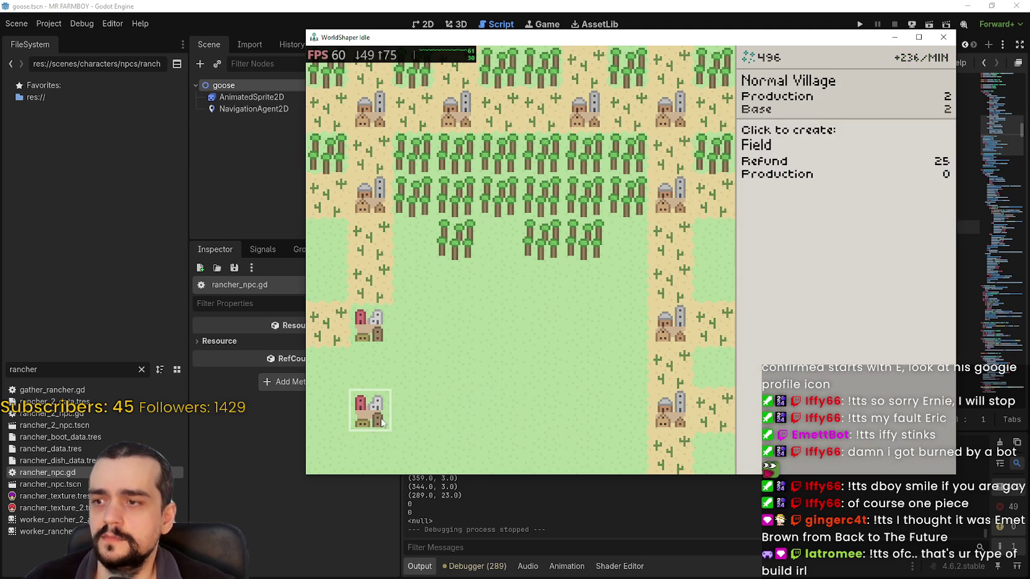
pyautogui.click(382, 422)
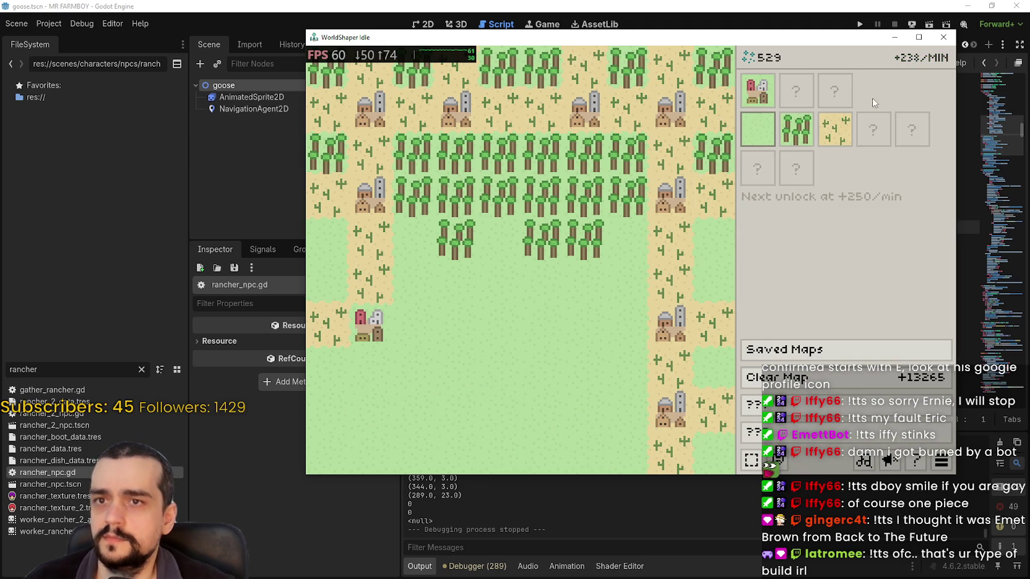
# Switch to Forest and try planting one on a central field.
pyautogui.click(760, 90)
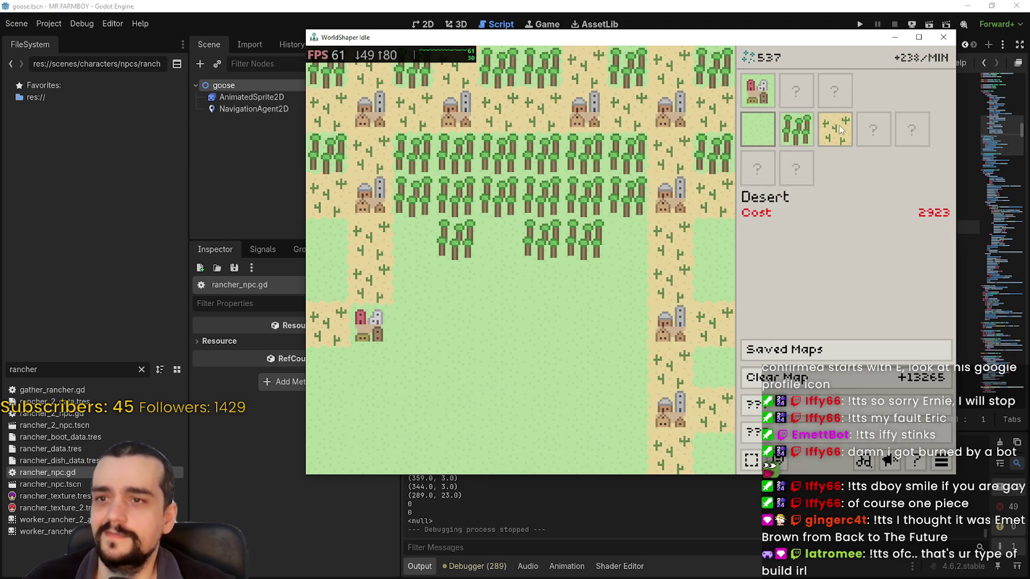
pyautogui.click(796, 129)
pyautogui.click(504, 233)
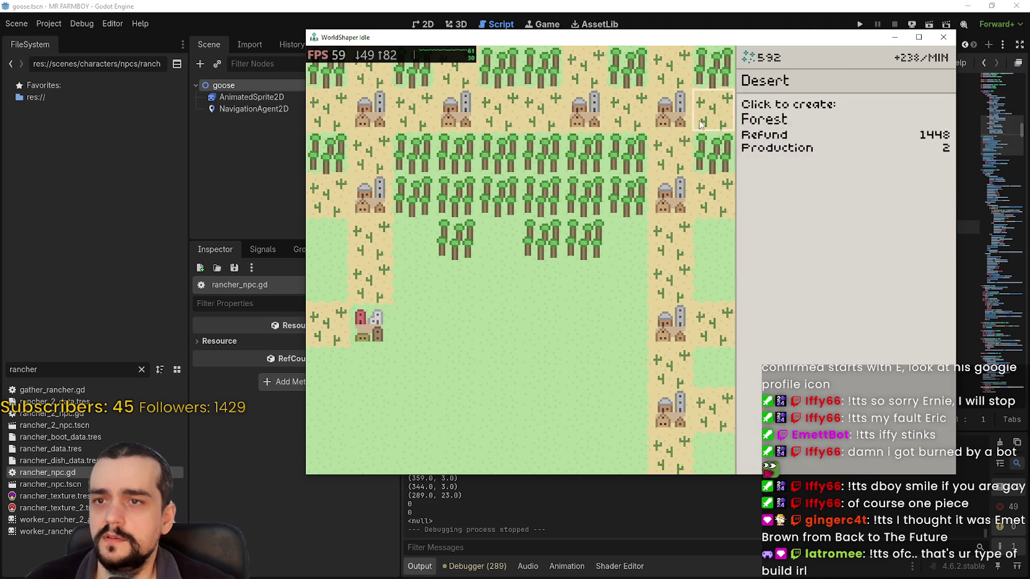
# Clear forest tiles along the top row and right edge into grass fields.
pyautogui.click(338, 83)
pyautogui.click(495, 77)
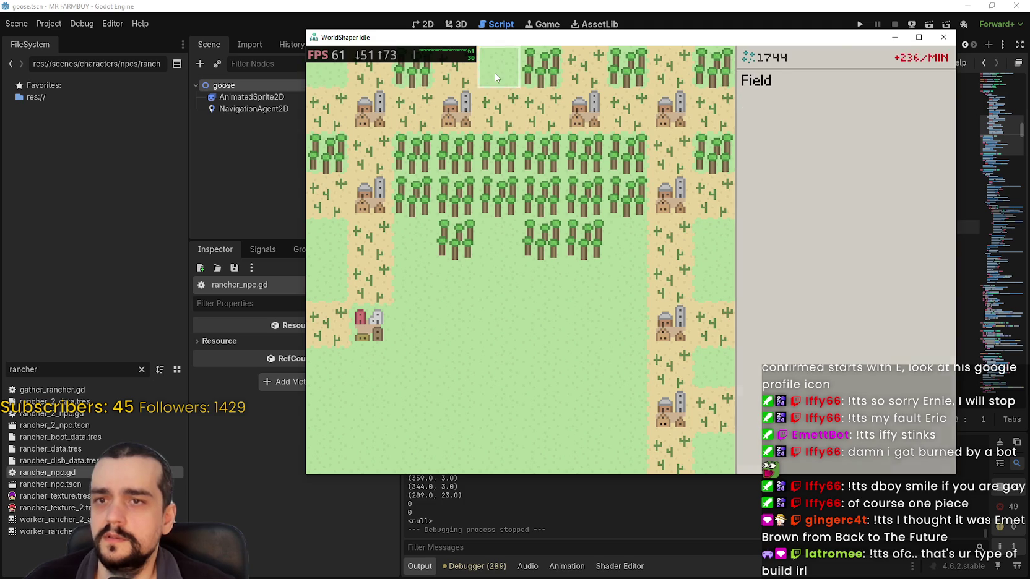
pyautogui.click(514, 81)
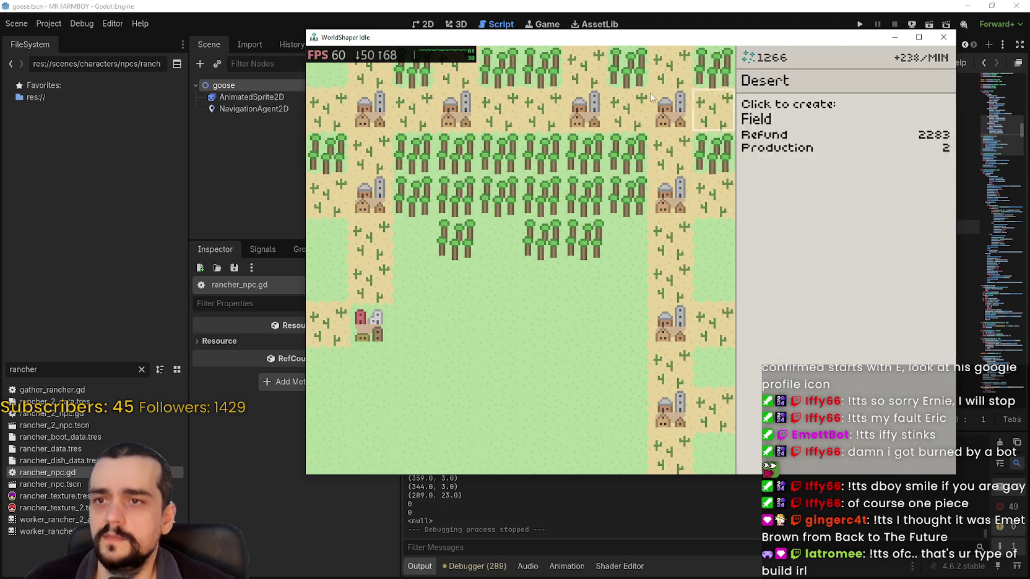
pyautogui.click(637, 76)
pyautogui.click(729, 79)
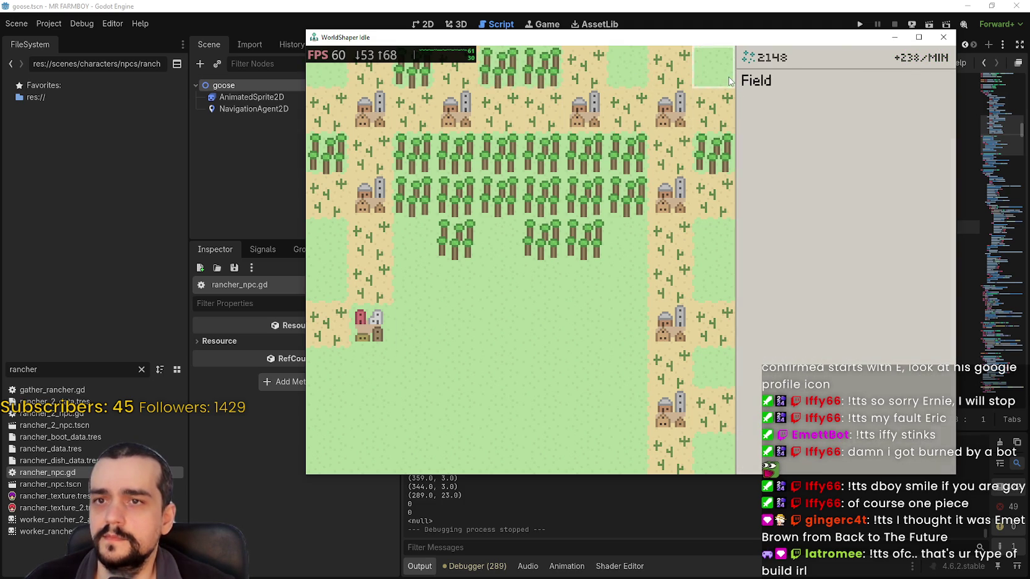
pyautogui.click(715, 150)
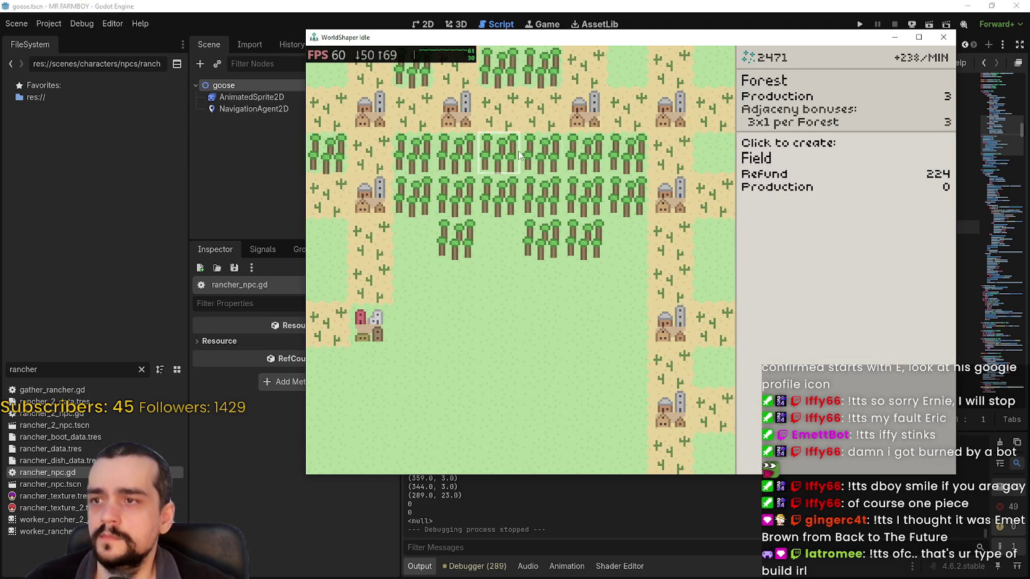
pyautogui.click(543, 155)
# Replant the upper-band gap as forest, then clear and replant a lower-band tile.
pyautogui.click(797, 130)
pyautogui.click(543, 155)
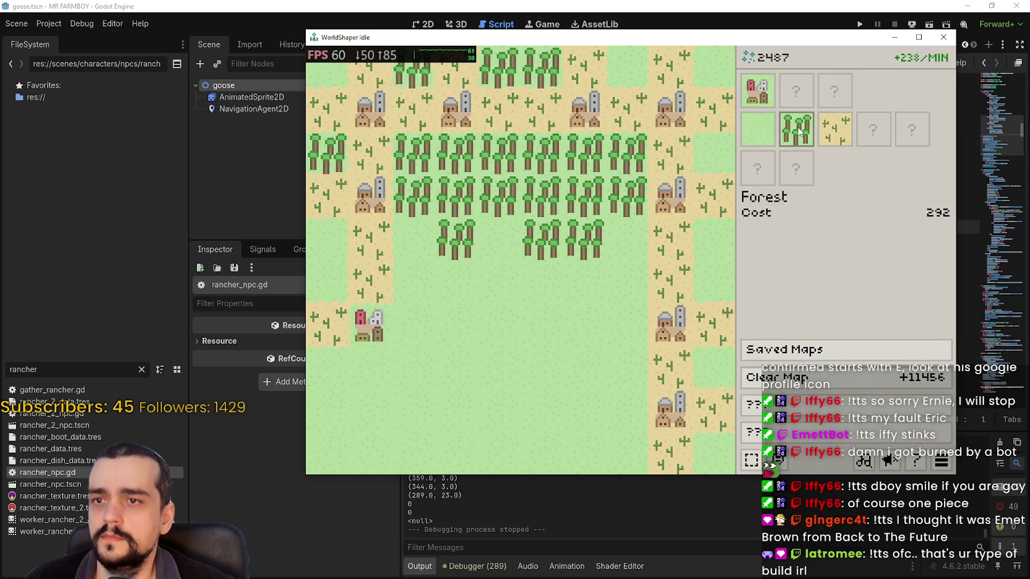
pyautogui.click(761, 129)
pyautogui.click(463, 192)
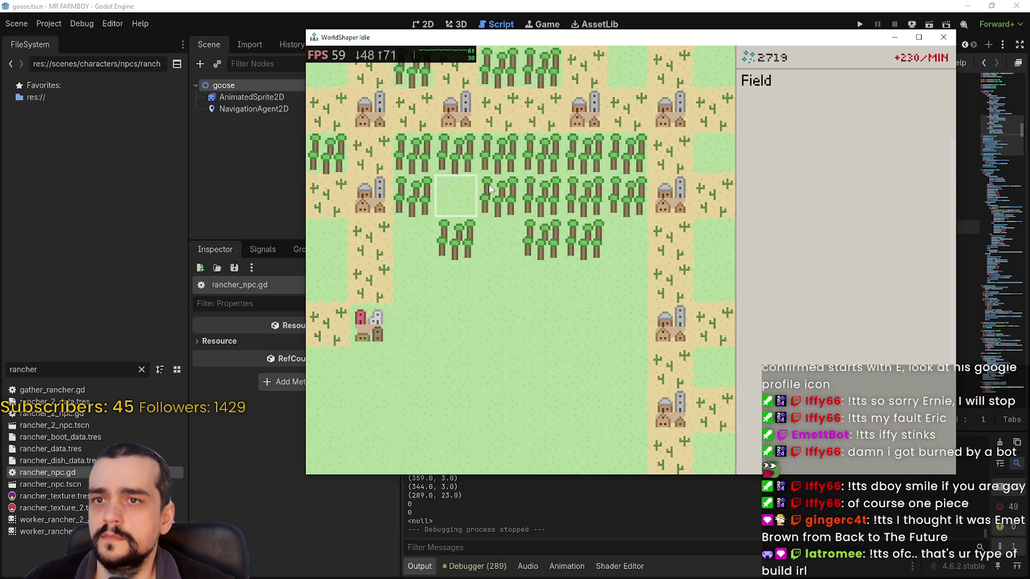
pyautogui.click(796, 130)
pyautogui.click(458, 196)
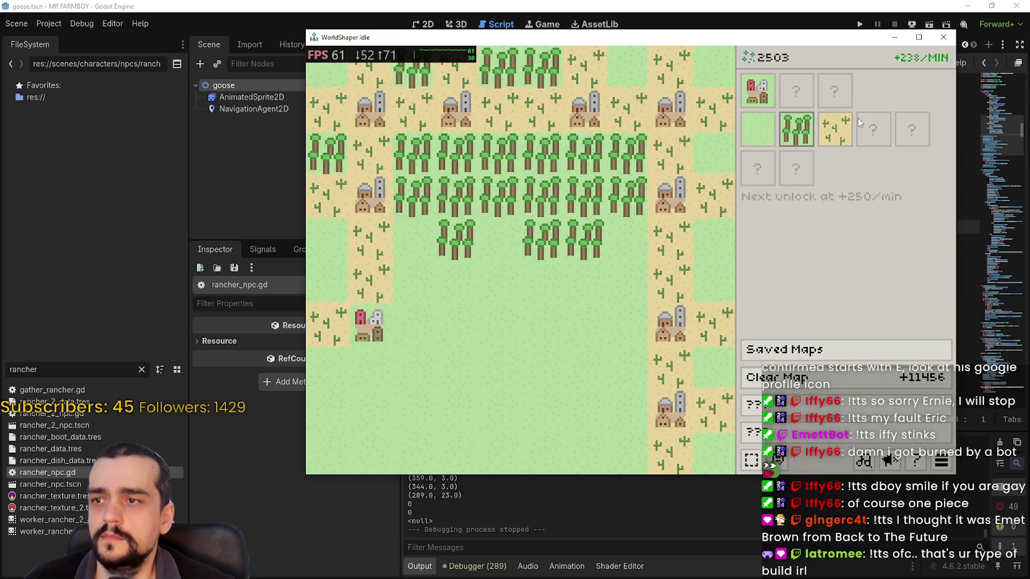
pyautogui.click(758, 130)
# Clear and replant two central-row tiles so they end as forest.
pyautogui.click(586, 239)
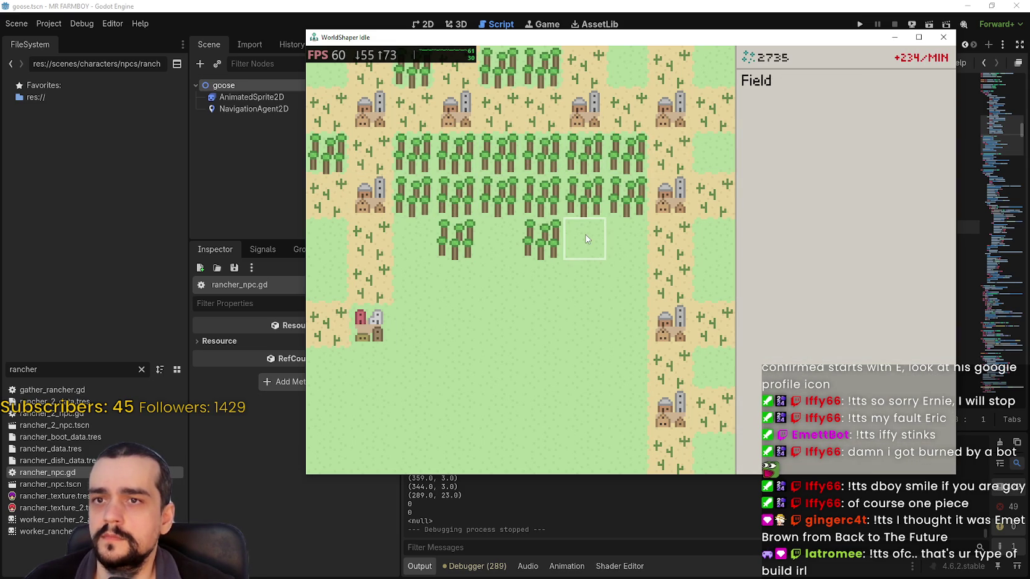
pyautogui.click(794, 130)
pyautogui.click(587, 239)
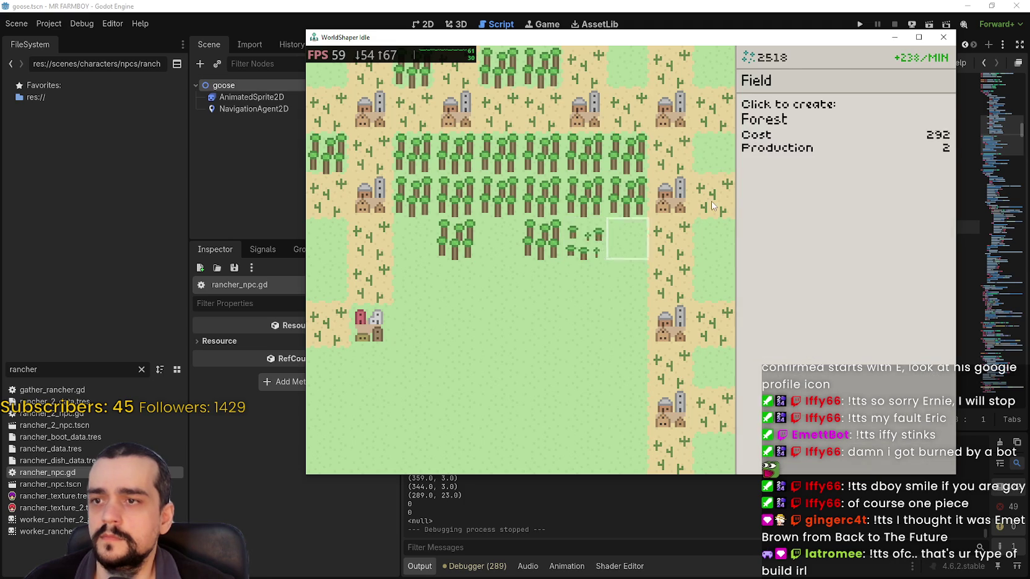
pyautogui.click(757, 130)
pyautogui.click(553, 237)
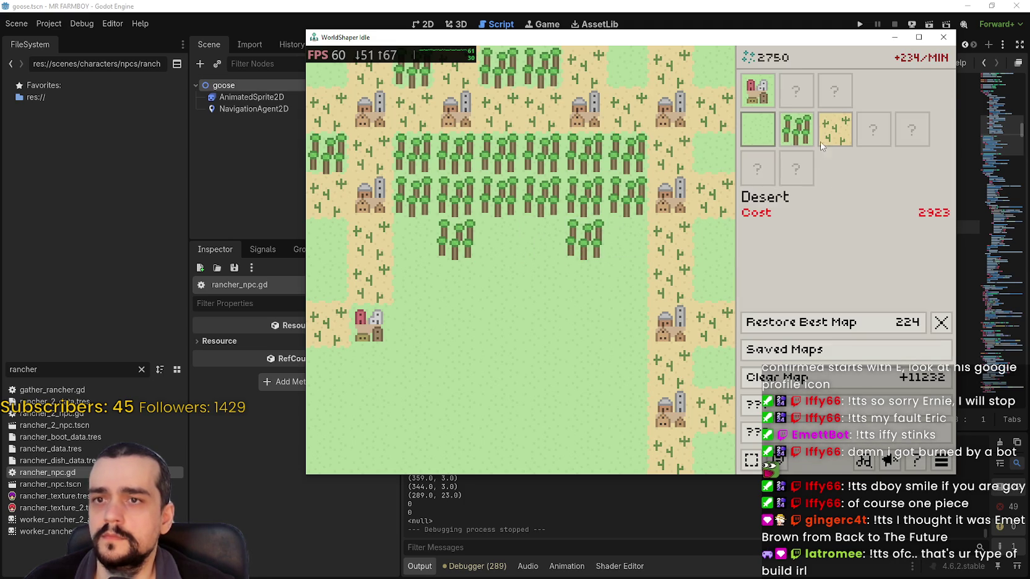
pyautogui.click(796, 130)
pyautogui.click(541, 239)
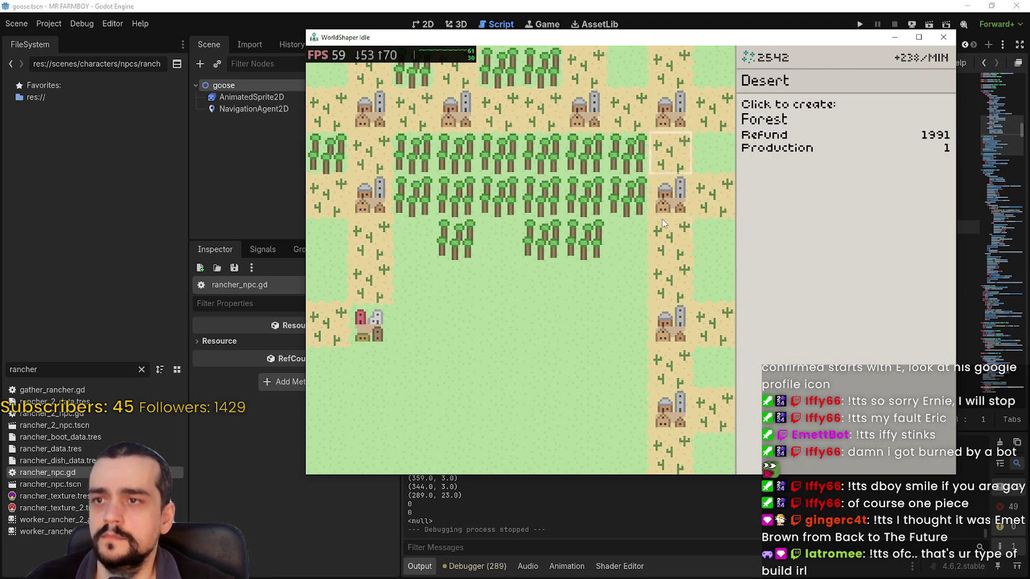
# Select Desert in the palette and close the game window with F8.
pyautogui.moveTo(868, 111)
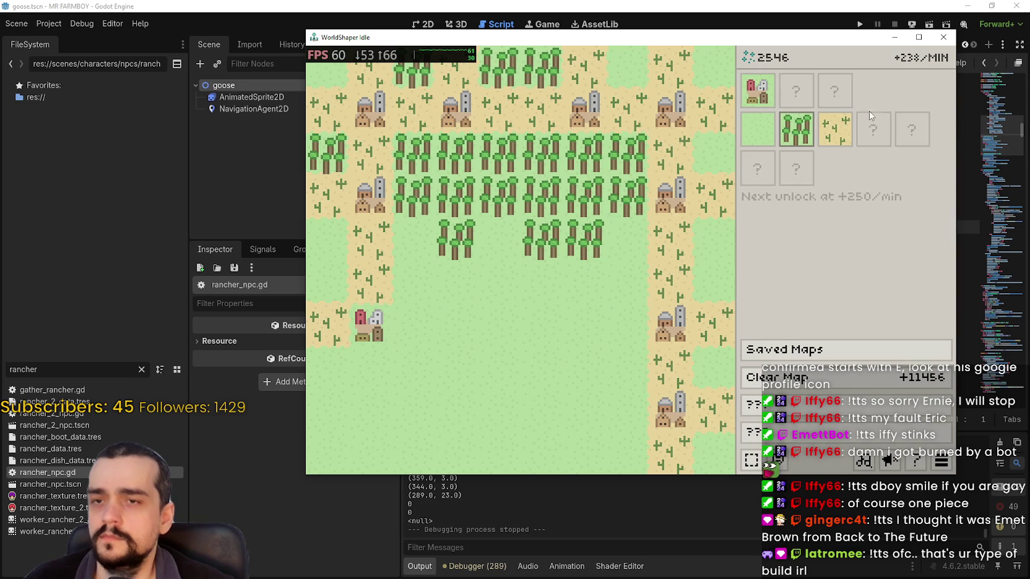
pyautogui.click(830, 133)
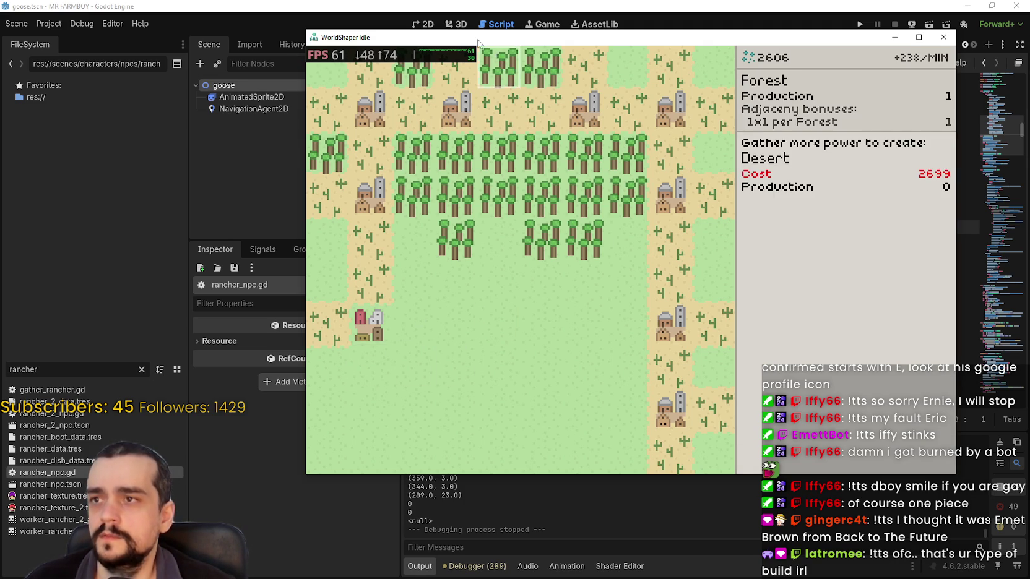
pyautogui.press('F8')
# Comment out the randi_range calls on lines 42, 44 and 46 of rancher_npc.gd.
pyautogui.click(759, 188)
pyautogui.scroll(15, 1009, 108)
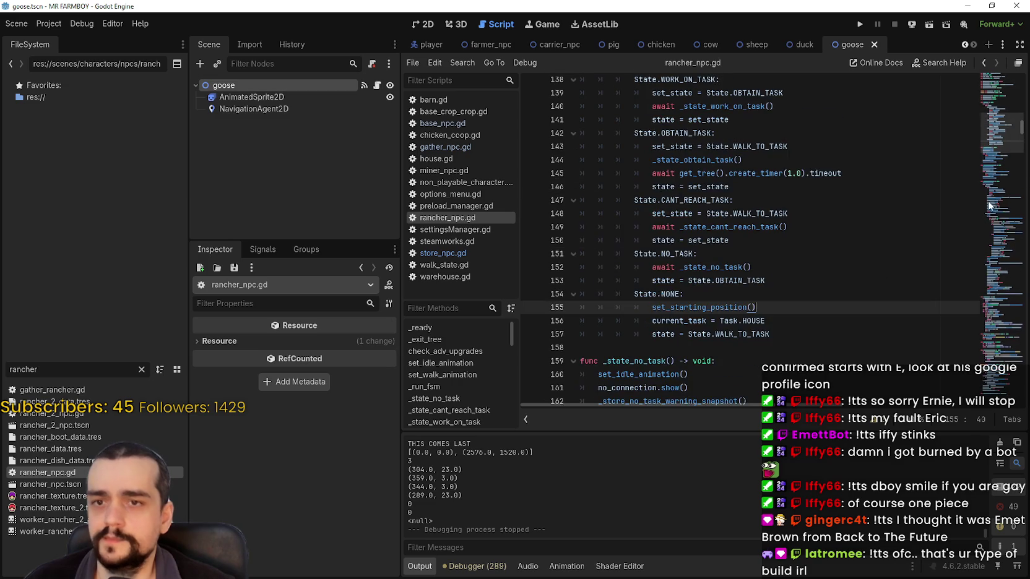
pyautogui.scroll(15, 1010, 109)
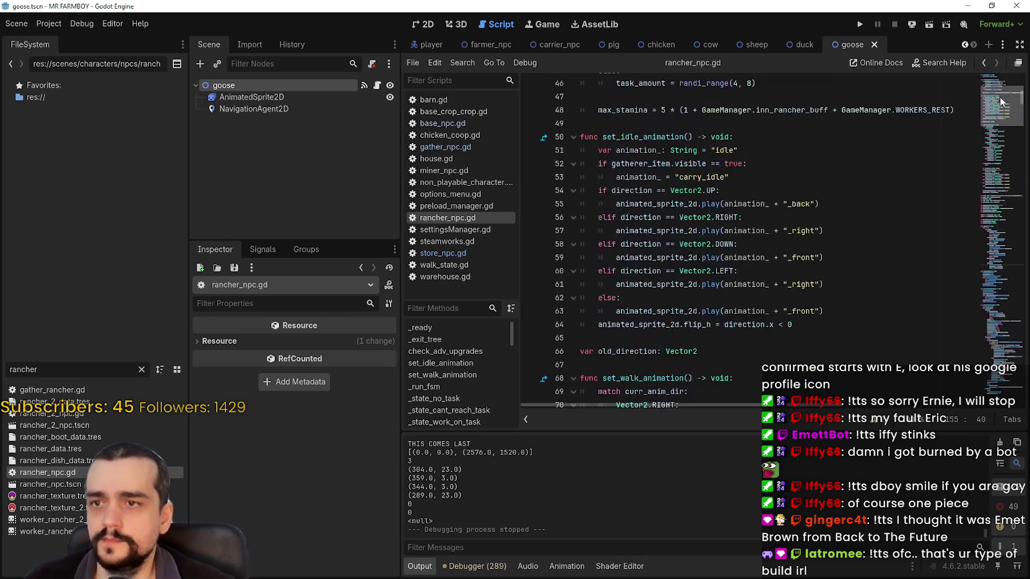
pyautogui.click(678, 231)
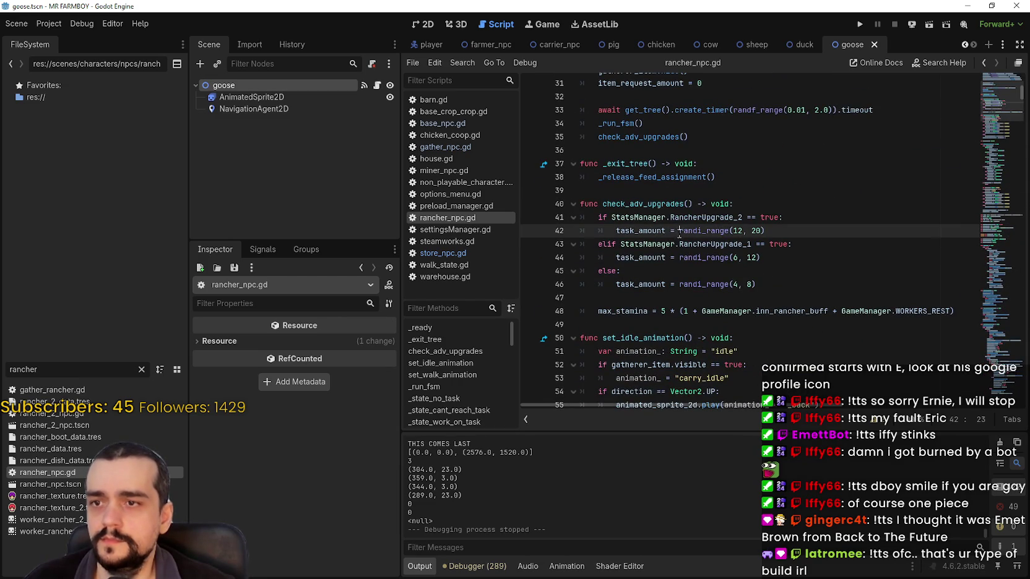
pyautogui.scroll(1, 680, 239)
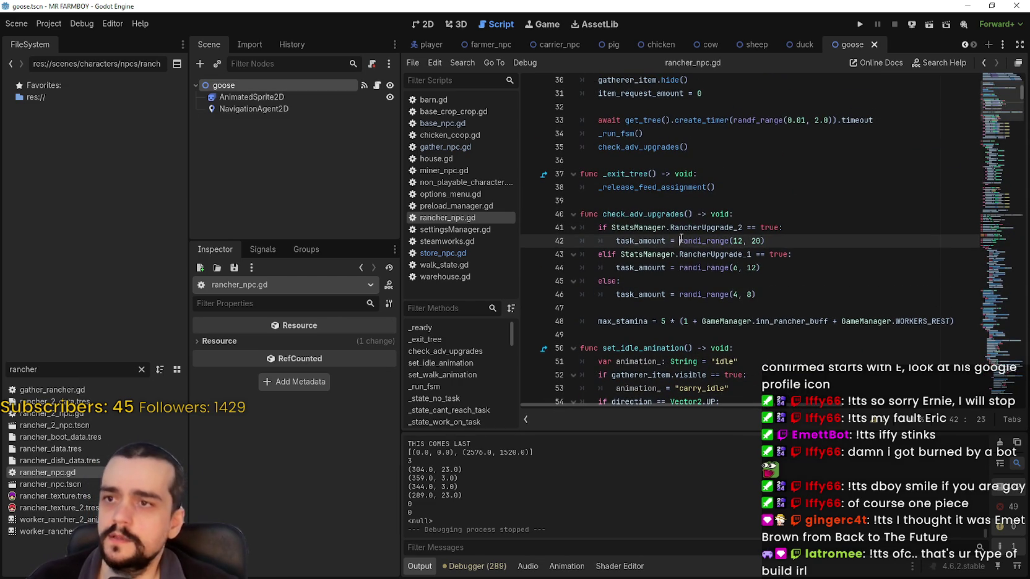
pyautogui.moveTo(684, 226)
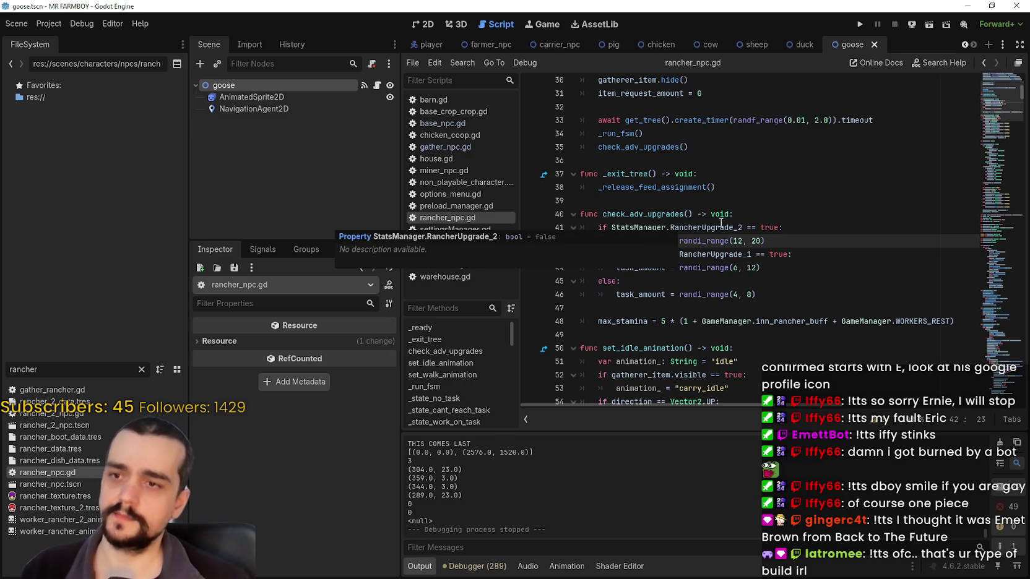
pyautogui.write('#')
pyautogui.scroll(-2, 687, 185)
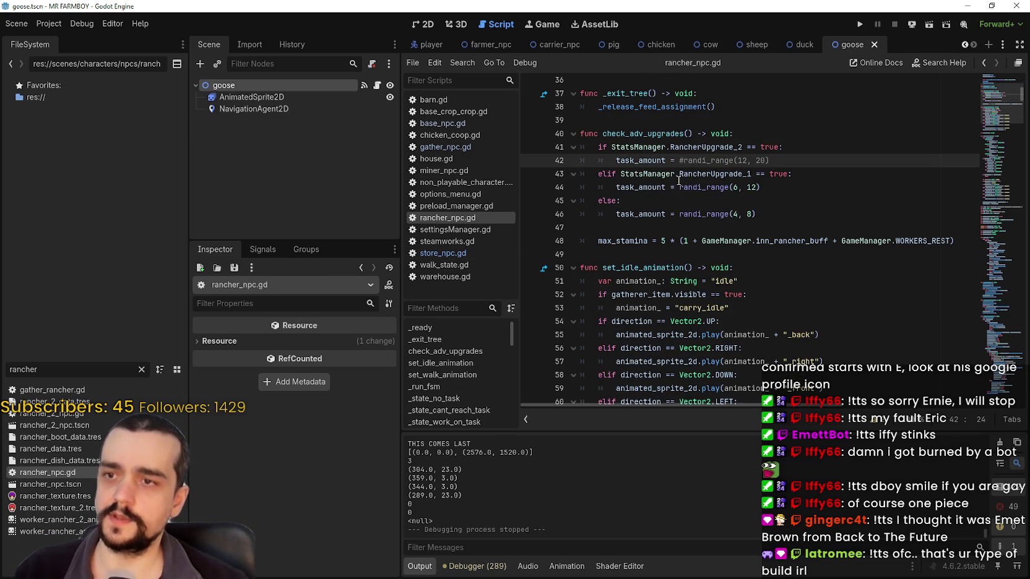
pyautogui.click(678, 187)
pyautogui.write('#')
pyautogui.click(679, 214)
pyautogui.write('#')
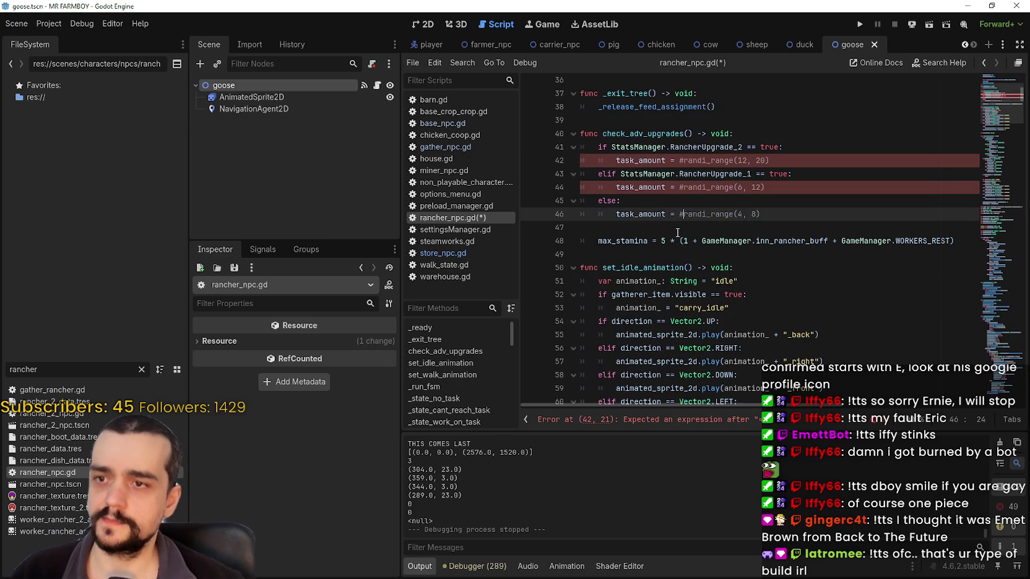
# Delete the stray 6 before the commented call on line 46.
pyautogui.click(680, 161)
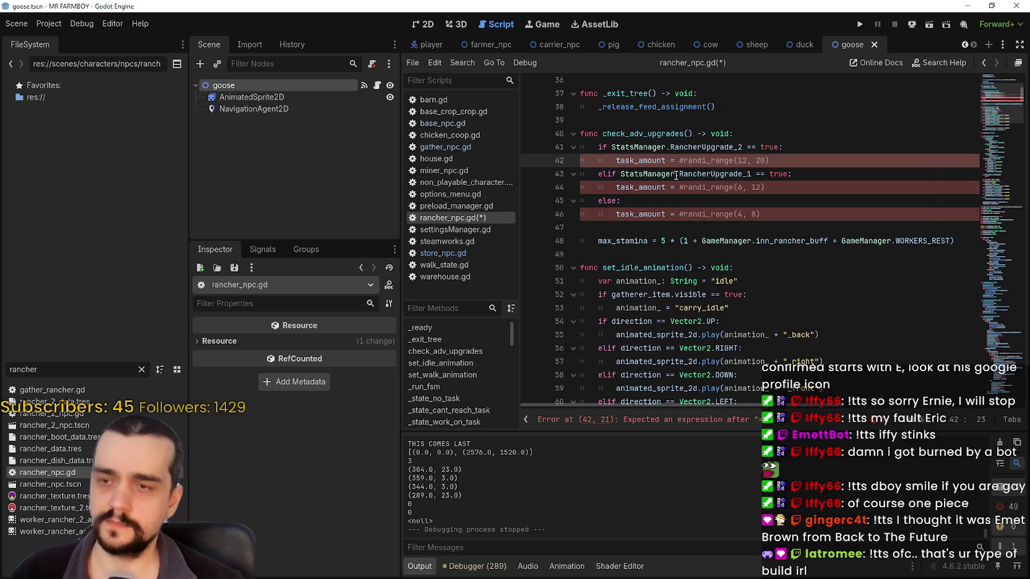
pyautogui.click(675, 214)
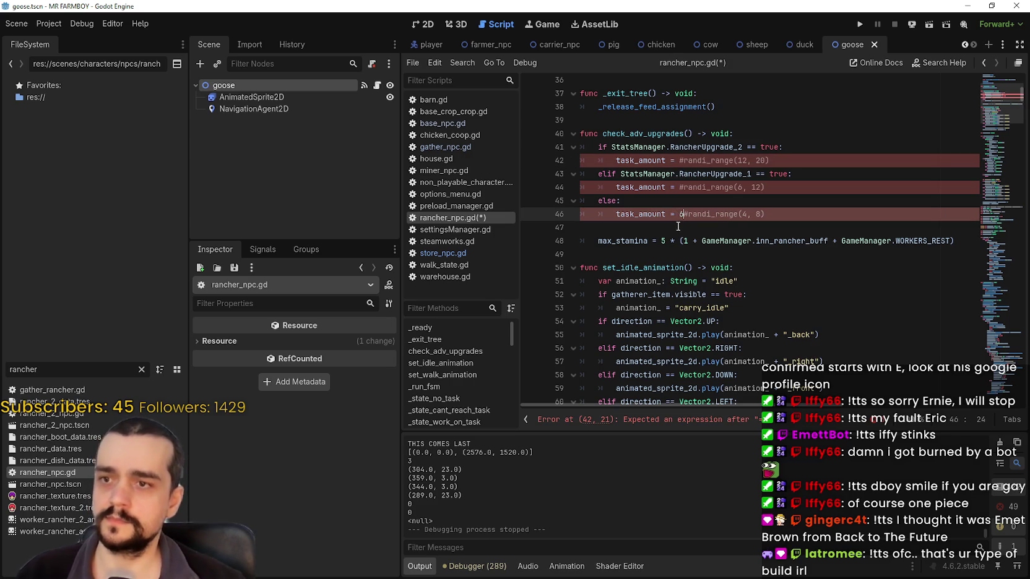
pyautogui.write('6')
pyautogui.click(680, 188)
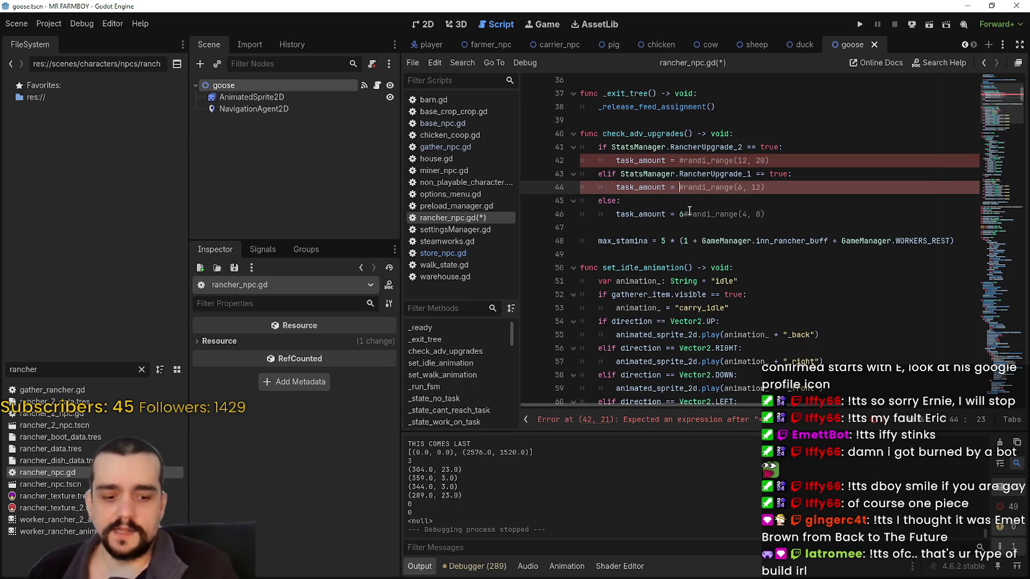
pyautogui.click(681, 214)
pyautogui.press('BackSpace')
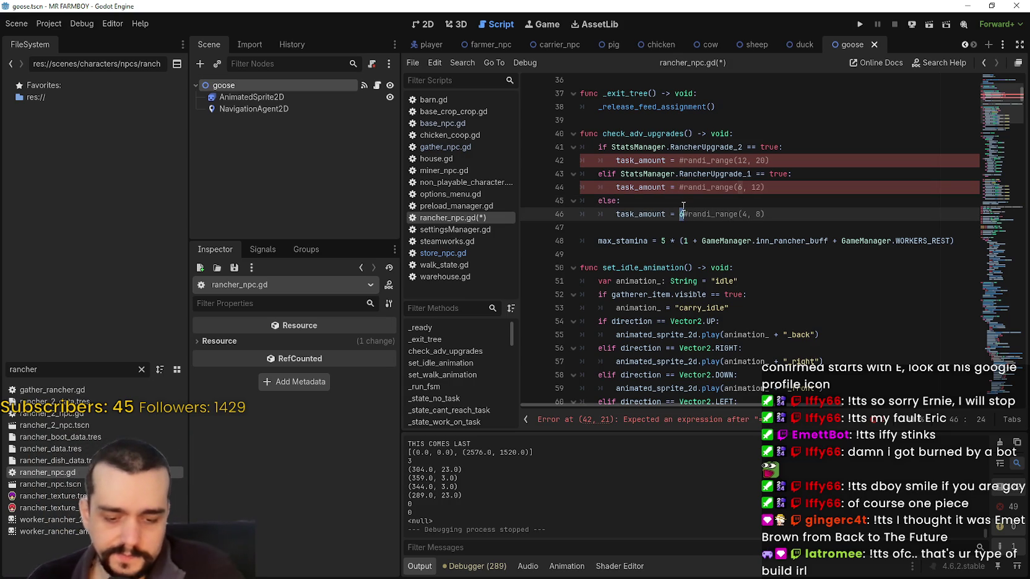
pyautogui.write('8')
# Enter fixed amounts 14 on line 44 and 20 on line 42, then save.
pyautogui.click(683, 187)
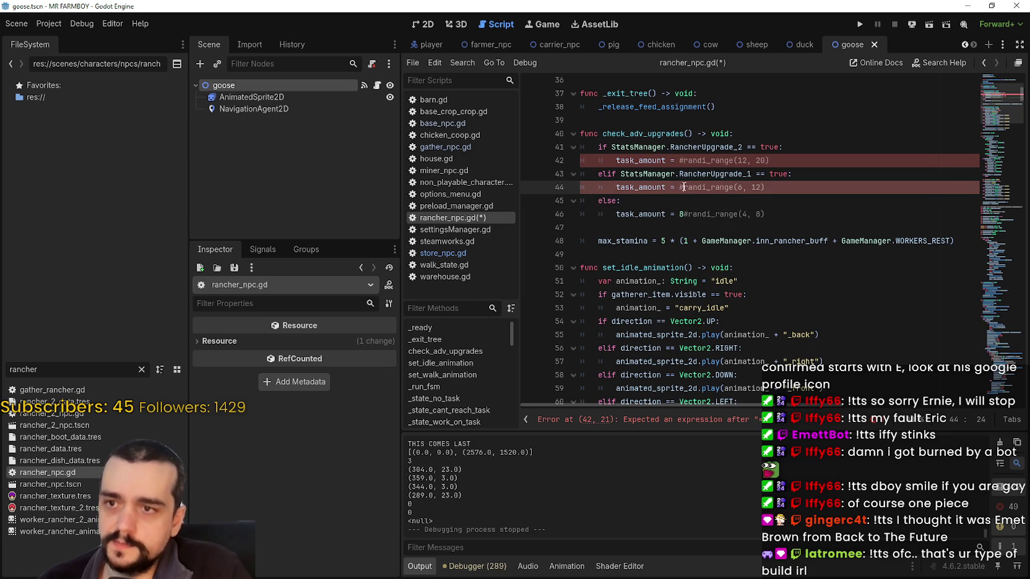
pyautogui.write('14')
pyautogui.click(680, 160)
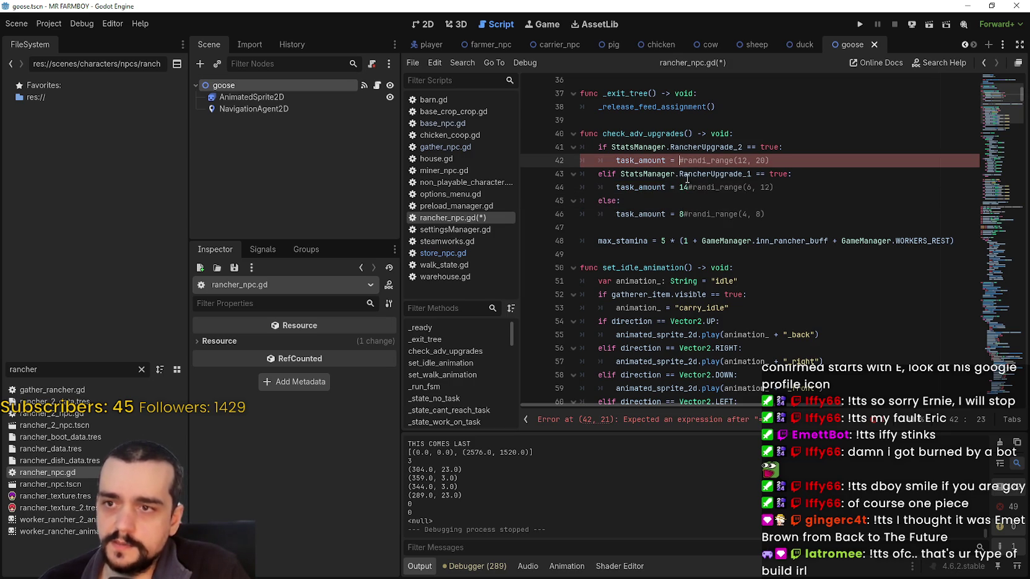
pyautogui.write('20')
pyautogui.click(699, 187)
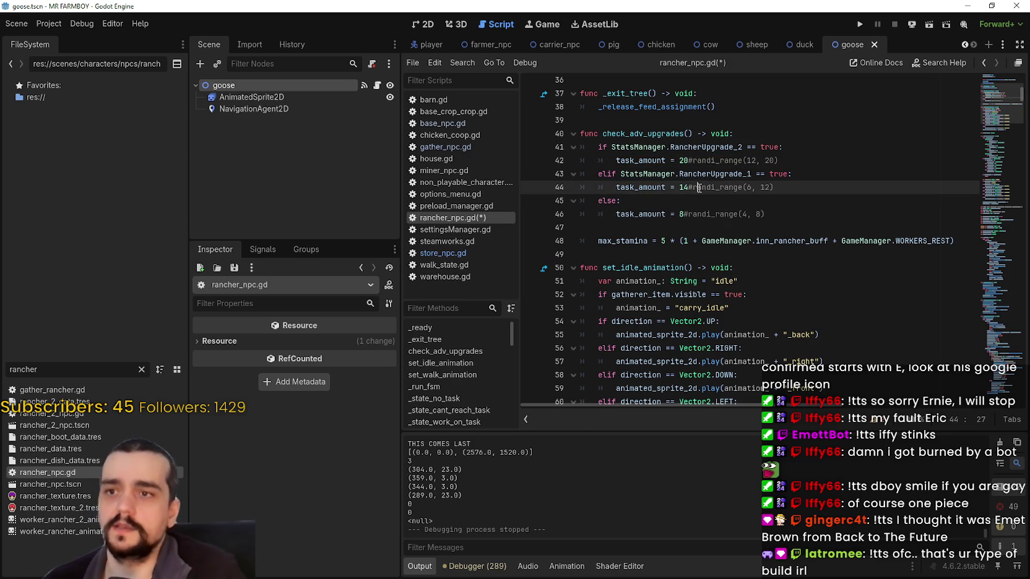
pyautogui.hotkey('ctrl', 's')
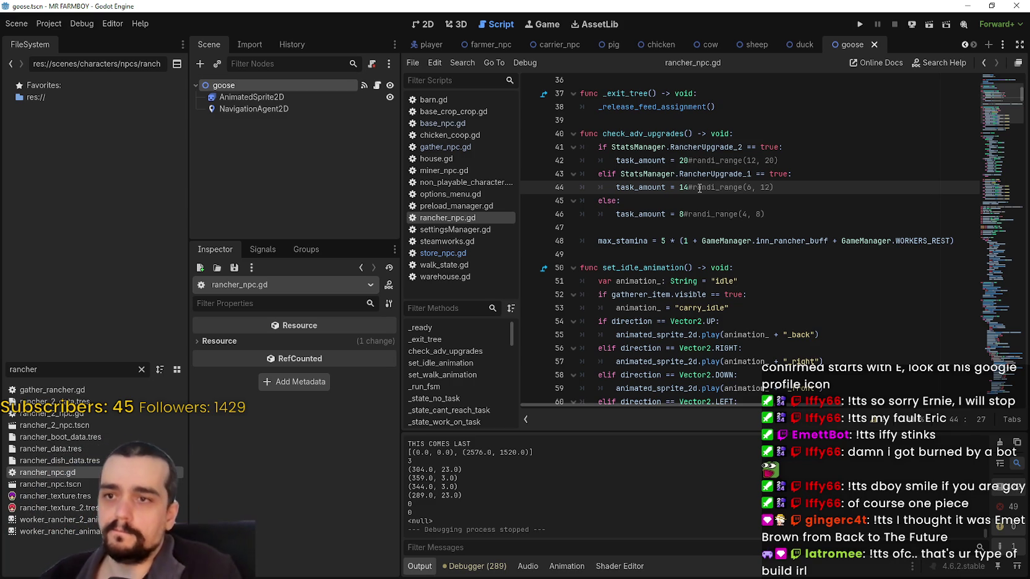
pyautogui.click(731, 226)
pyautogui.scroll(-1, 735, 237)
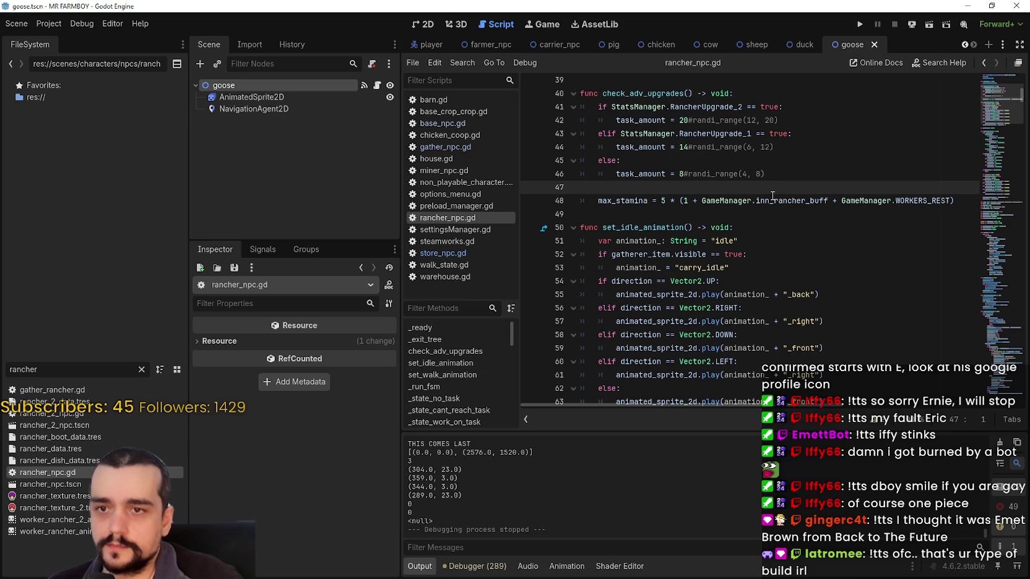
# Search rancher_npc.gd for 'stamina' and step through the matches.
pyautogui.hotkey('ctrl', 'f')
pyautogui.write('stamina')
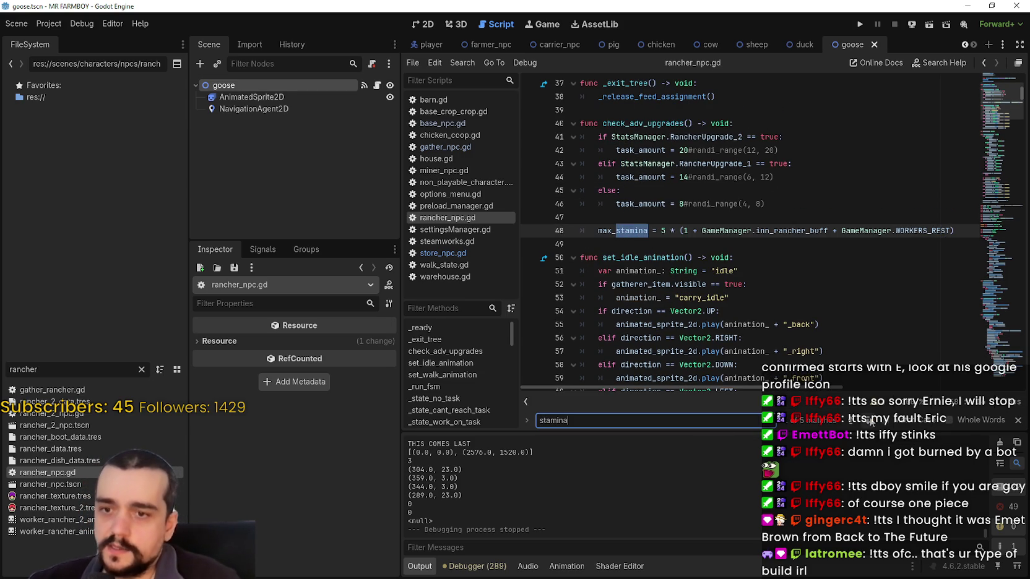
pyautogui.click(871, 424)
pyautogui.click(705, 224)
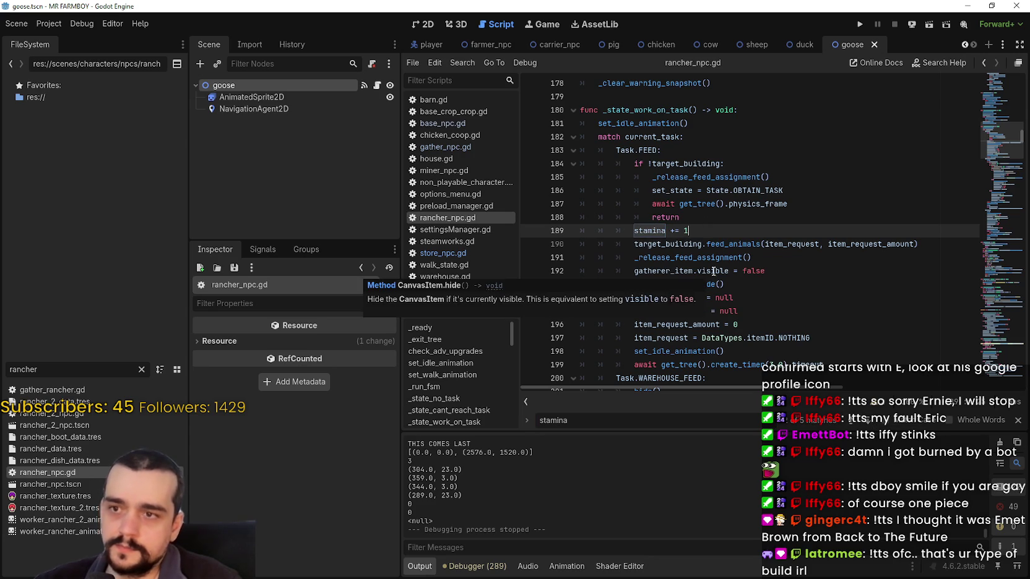
pyautogui.scroll(-2, 712, 273)
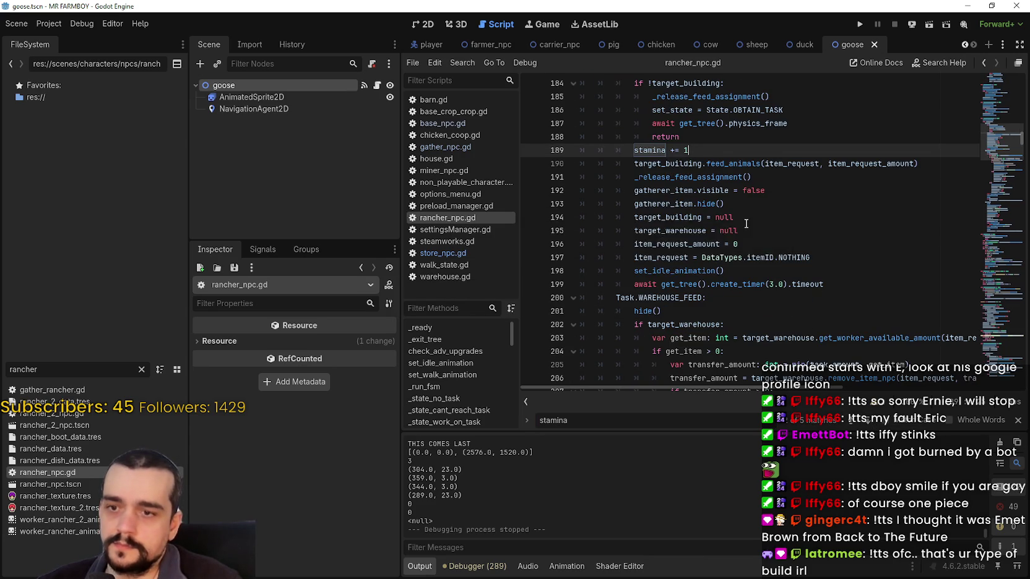
pyautogui.scroll(2, 692, 173)
pyautogui.moveTo(639, 232); pyautogui.dragTo(689, 232)
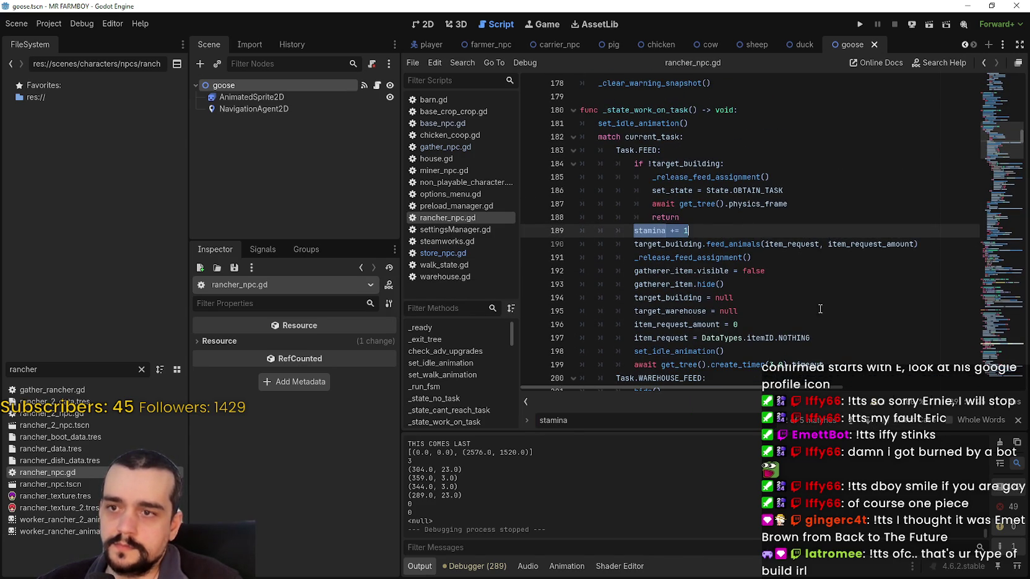
pyautogui.click(871, 421)
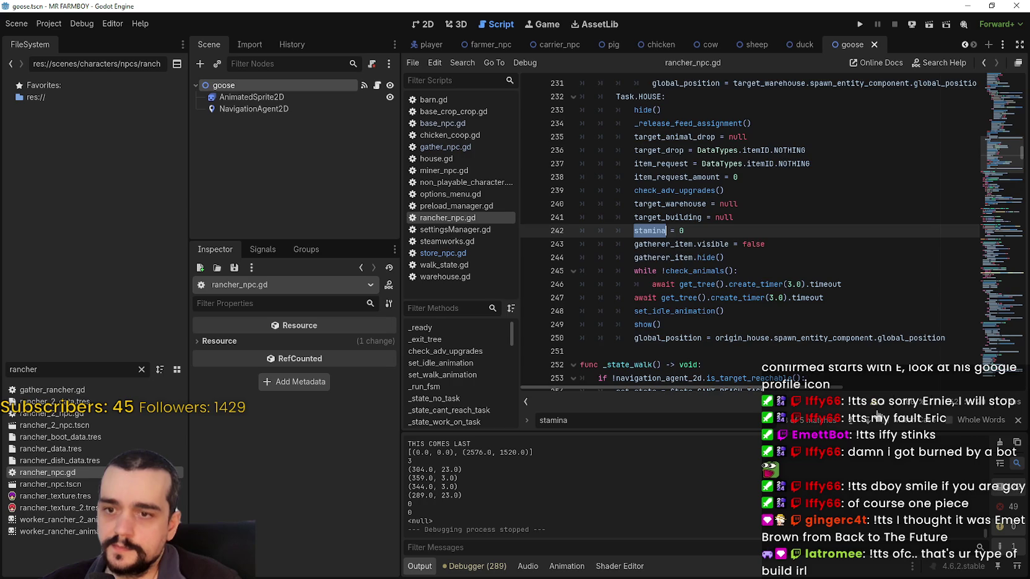
pyautogui.scroll(-1, 700, 252)
pyautogui.scroll(1, 764, 279)
pyautogui.click(874, 424)
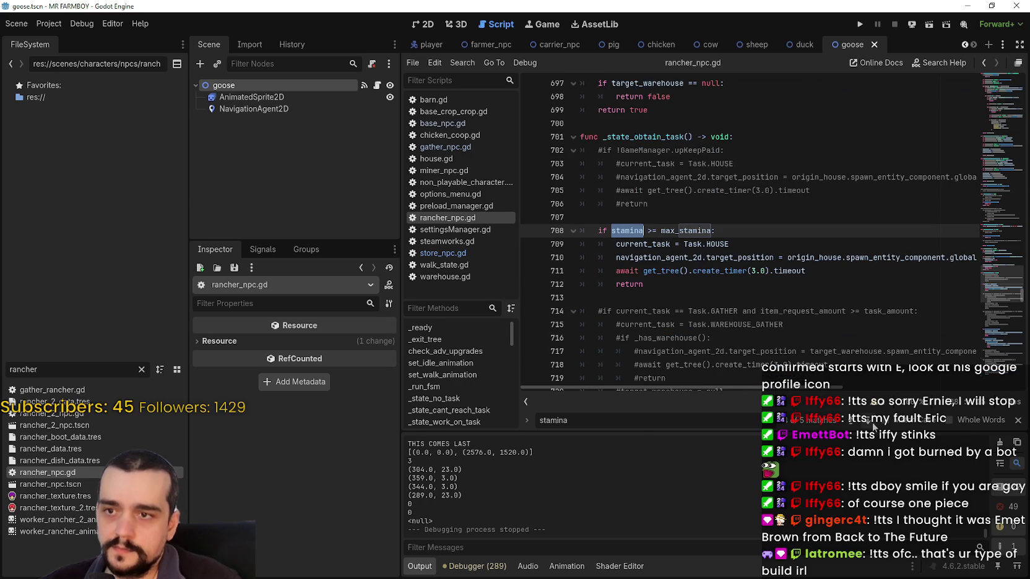
# Comment out the stamina check block on lines 708–712 with Ctrl+K.
pyautogui.click(653, 282)
pyautogui.moveTo(653, 279); pyautogui.dragTo(557, 232)
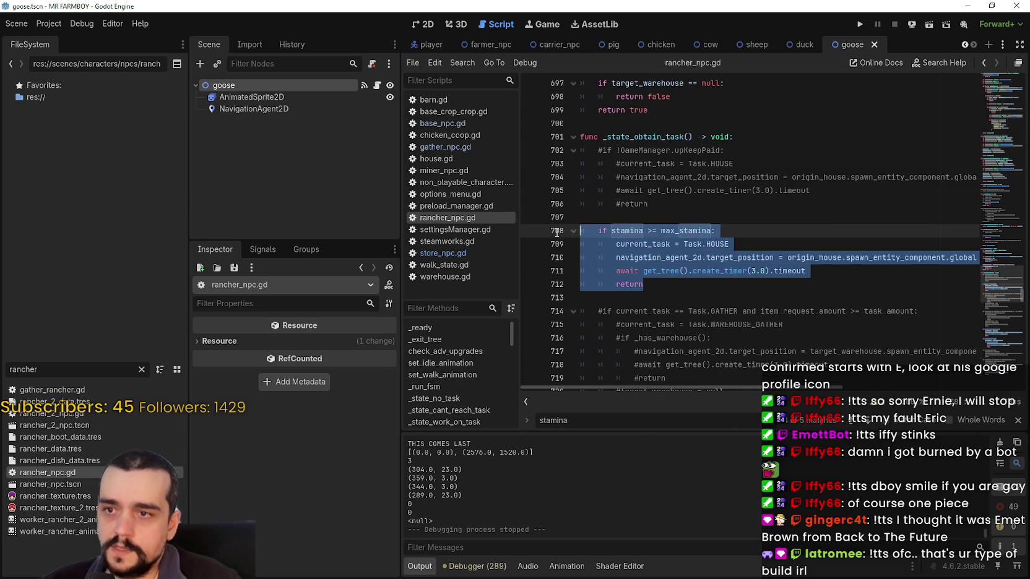
pyautogui.hotkey('ctrl', 'k')
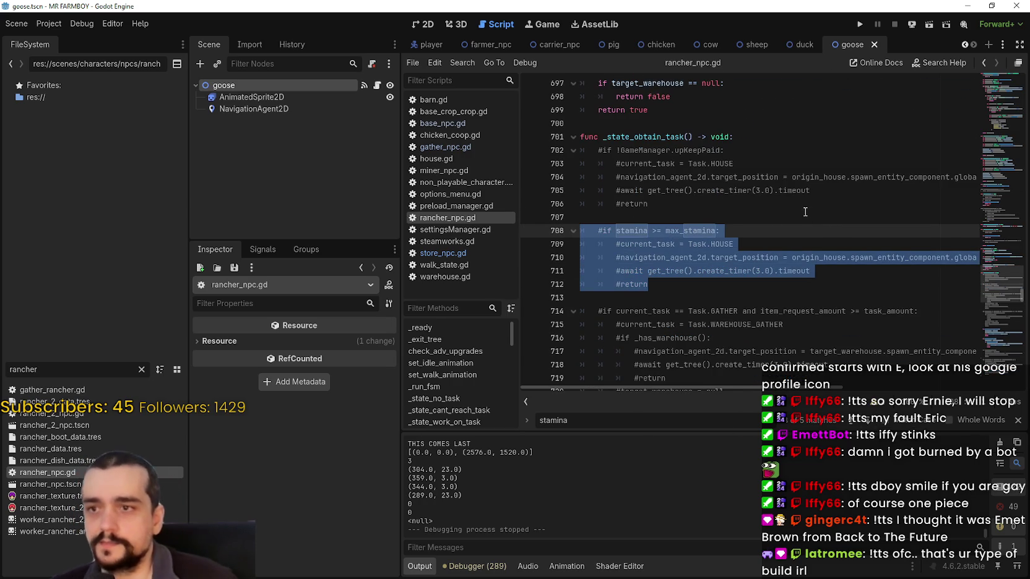
pyautogui.click(717, 299)
# Dismiss the stamina search and save rancher_npc.gd.
pyautogui.scroll(-9, 717, 299)
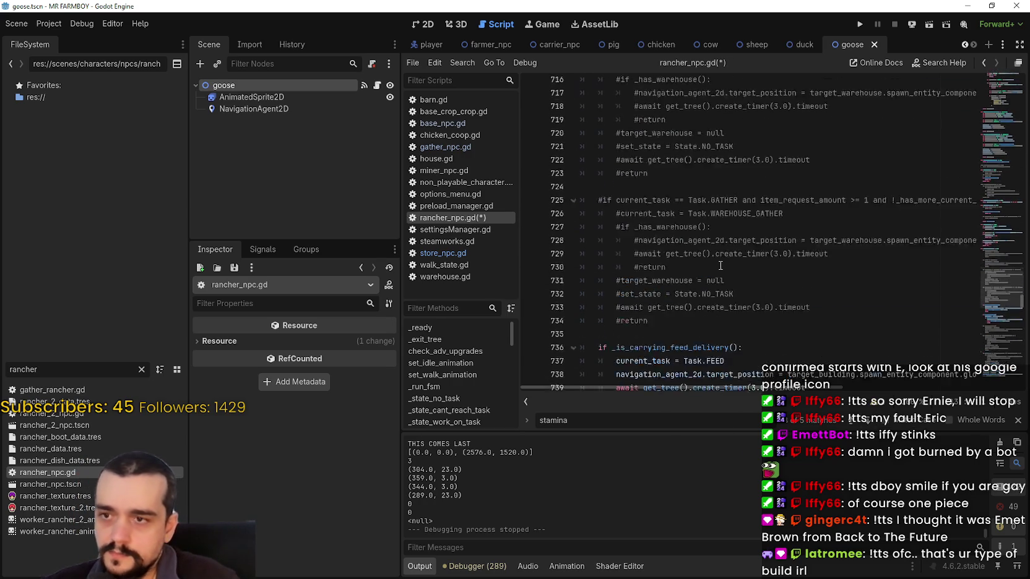
pyautogui.scroll(-2, 807, 241)
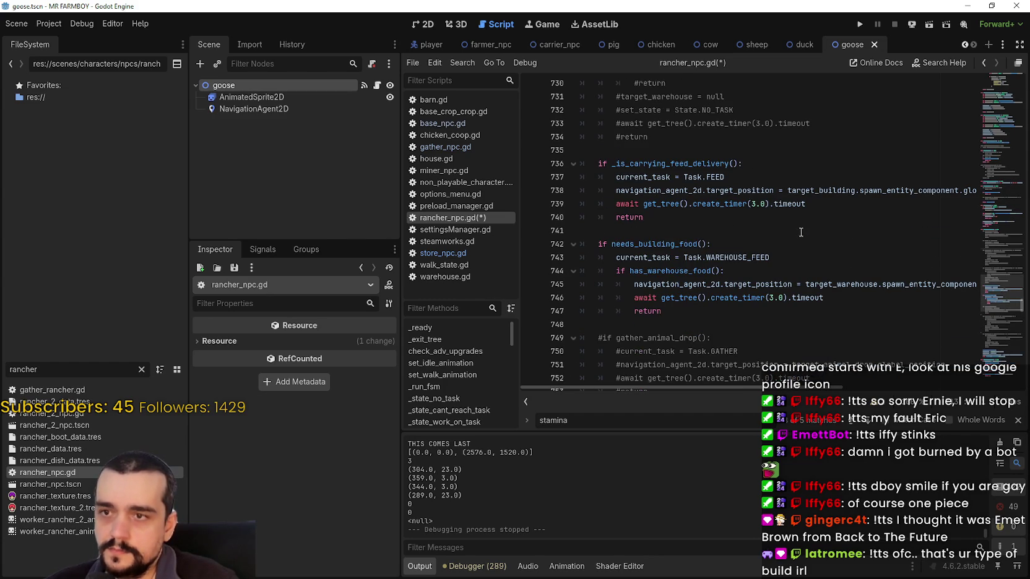
pyautogui.doubleClick(718, 165)
pyautogui.click(1017, 420)
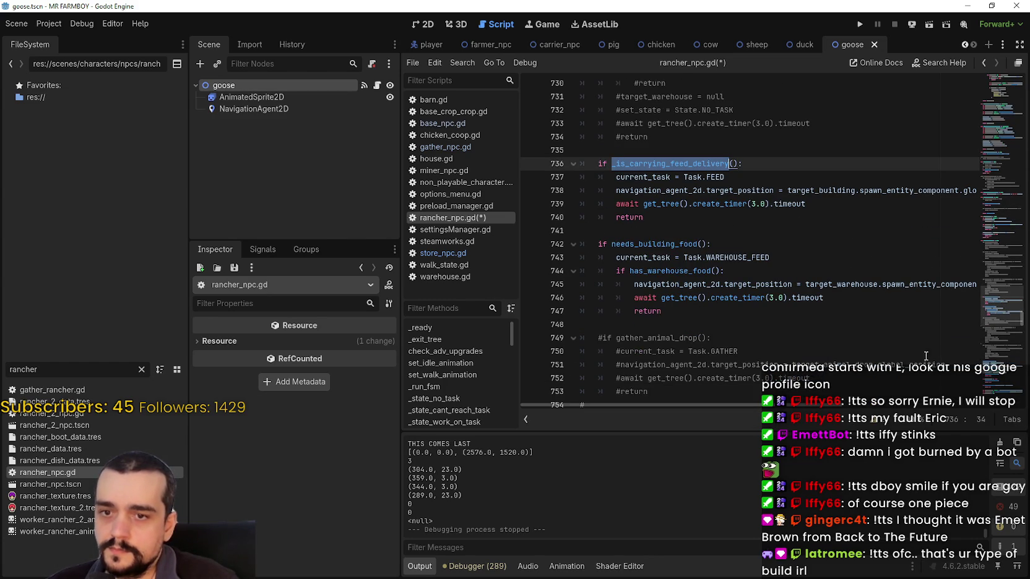
pyautogui.click(738, 283)
pyautogui.click(745, 230)
pyautogui.hotkey('ctrl', 's')
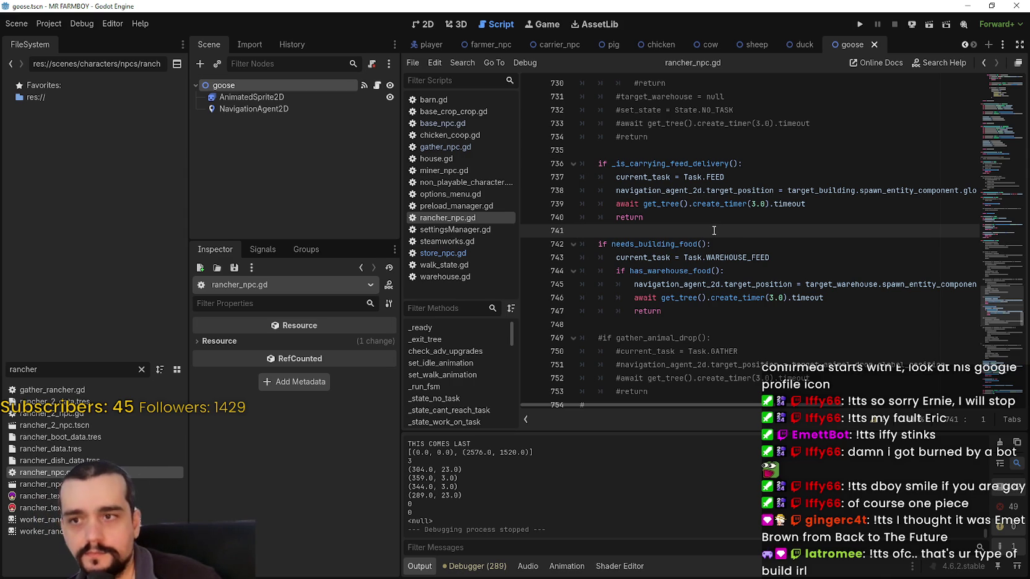
pyautogui.scroll(4, 716, 235)
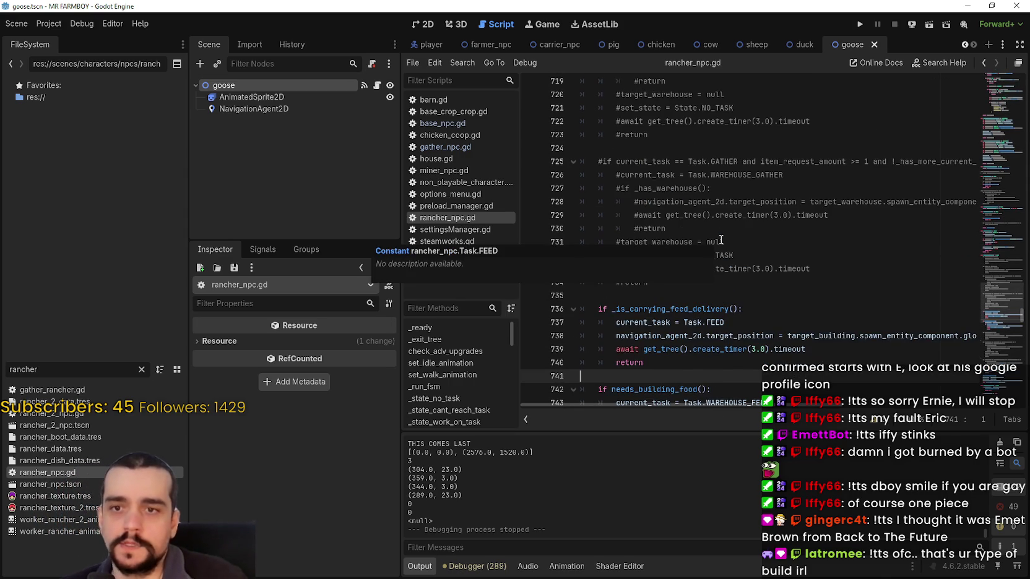
# Open rancher_2_npc.gd and scroll to check_adv_upgrades.
pyautogui.doubleClick(70, 414)
pyautogui.scroll(2, 1007, 286)
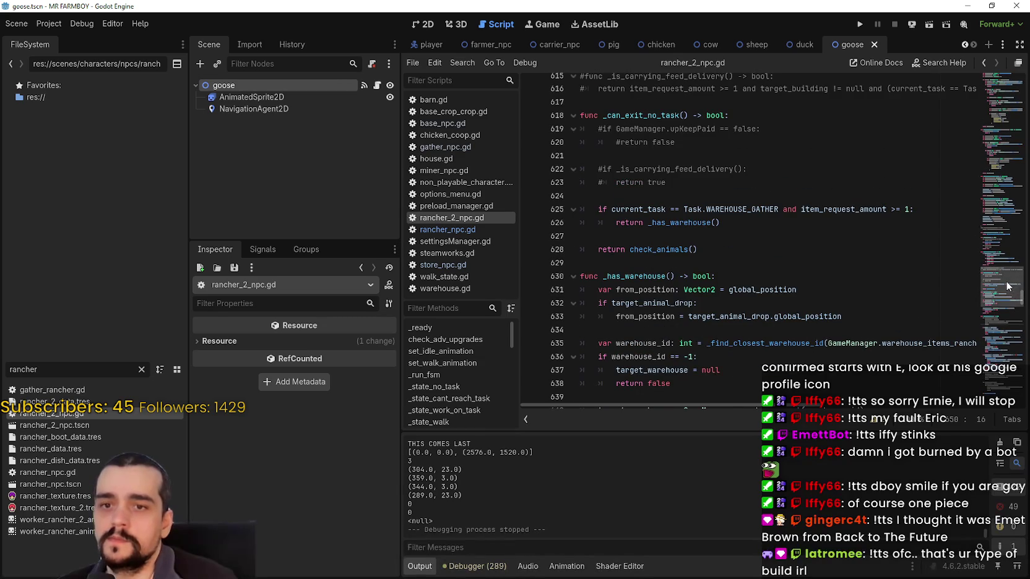
pyautogui.moveTo(1007, 287); pyautogui.dragTo(1008, 75)
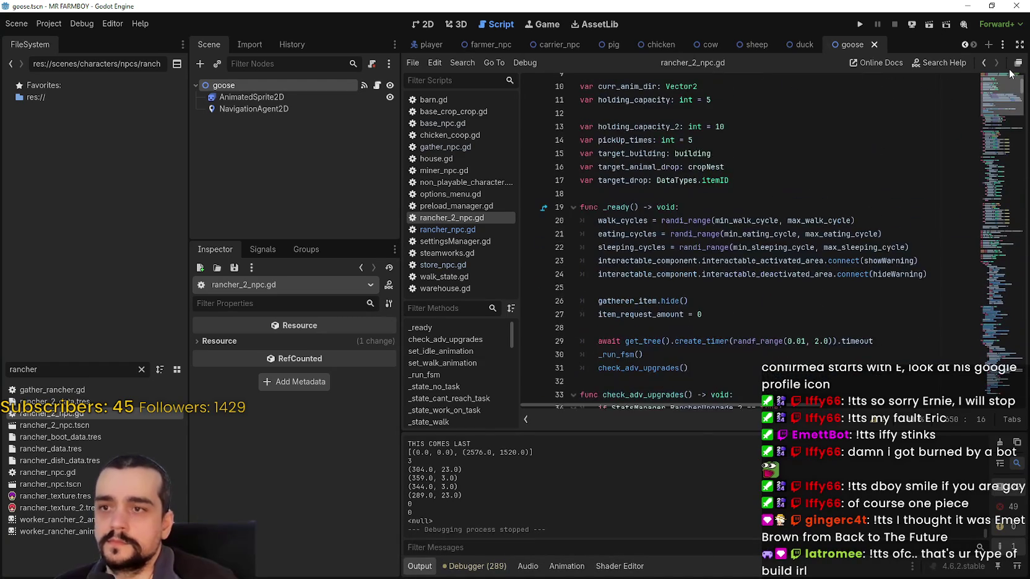
pyautogui.click(790, 185)
pyautogui.scroll(2, 785, 192)
pyautogui.click(761, 188)
pyautogui.scroll(-1, 760, 204)
pyautogui.scroll(-1, 749, 229)
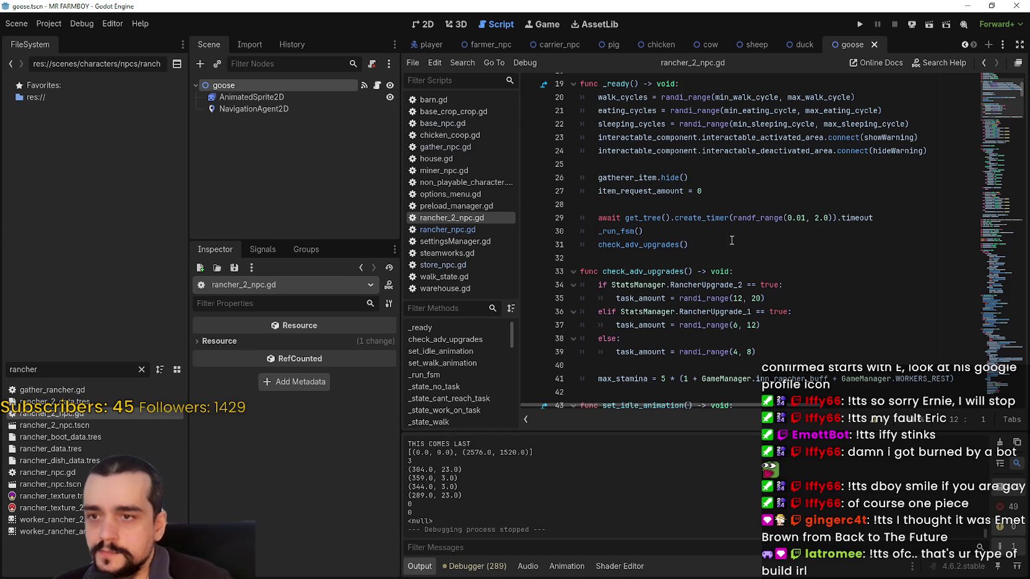
# Comment out the randi_range calls on lines 39, 37 and 35.
pyautogui.click(679, 353)
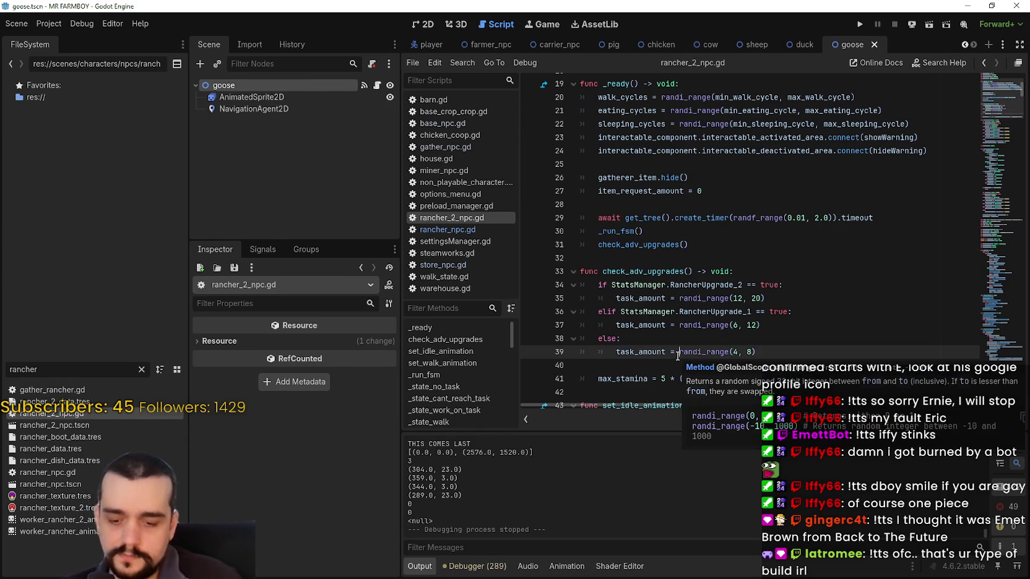
pyautogui.write('#')
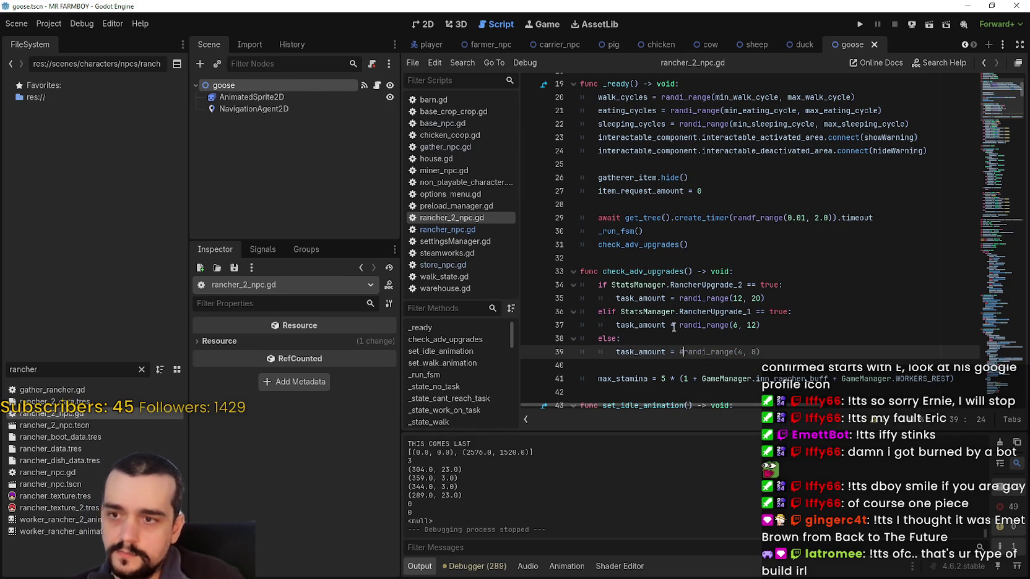
pyautogui.click(679, 325)
pyautogui.write('#')
pyautogui.click(681, 298)
pyautogui.write('#')
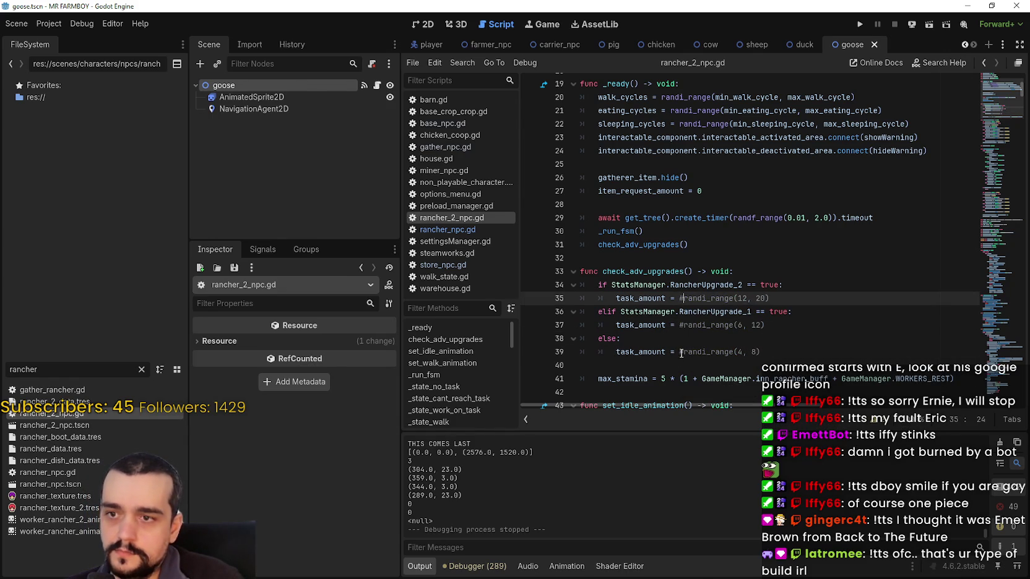
# Type fixed amounts 6 on line 39 and 10 on line 37.
pyautogui.click(678, 351)
pyautogui.write('6#')
pyautogui.click(679, 325)
pyautogui.write('8')
pyautogui.click(675, 298)
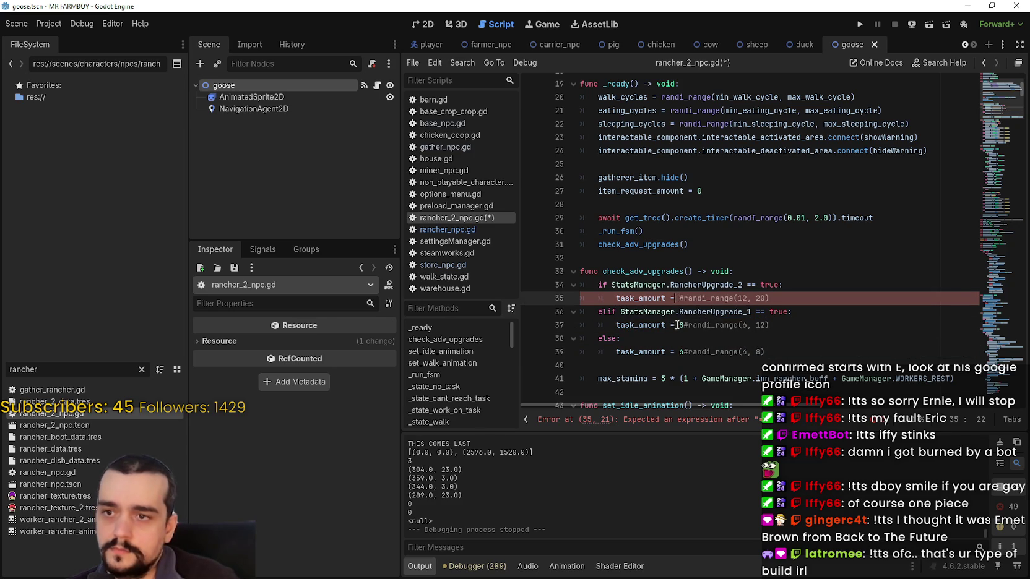
pyautogui.click(682, 298)
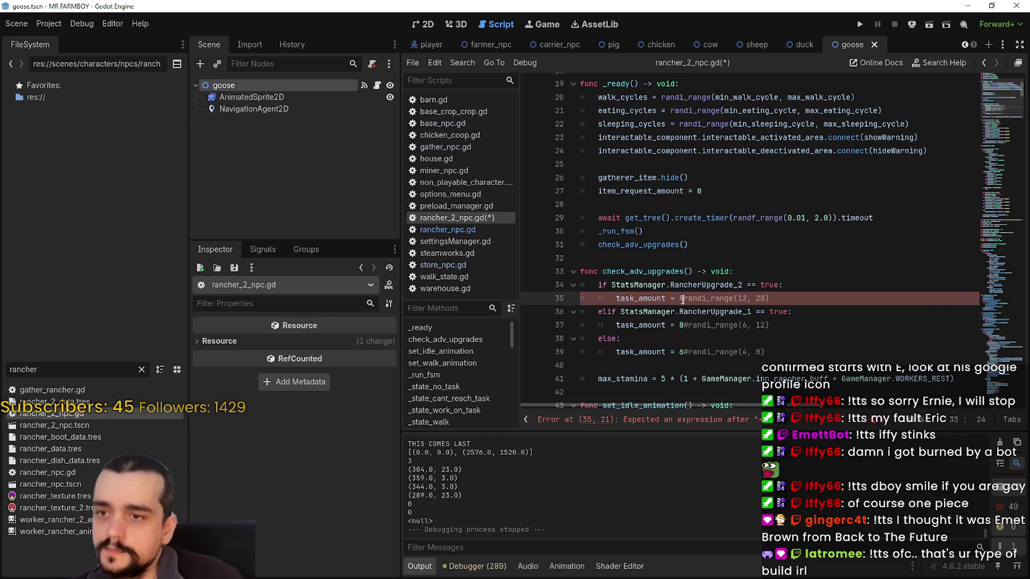
pyautogui.press('Left')
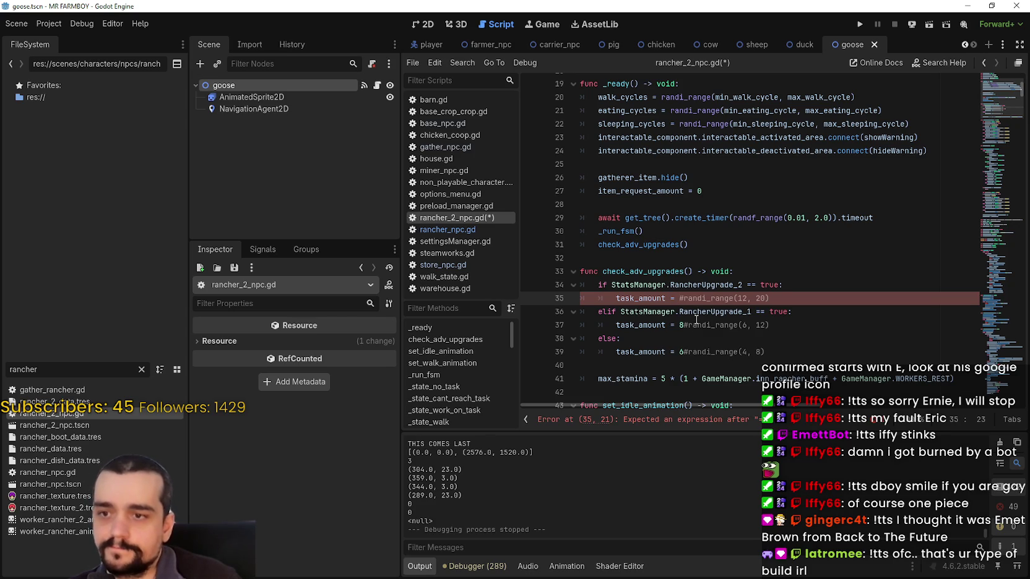
pyautogui.click(683, 326)
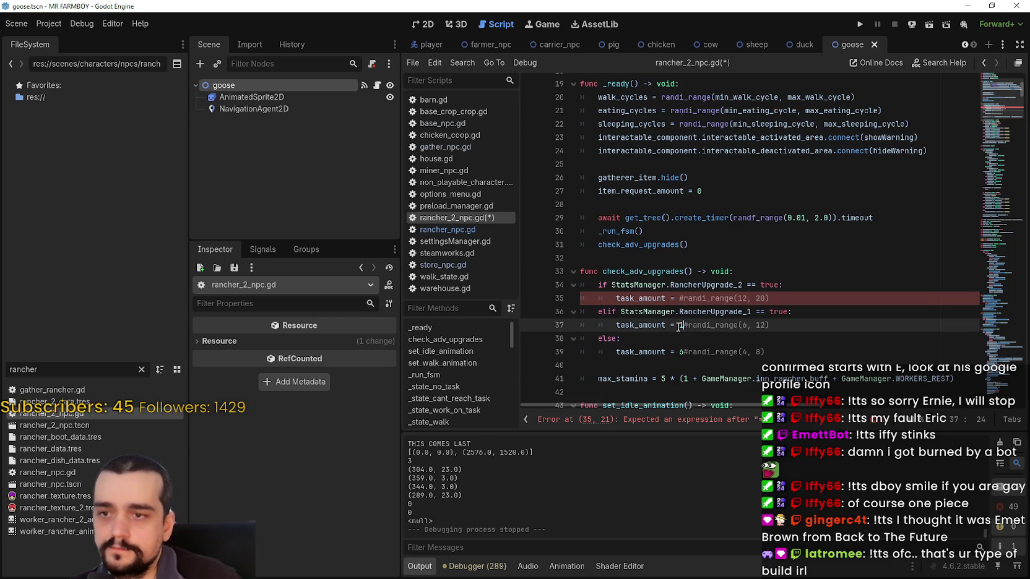
pyautogui.write('0')
# Enter 14 on line 35, save rancher_2_npc.gd, and search for 'stamina'.
pyautogui.click(679, 298)
pyautogui.write('14')
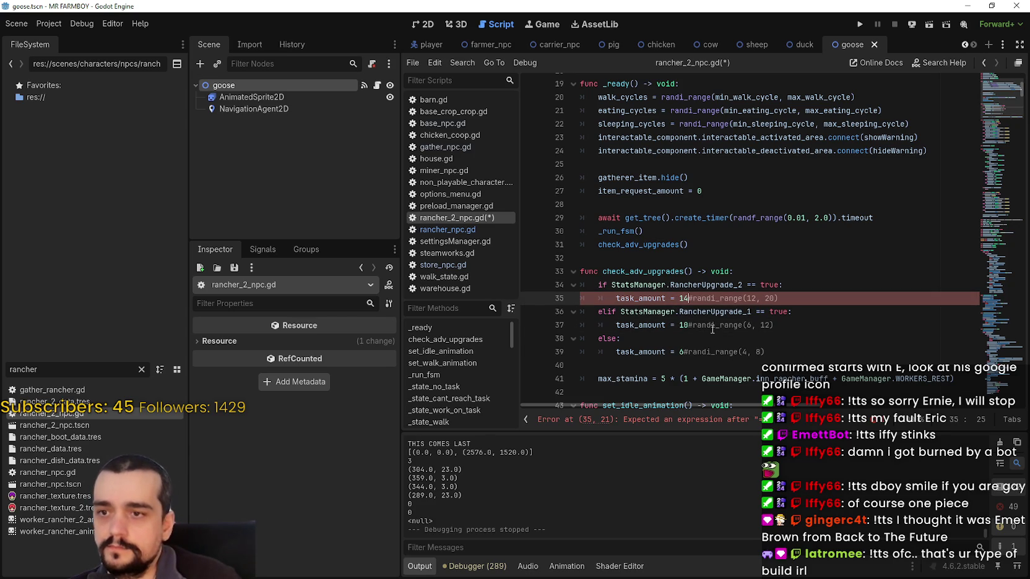
pyautogui.click(731, 334)
pyautogui.hotkey('ctrl', 's')
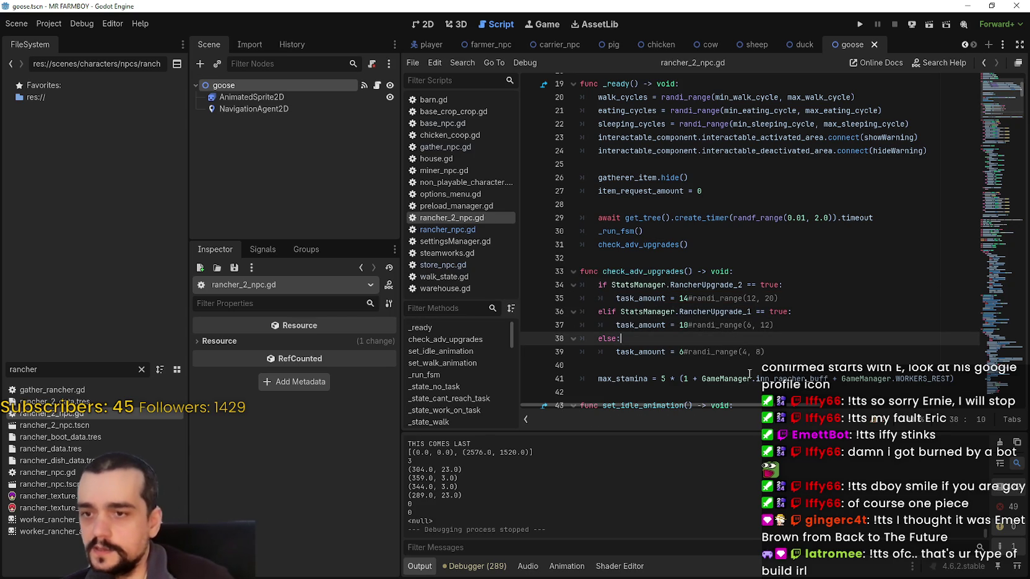
pyautogui.hotkey('ctrl', 'f')
pyautogui.write('stamina')
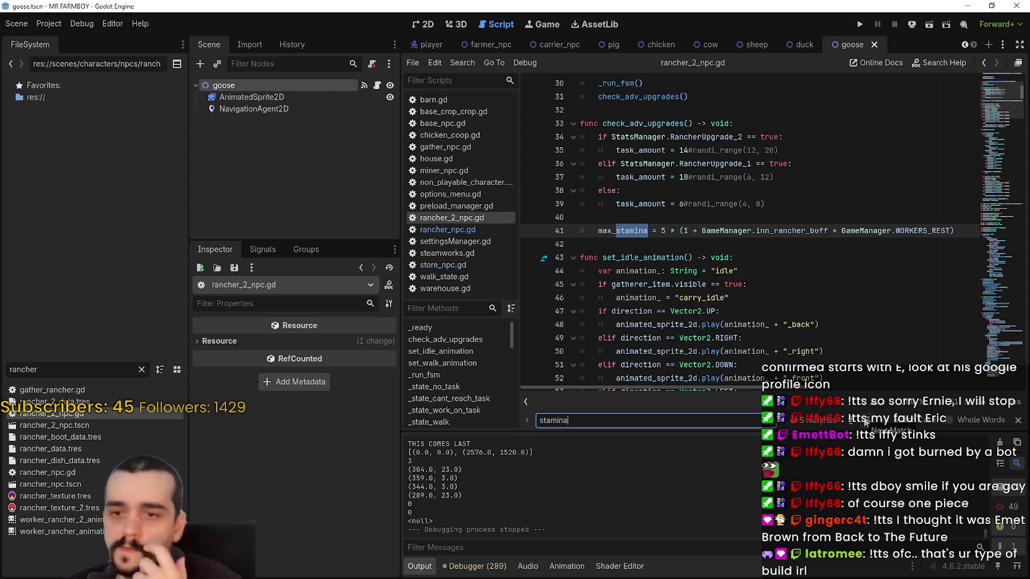
# Find the stamina check in _state_obtain_task, comment out lines 652–656, and save.
pyautogui.click(864, 422)
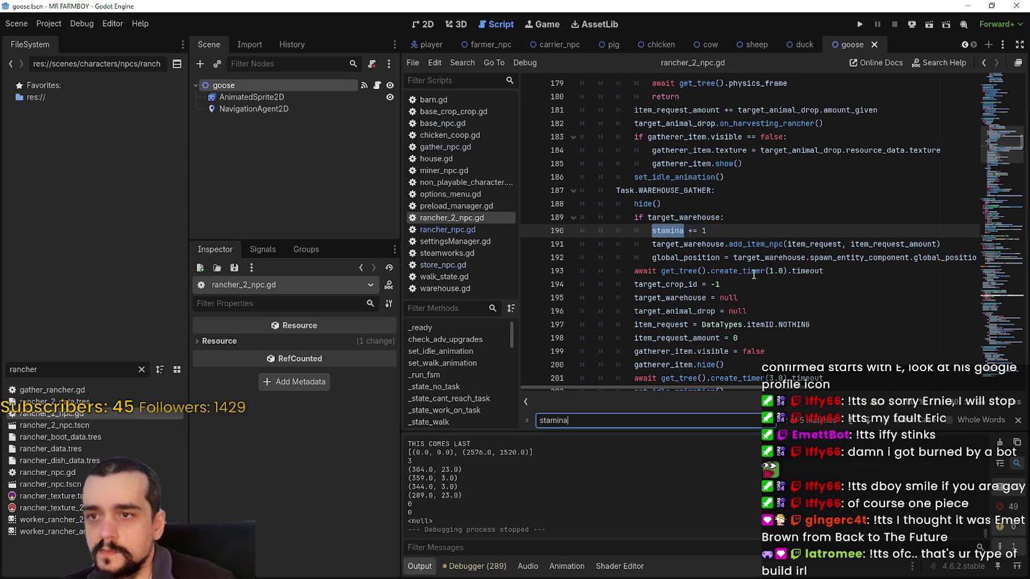
pyautogui.click(867, 421)
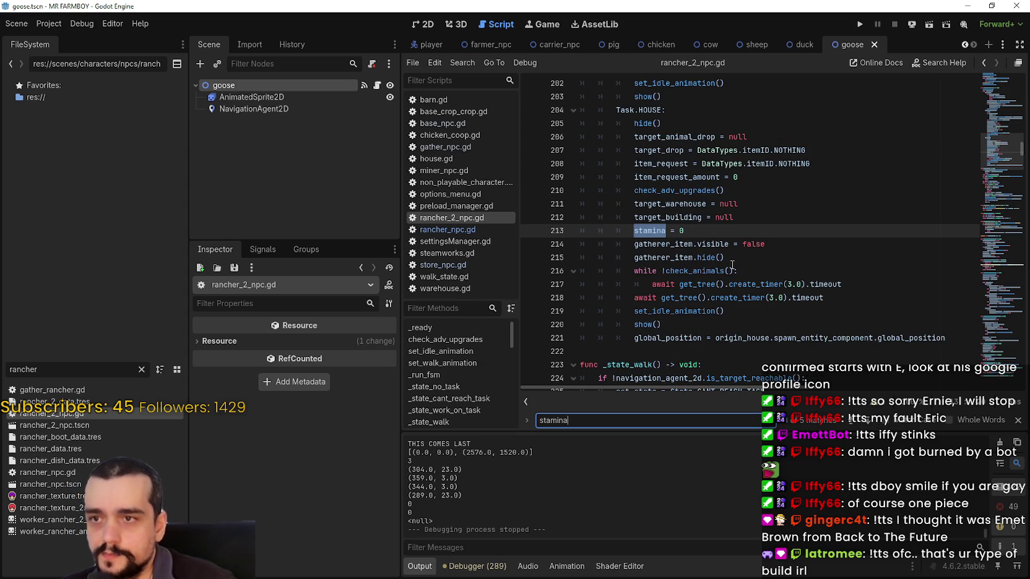
pyautogui.press('Return')
pyautogui.press('Return')
pyautogui.press('Return')
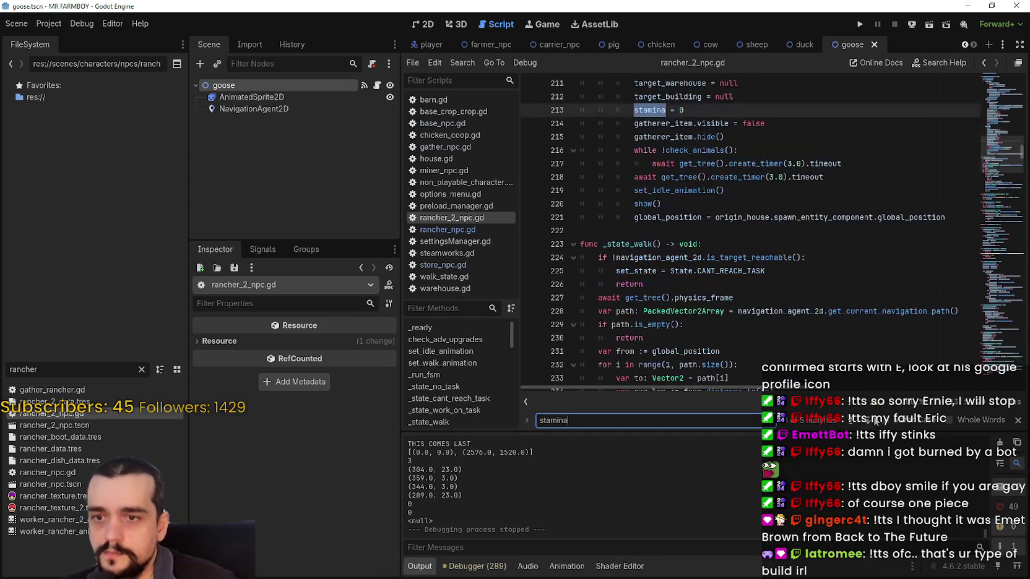
pyautogui.moveTo(645, 284); pyautogui.dragTo(564, 233)
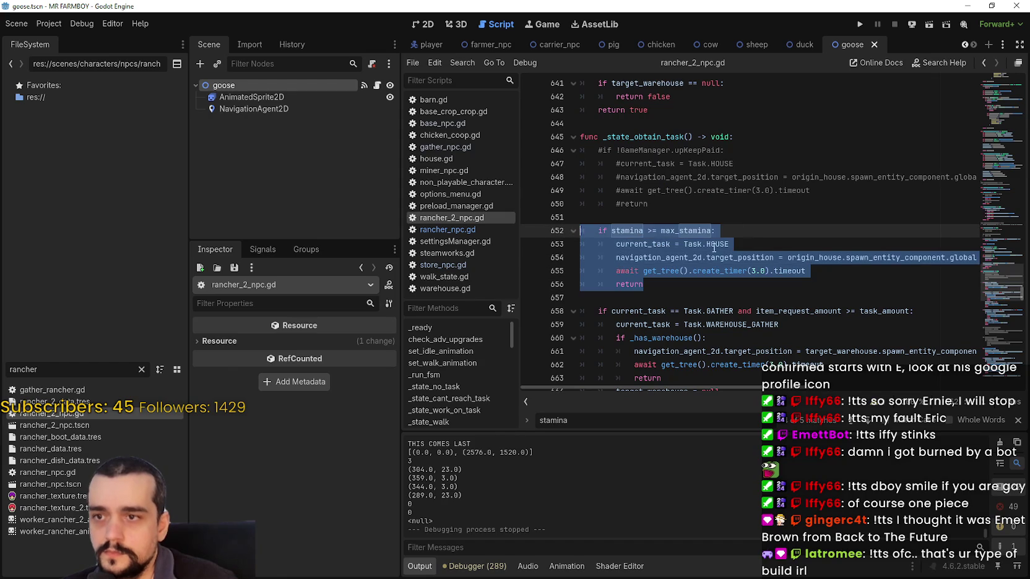
pyautogui.hotkey('ctrl', 'k')
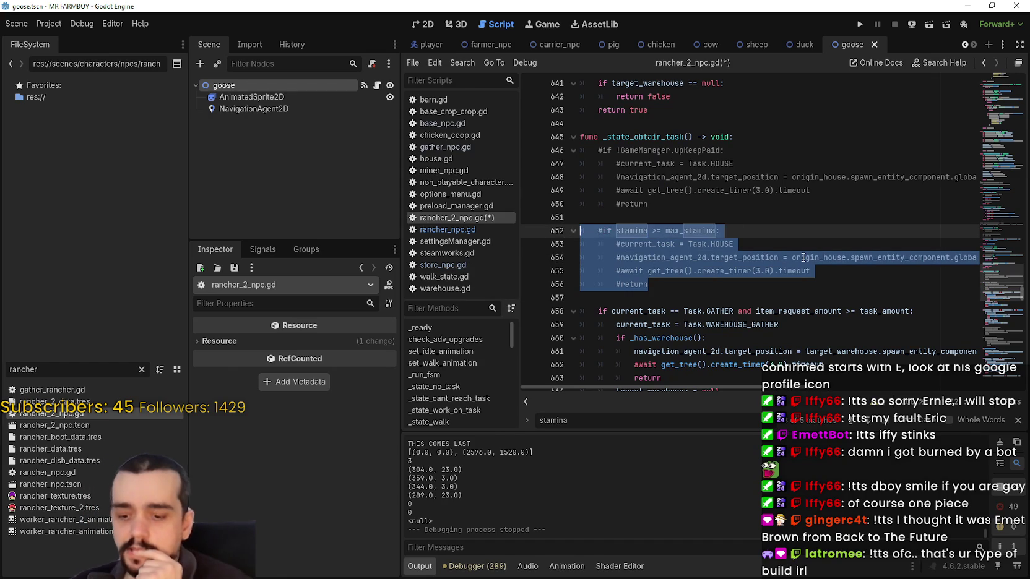
pyautogui.hotkey('ctrl', 's')
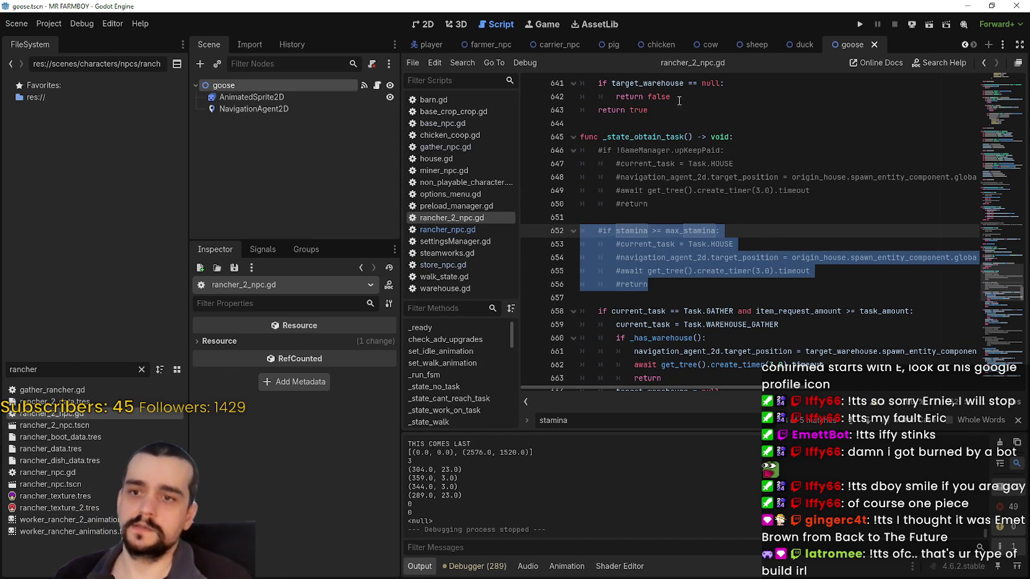
pyautogui.scroll(-1, 914, 296)
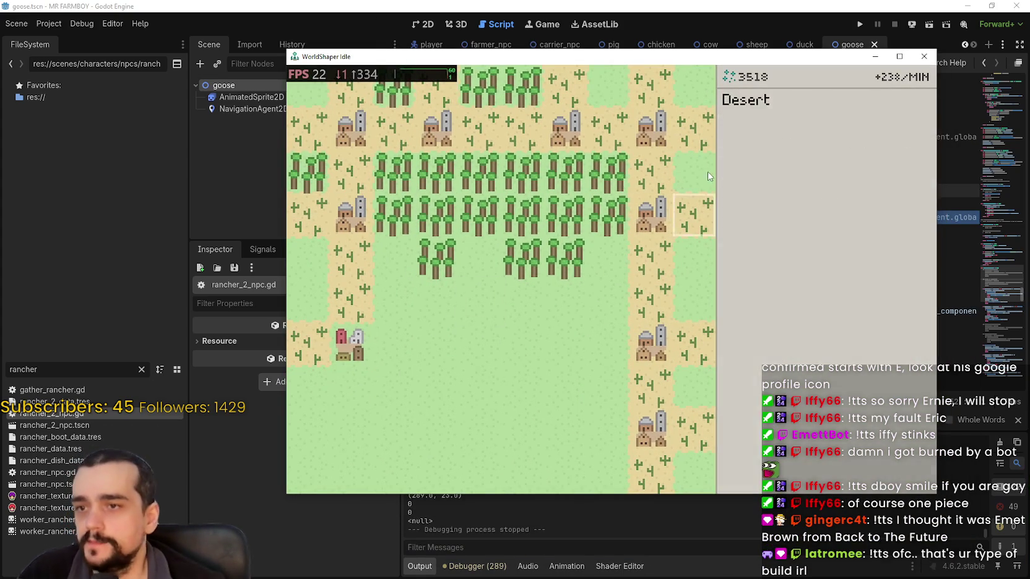
# Place a desert below the left-side village and turn a forest tile into a Treetop Village.
pyautogui.click(361, 389)
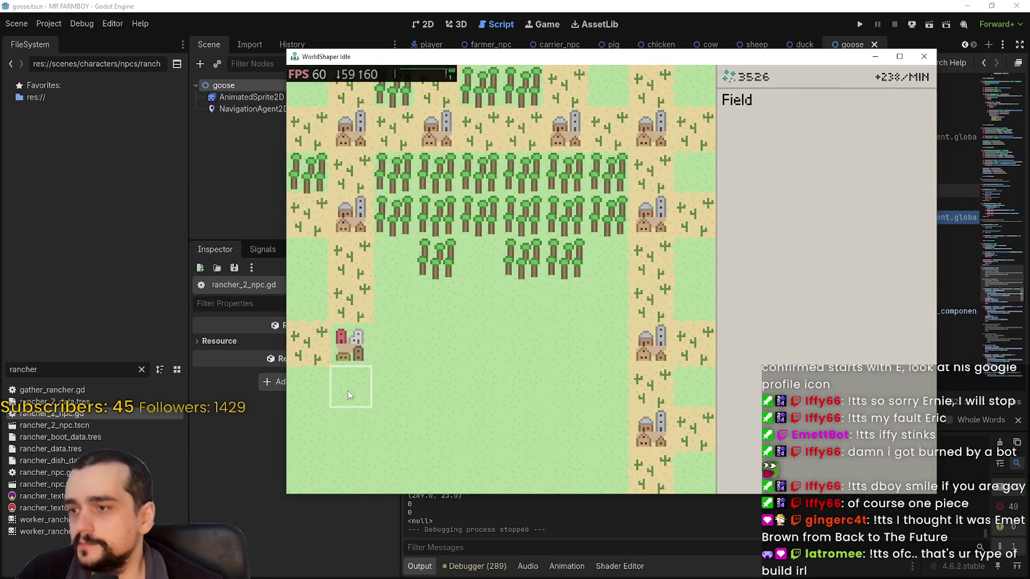
pyautogui.click(776, 174)
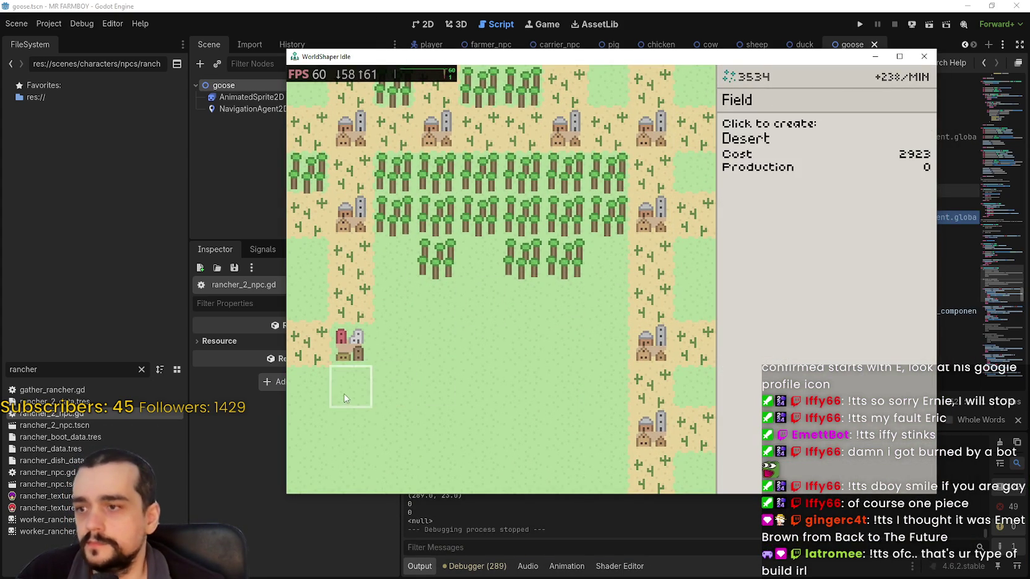
pyautogui.click(353, 388)
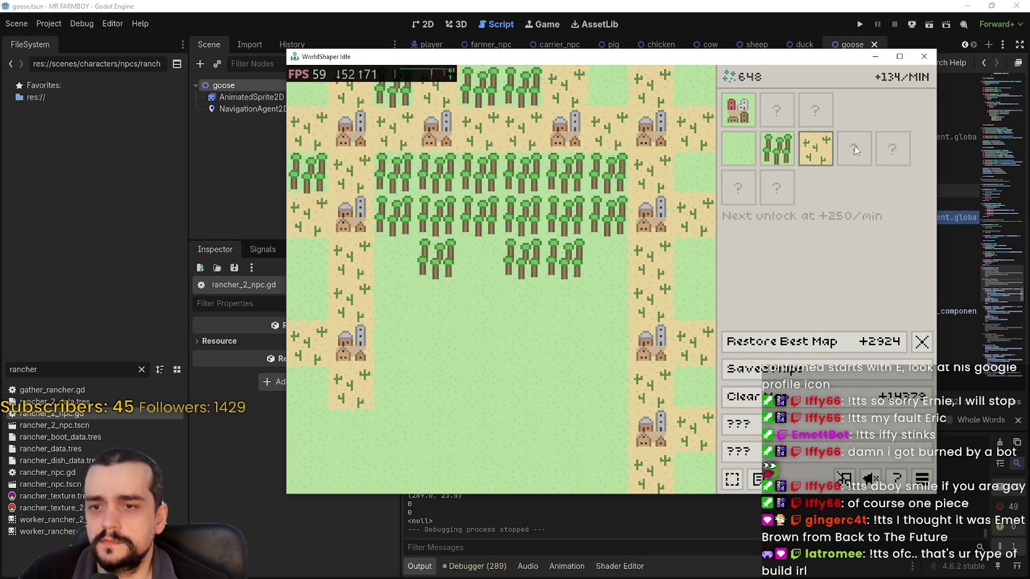
pyautogui.moveTo(745, 116)
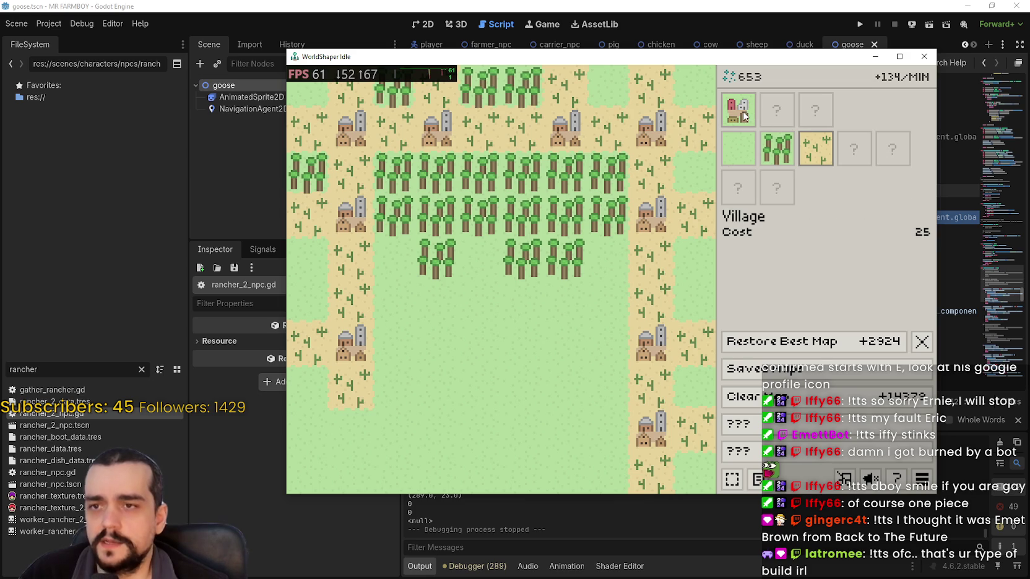
pyautogui.click(513, 219)
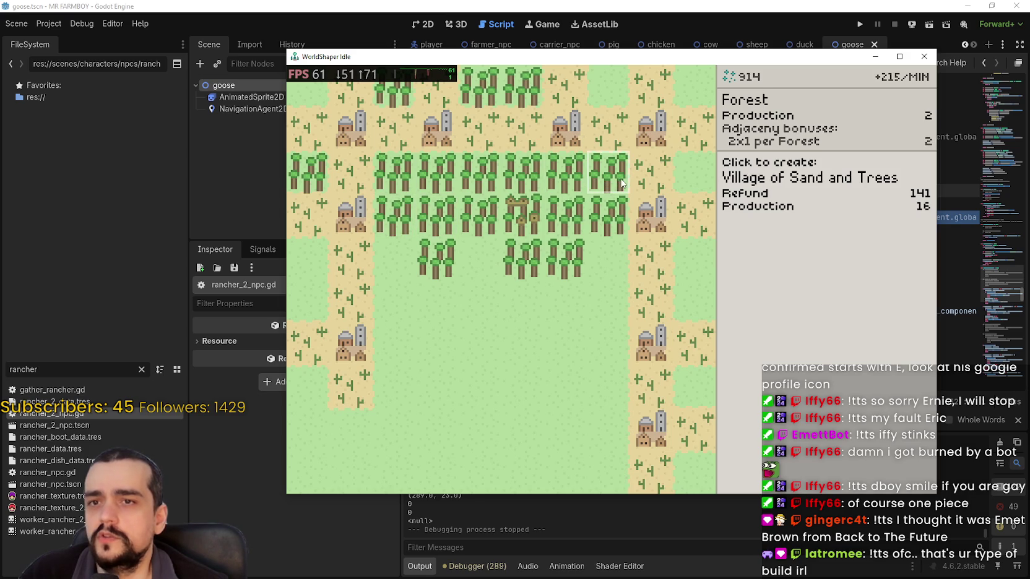
# Turn three forest tiles into villages, including a Treetop Village and a Village of Sand and Trees.
pyautogui.click(423, 219)
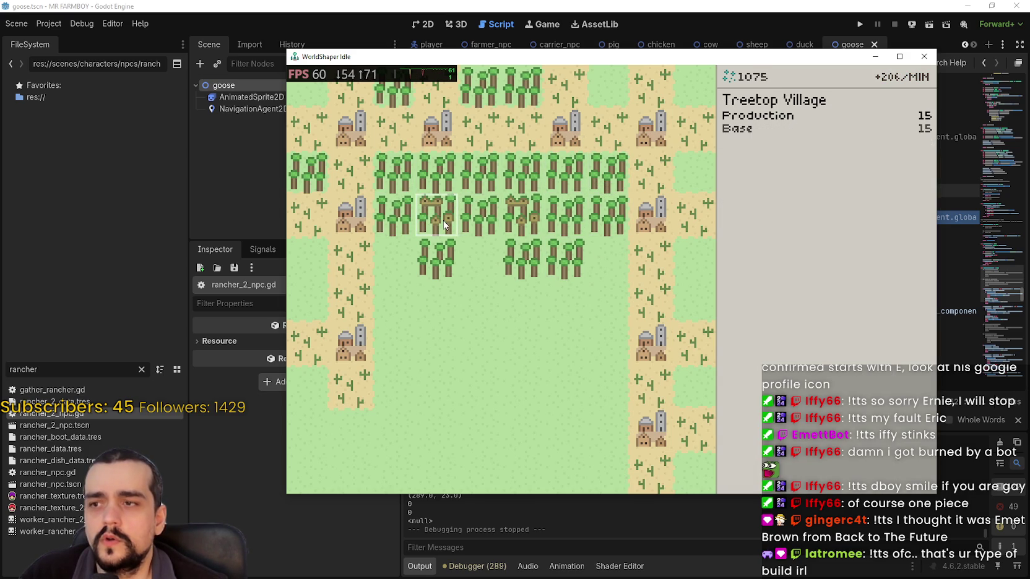
pyautogui.click(610, 185)
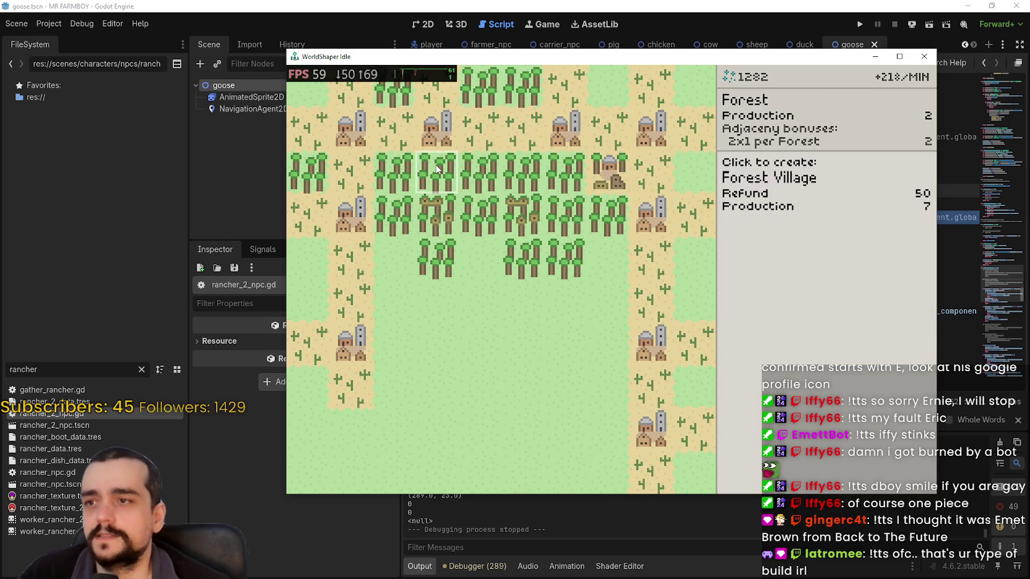
pyautogui.click(395, 181)
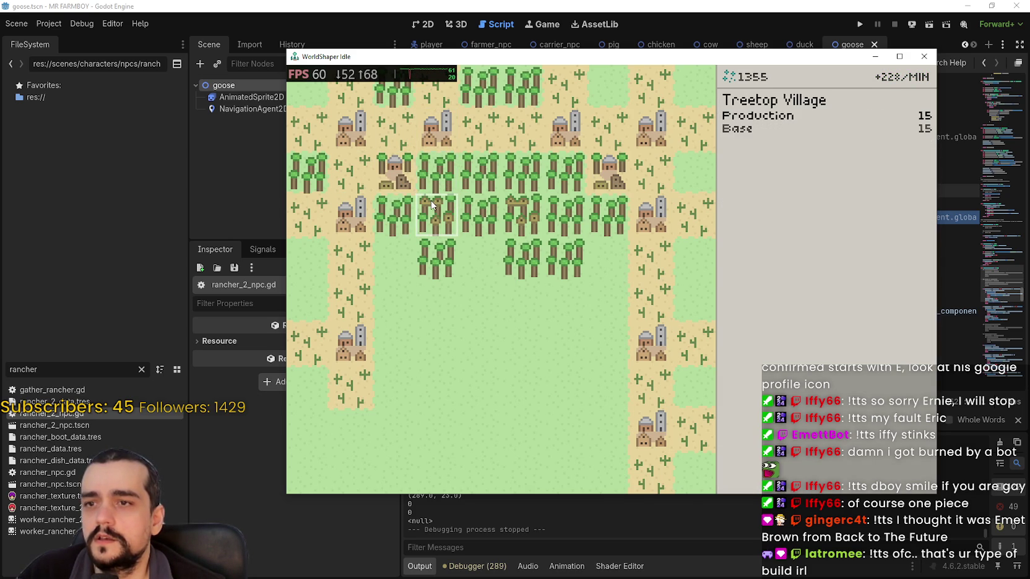
# Switch to Forest and revert the trial central Treetop Villages back to forest.
pyautogui.click(773, 156)
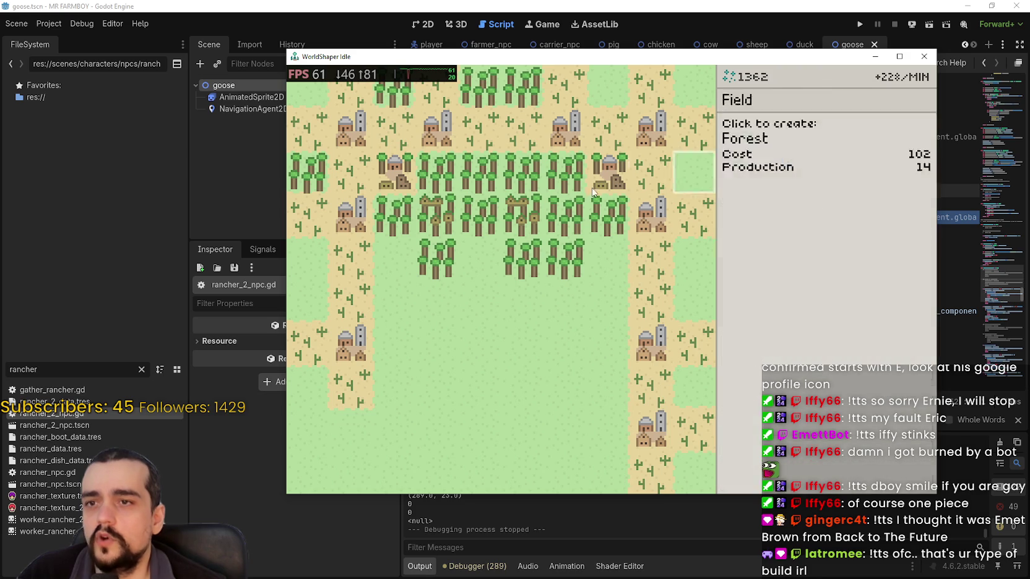
pyautogui.click(442, 211)
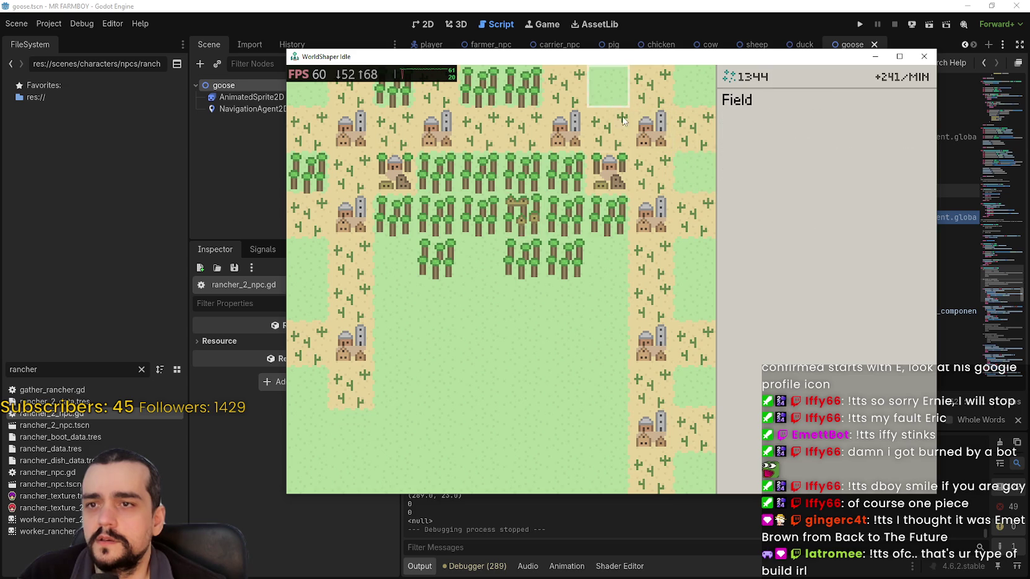
pyautogui.click(791, 150)
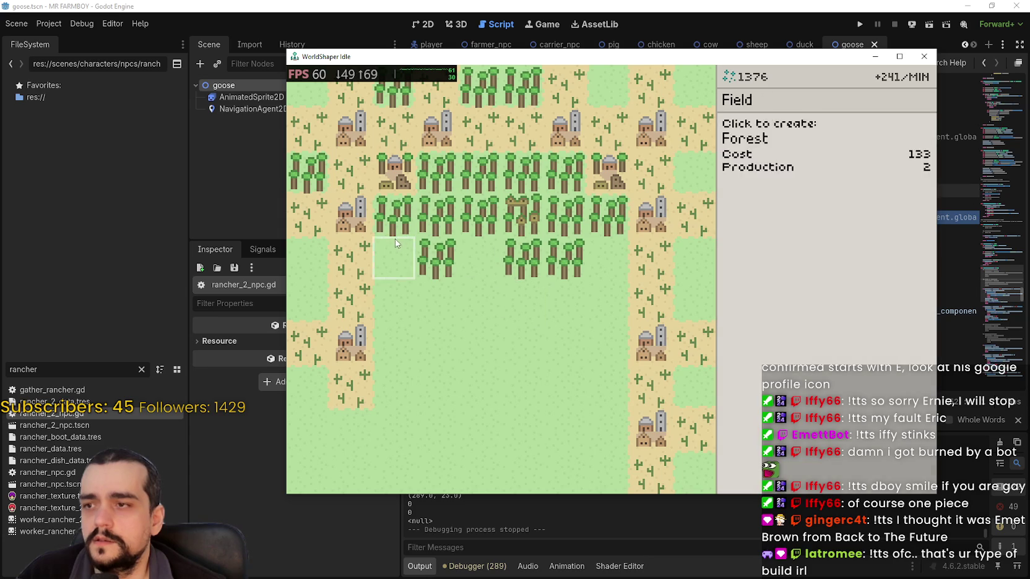
pyautogui.moveTo(736, 84)
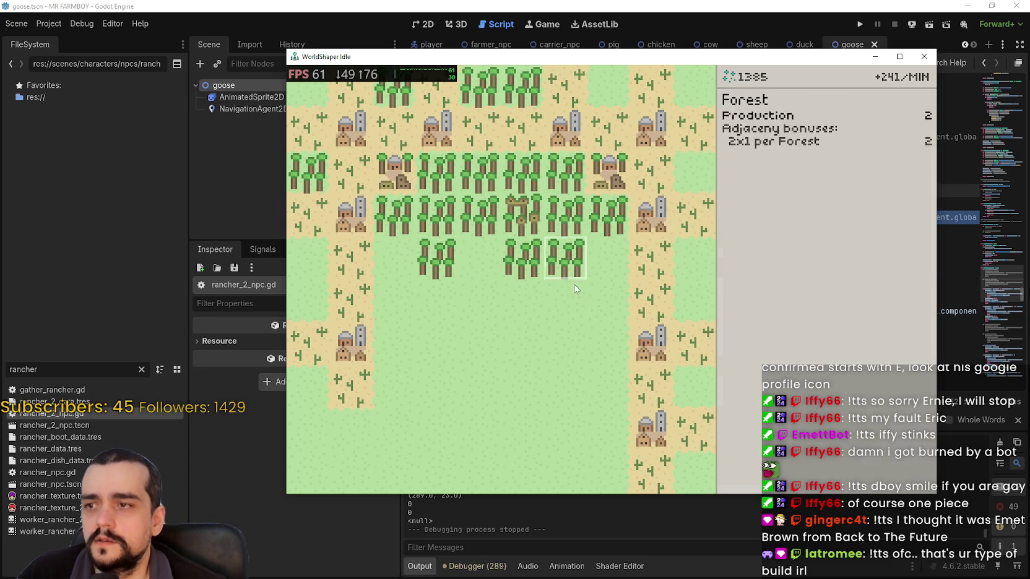
pyautogui.scroll(-3, 517, 88)
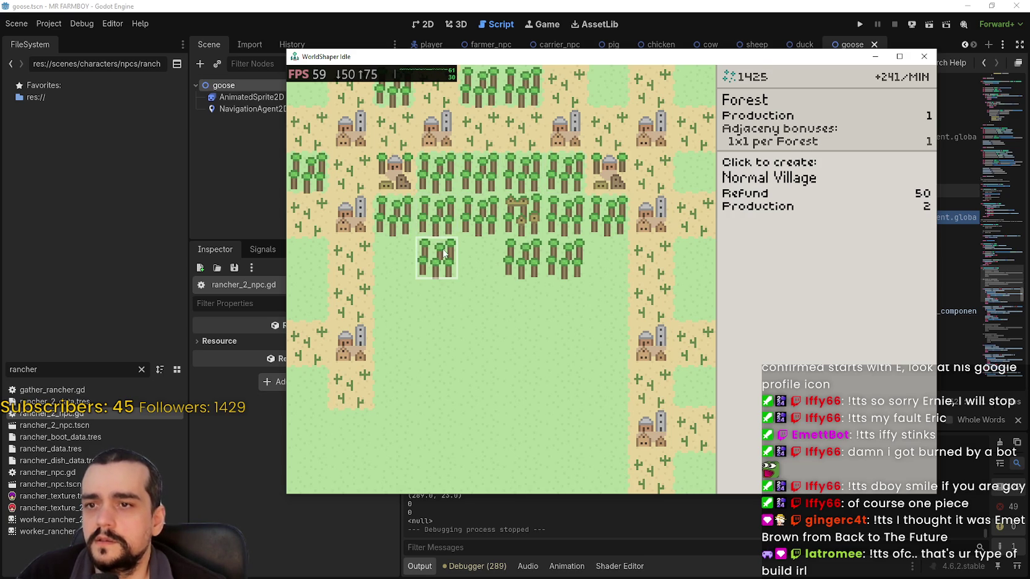
pyautogui.click(434, 218)
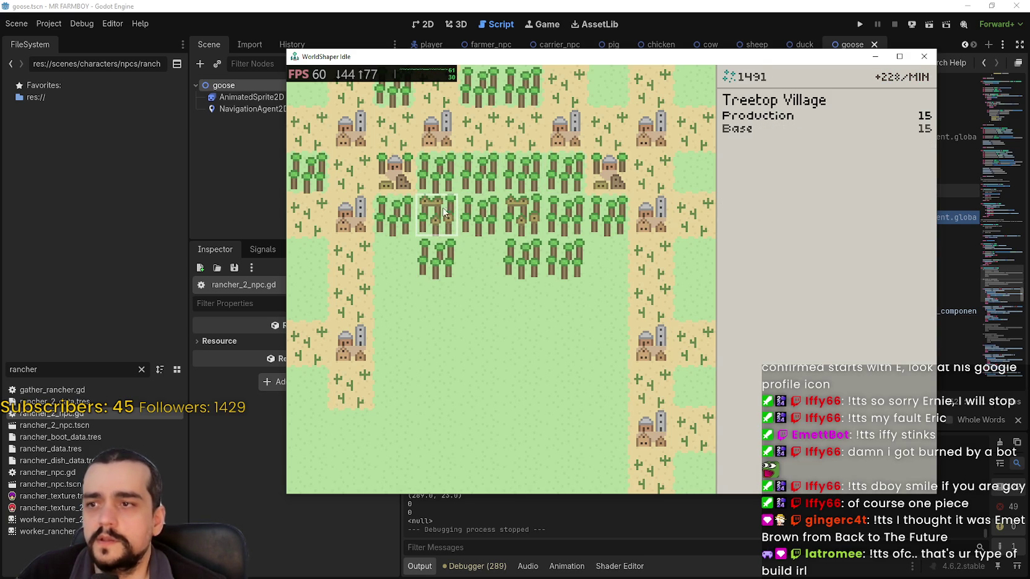
pyautogui.click(781, 161)
pyautogui.click(437, 217)
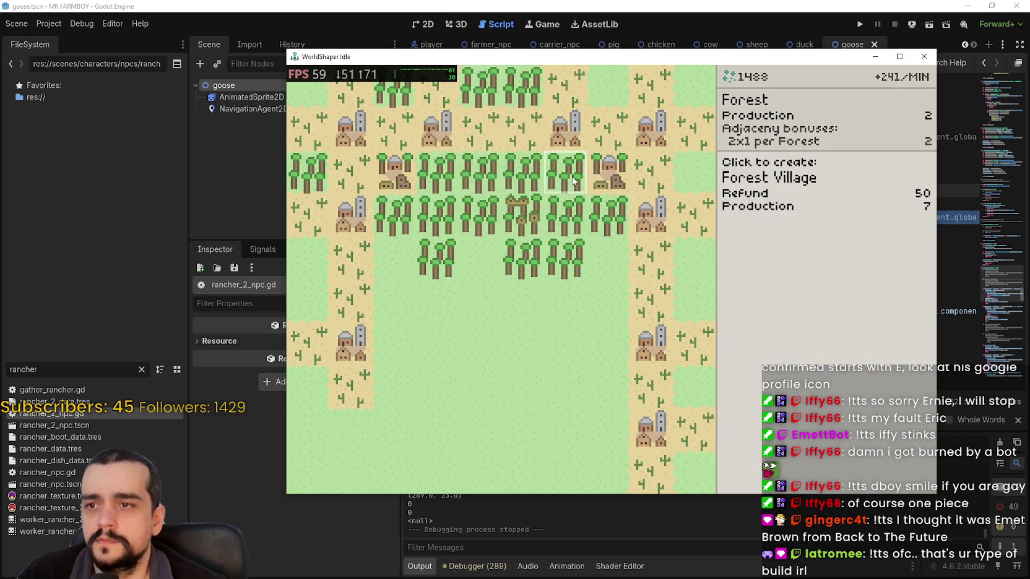
# Plant five forest tiles to the right of and below the woods.
pyautogui.moveTo(797, 119)
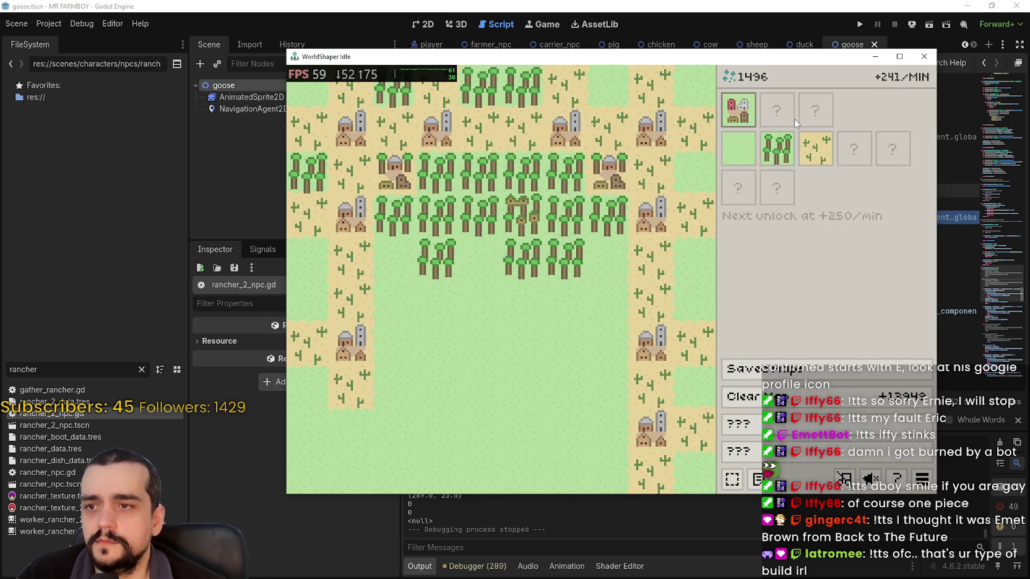
pyautogui.click(777, 149)
pyautogui.click(604, 259)
pyautogui.click(608, 301)
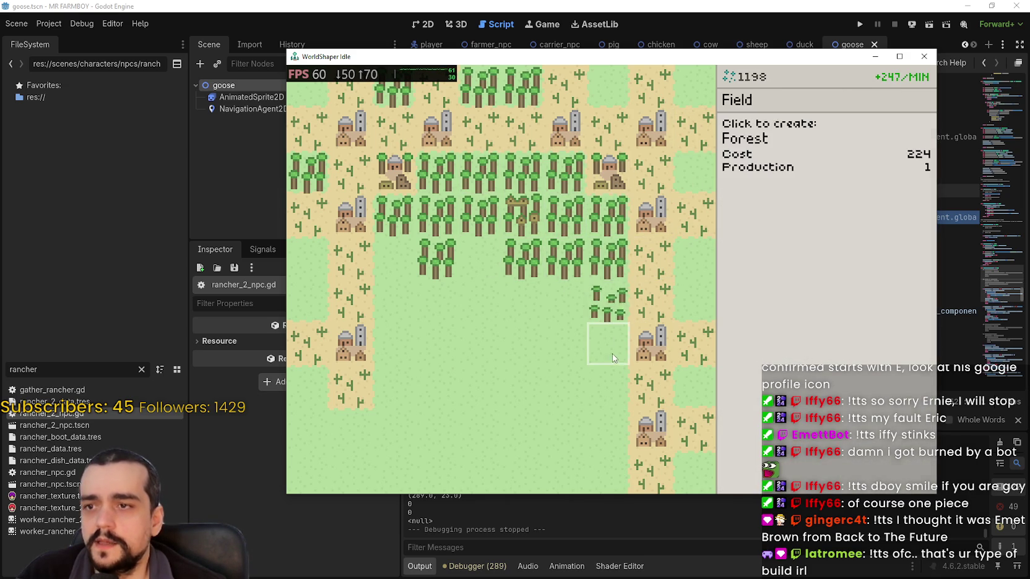
pyautogui.click(611, 342)
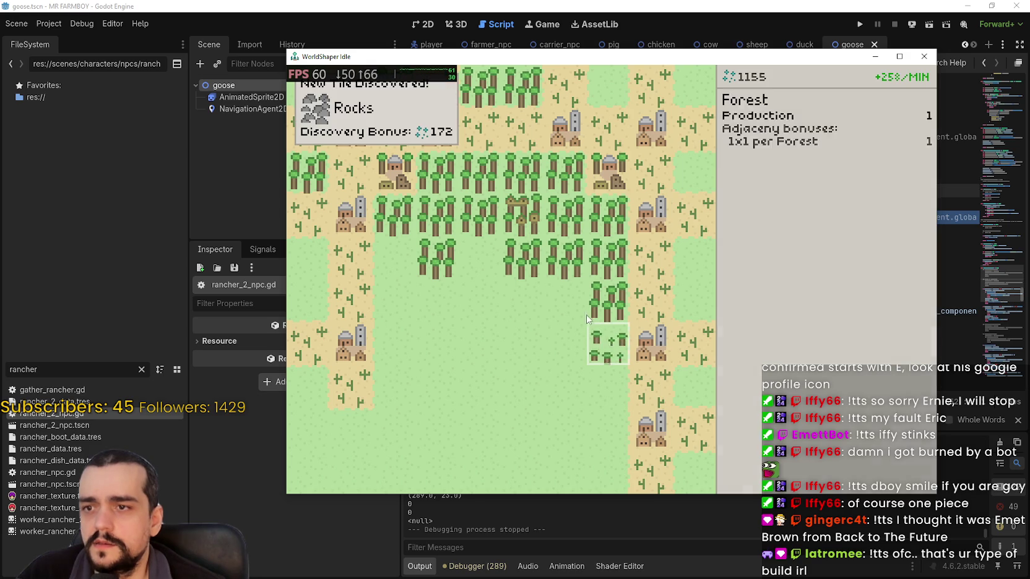
pyautogui.click(566, 300)
pyautogui.click(573, 343)
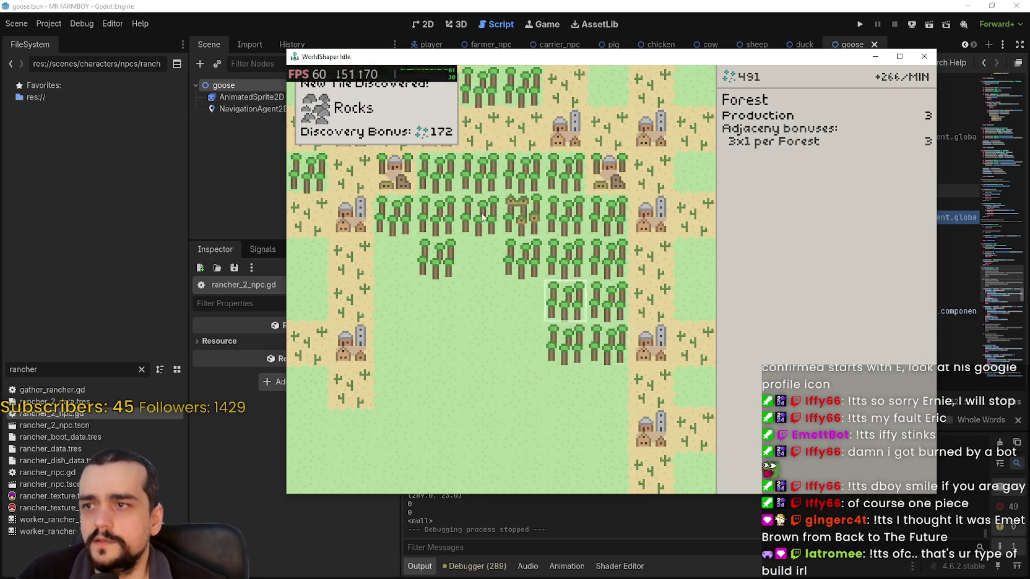
# Turn a forest tile into a Treetop Village and plant forest on two more field tiles.
pyautogui.moveTo(772, 108)
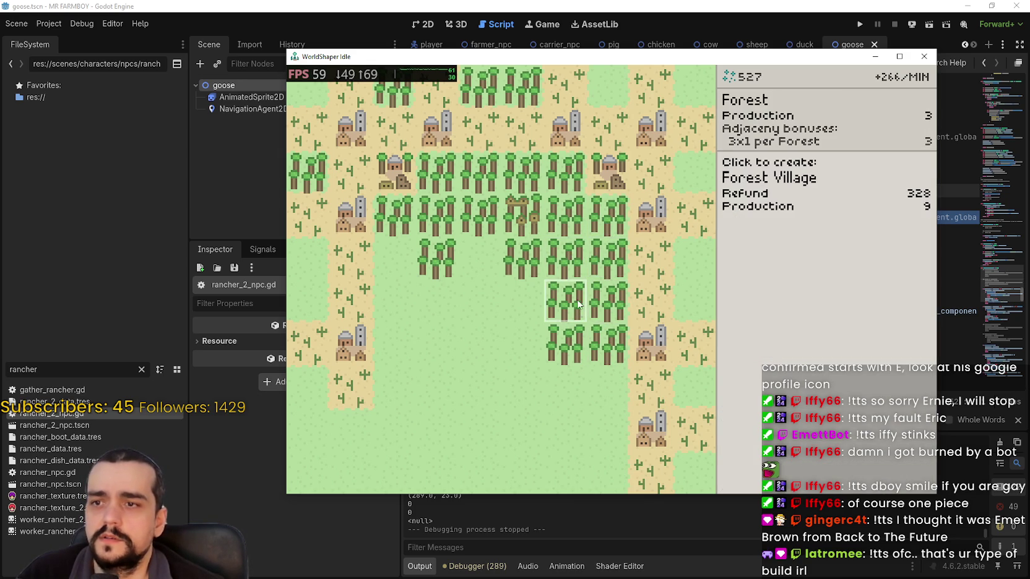
pyautogui.click(576, 262)
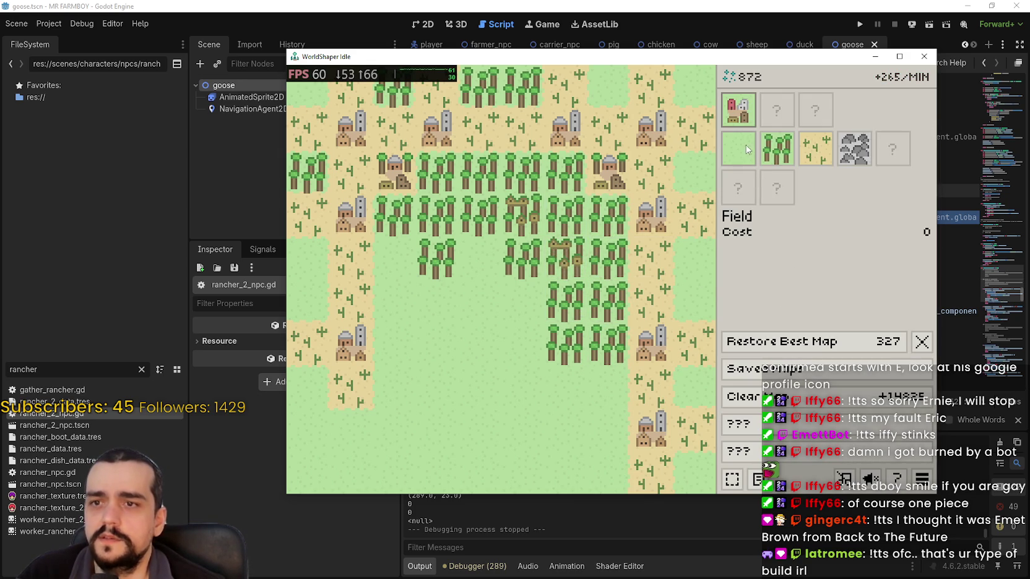
pyautogui.click(745, 145)
pyautogui.click(777, 148)
pyautogui.click(572, 254)
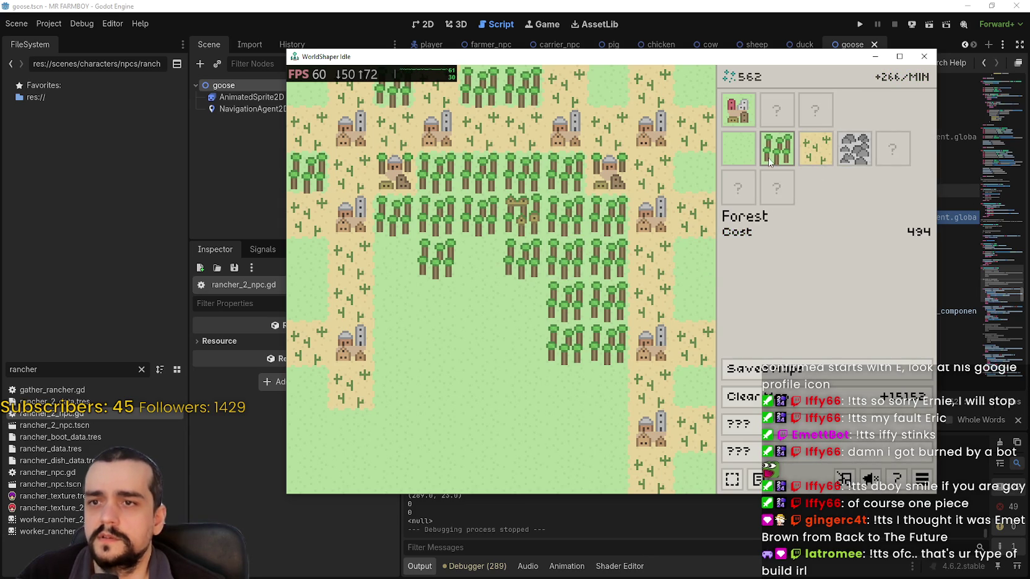
pyautogui.click(776, 149)
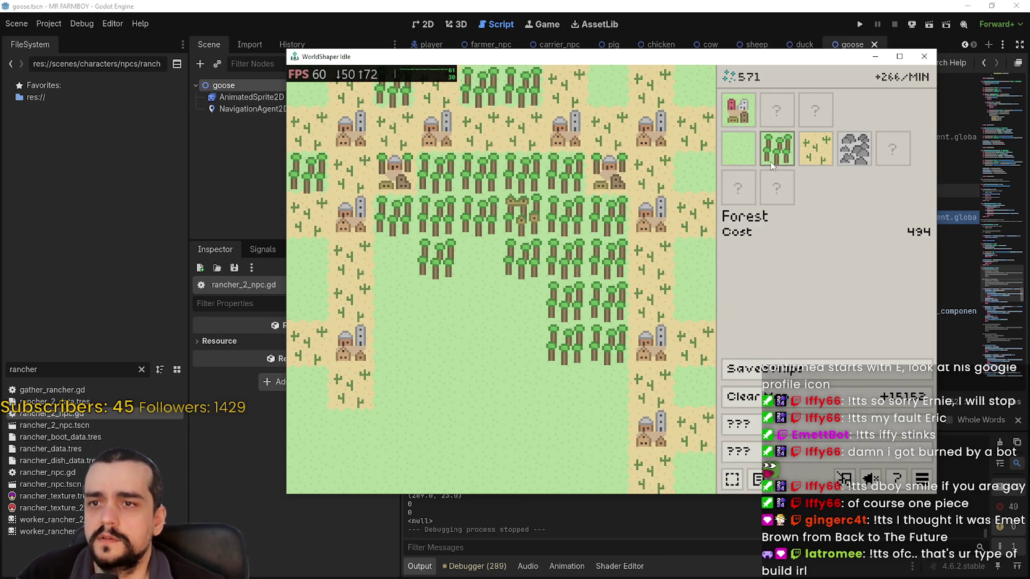
pyautogui.click(693, 258)
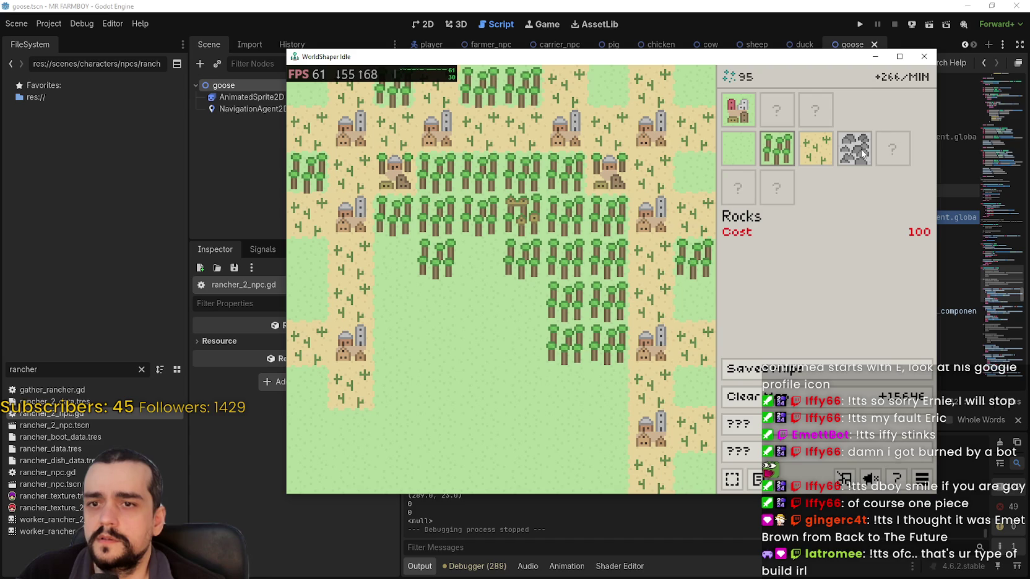
# Move the Rocks tile one square higher, then stop the game and return to rancher_2_npc.gd.
pyautogui.click(861, 153)
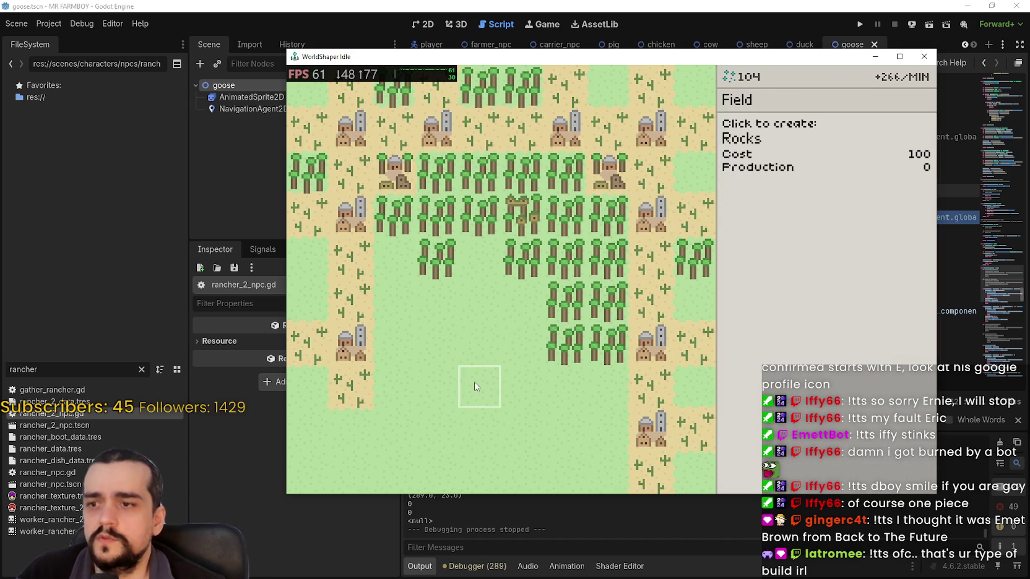
pyautogui.click(394, 350)
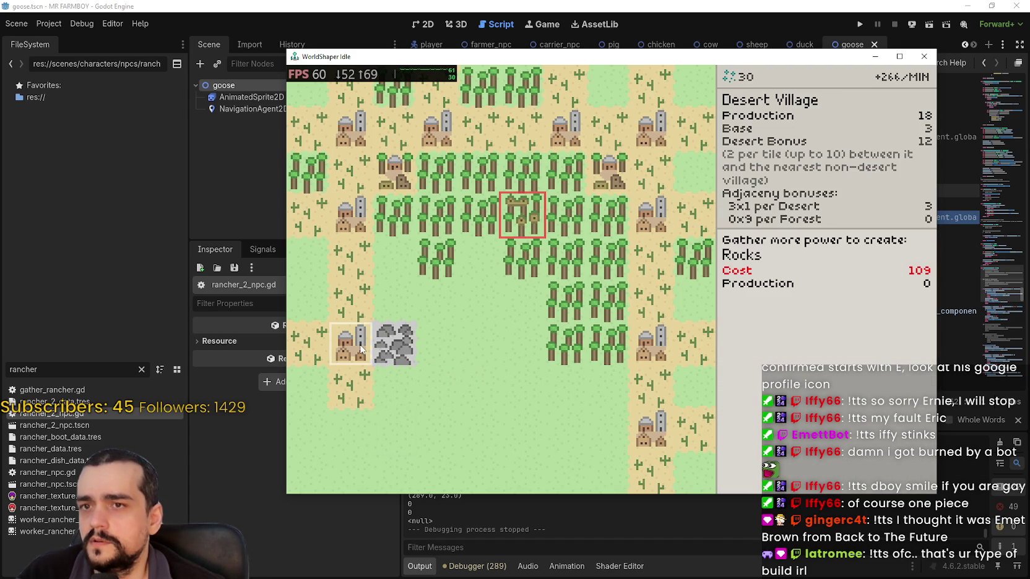
pyautogui.click(394, 344)
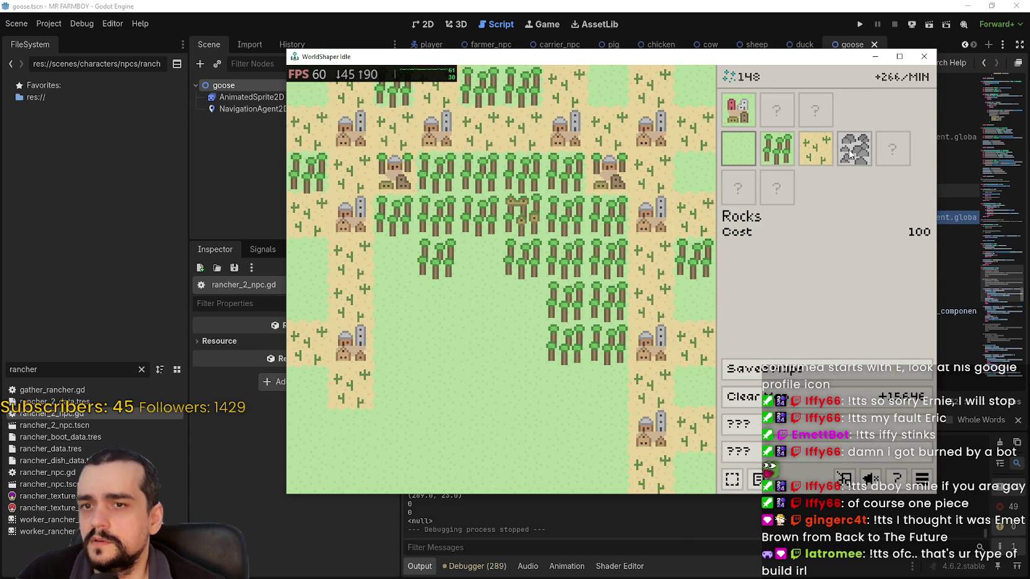
pyautogui.click(849, 154)
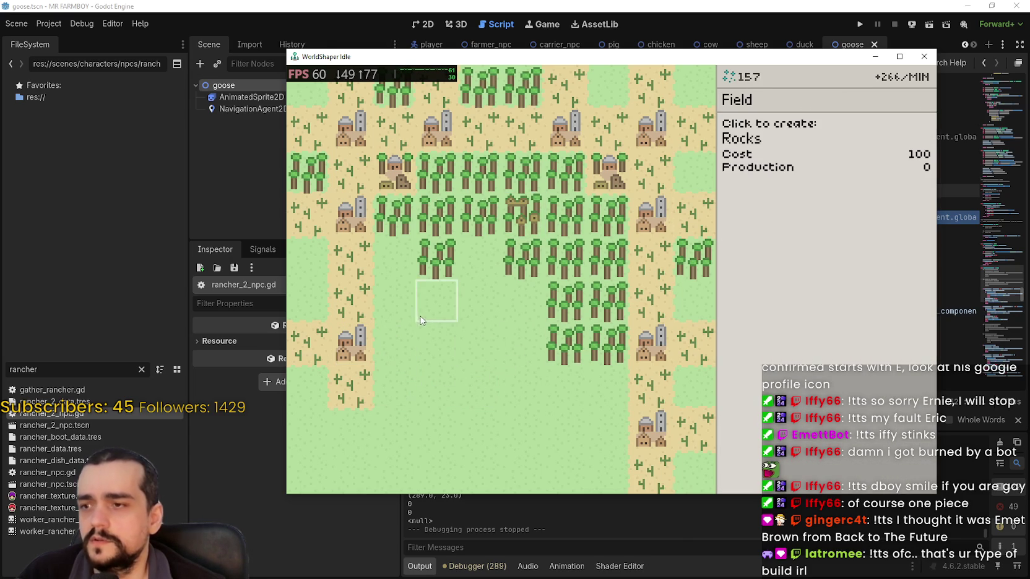
pyautogui.click(394, 321)
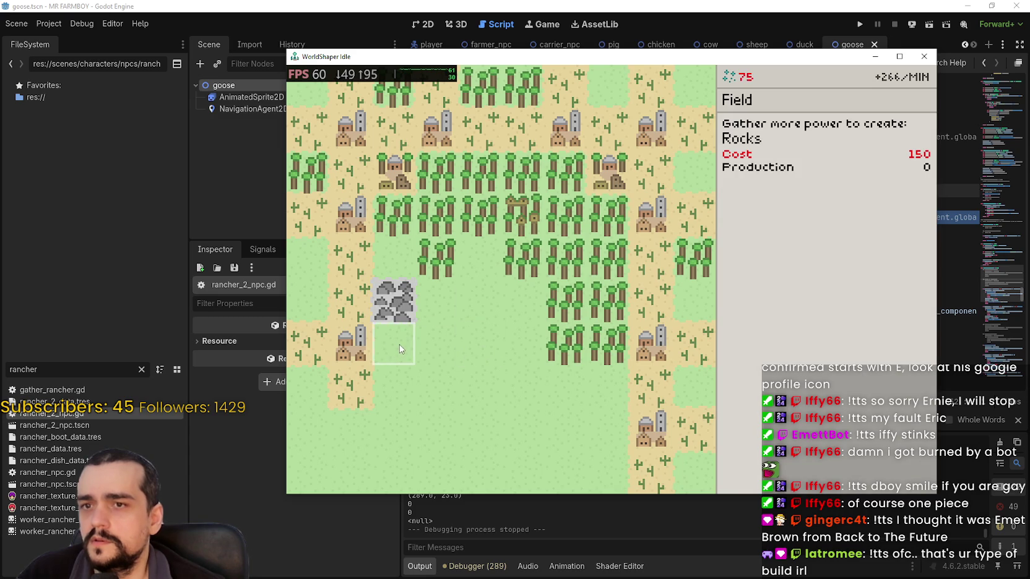
pyautogui.press('F8')
pyautogui.click(793, 164)
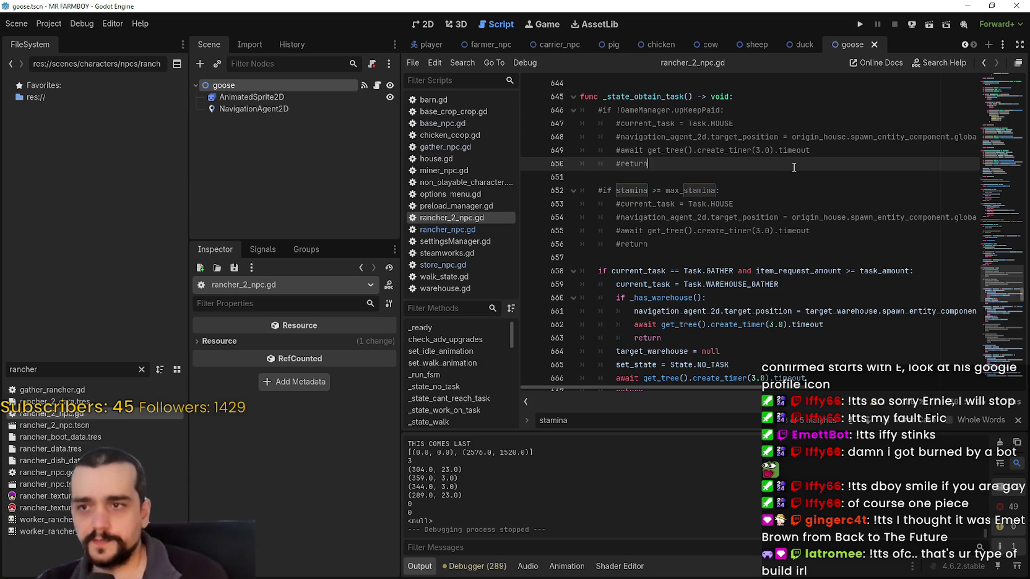
# Relaunch the game with F5 and place a second Rocks tile below the first.
pyautogui.press('F5')
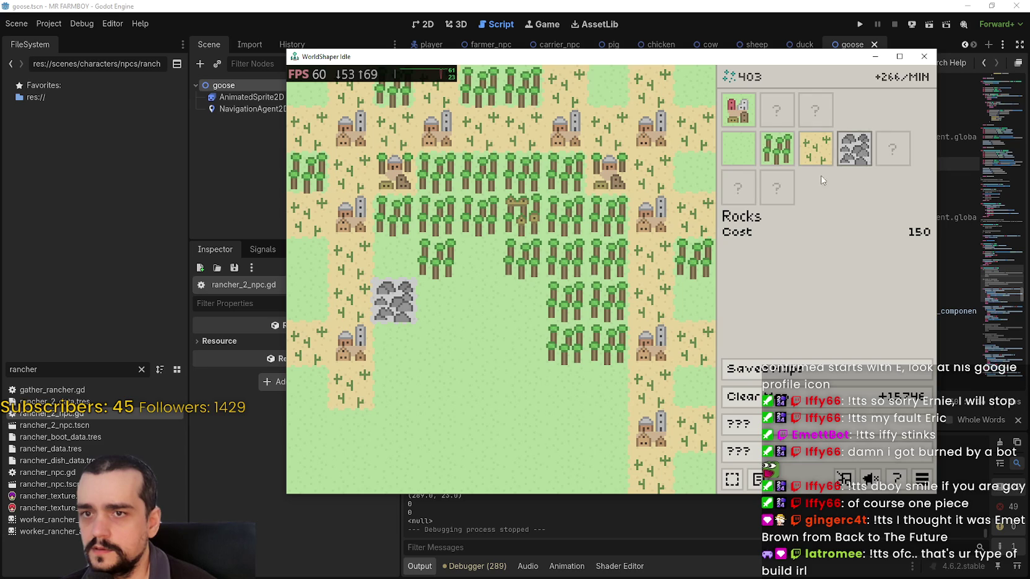
pyautogui.click(394, 343)
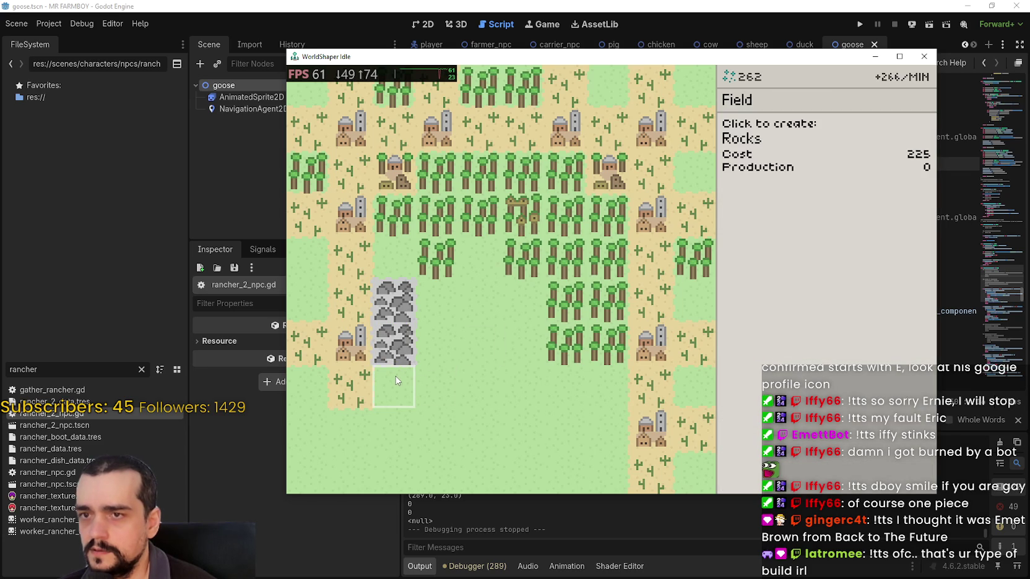
# Add a third Rocks tile to the column and turn the middle Rocks into a Mining Village.
pyautogui.click(396, 380)
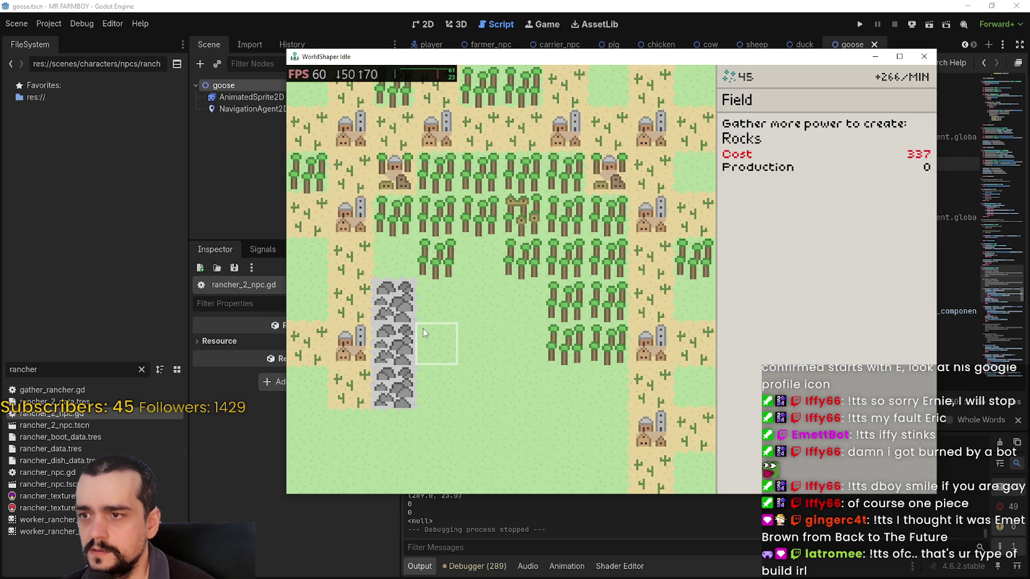
pyautogui.click(737, 109)
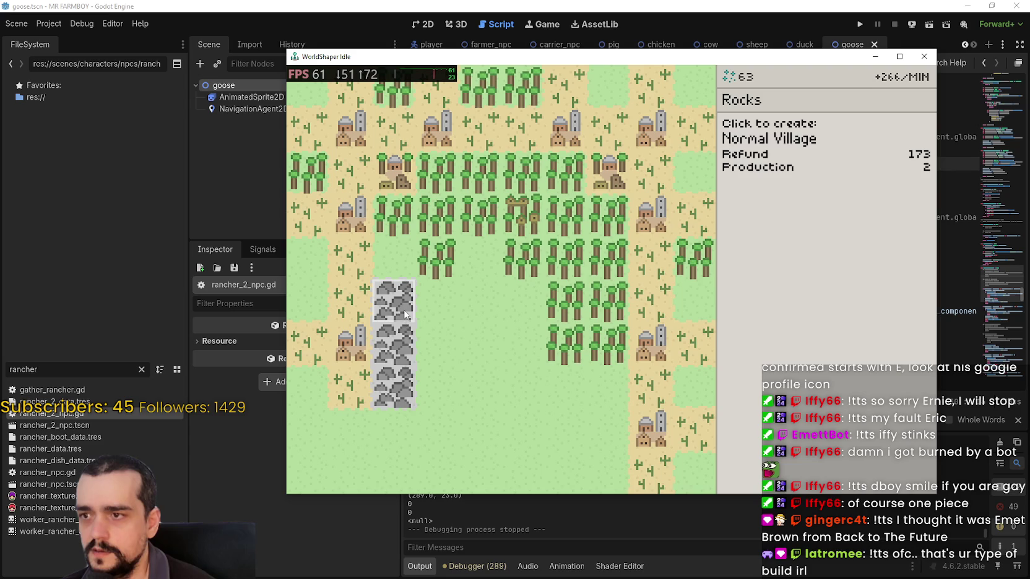
pyautogui.click(403, 350)
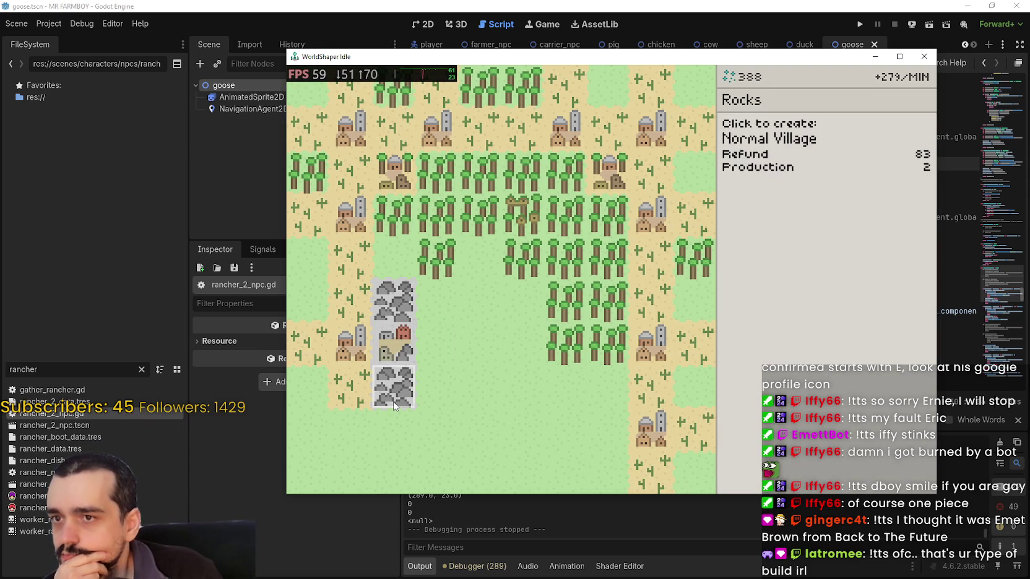
# Place Rocks beside the Mining Village, then inspect a Forest tile's production details.
pyautogui.click(854, 149)
pyautogui.click(431, 346)
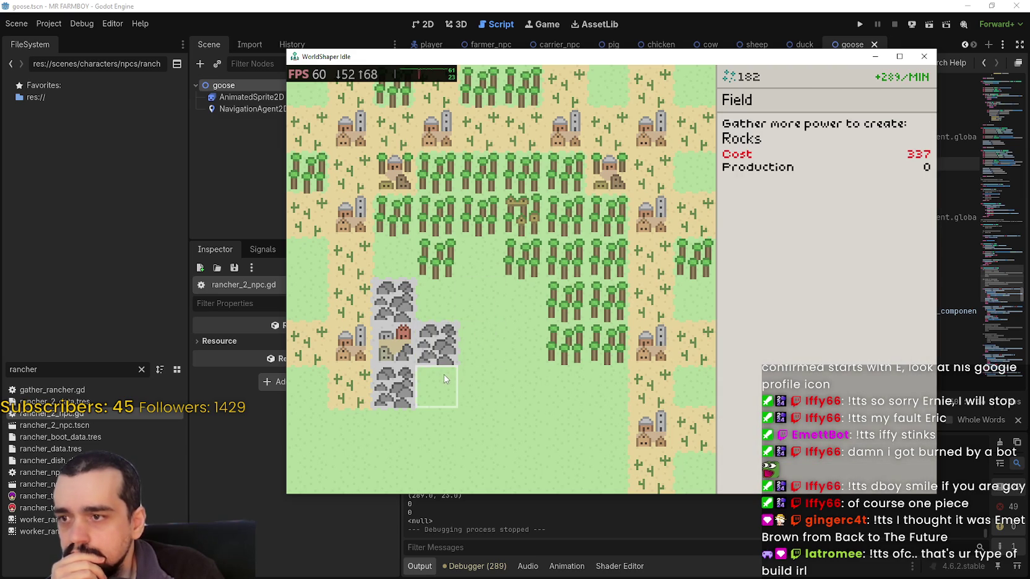
pyautogui.rightClick(443, 374)
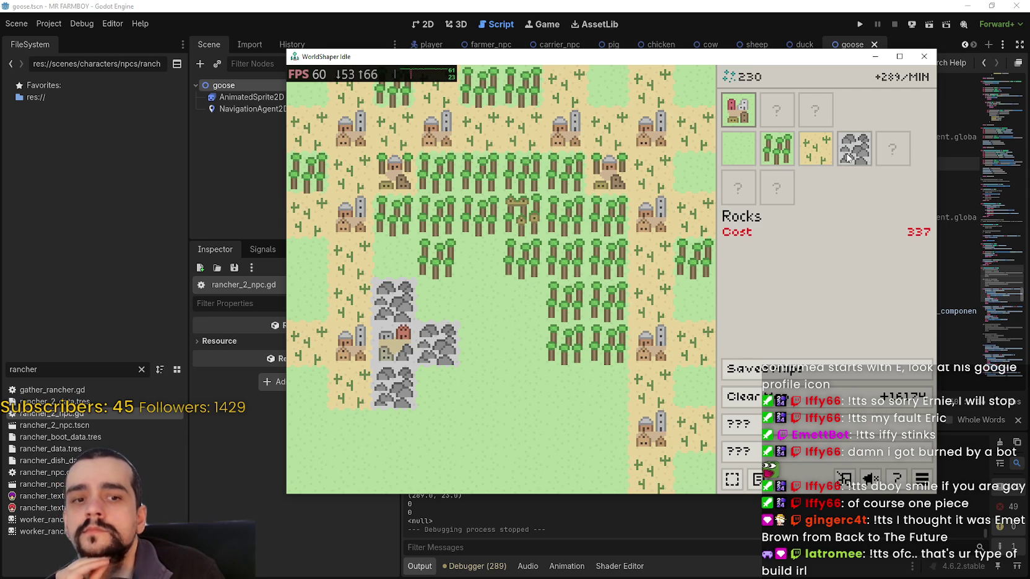
pyautogui.click(847, 157)
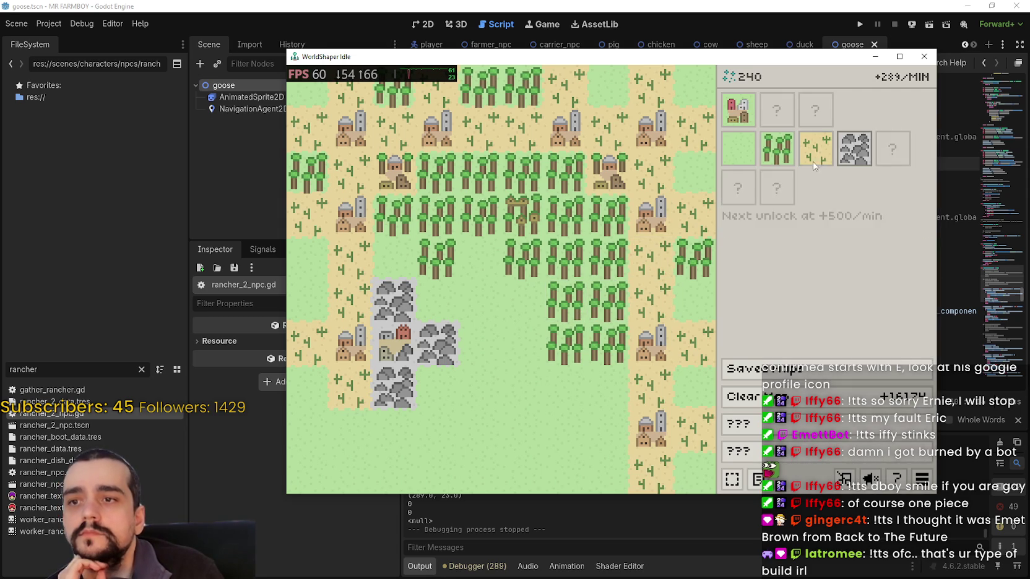
pyautogui.click(565, 301)
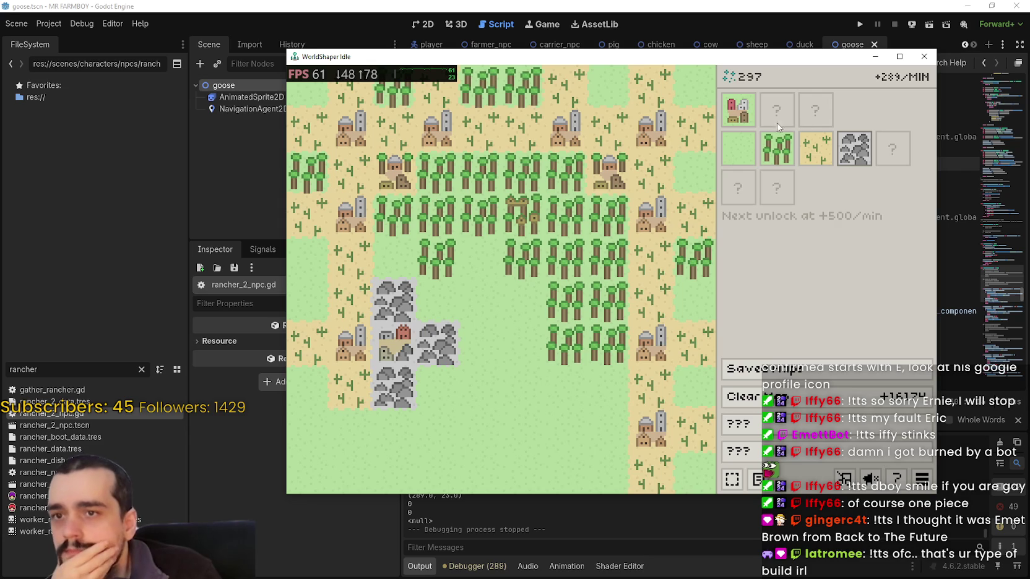
# Place Rocks below the right-hand Rocks tile and convert one into a second Mining Village.
pyautogui.click(864, 162)
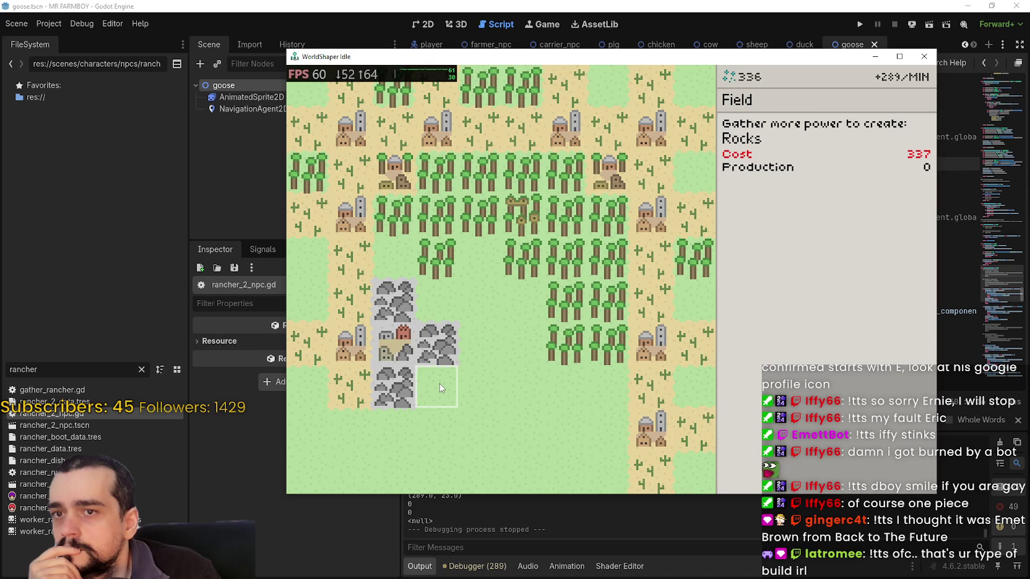
pyautogui.click(447, 384)
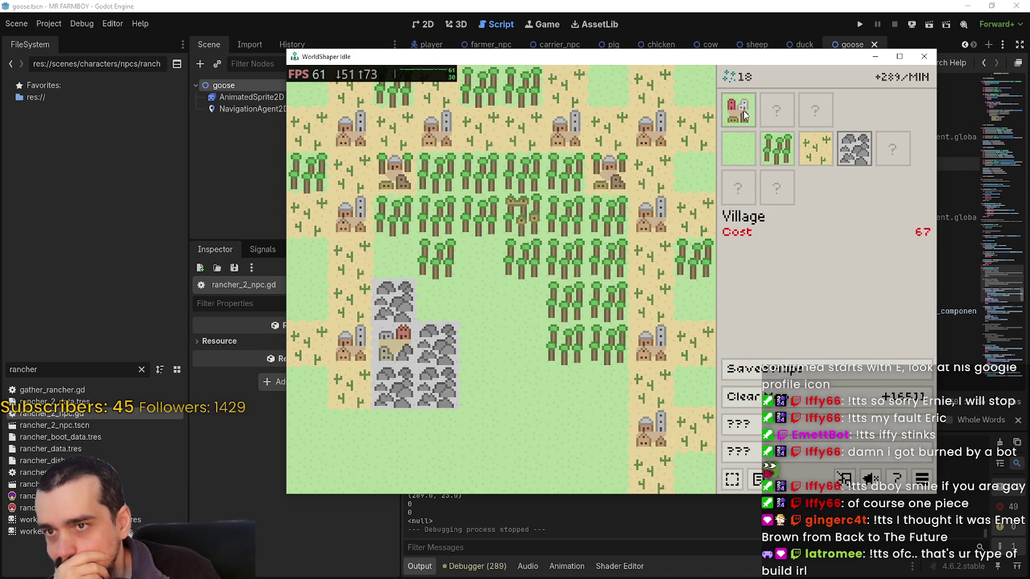
pyautogui.click(741, 111)
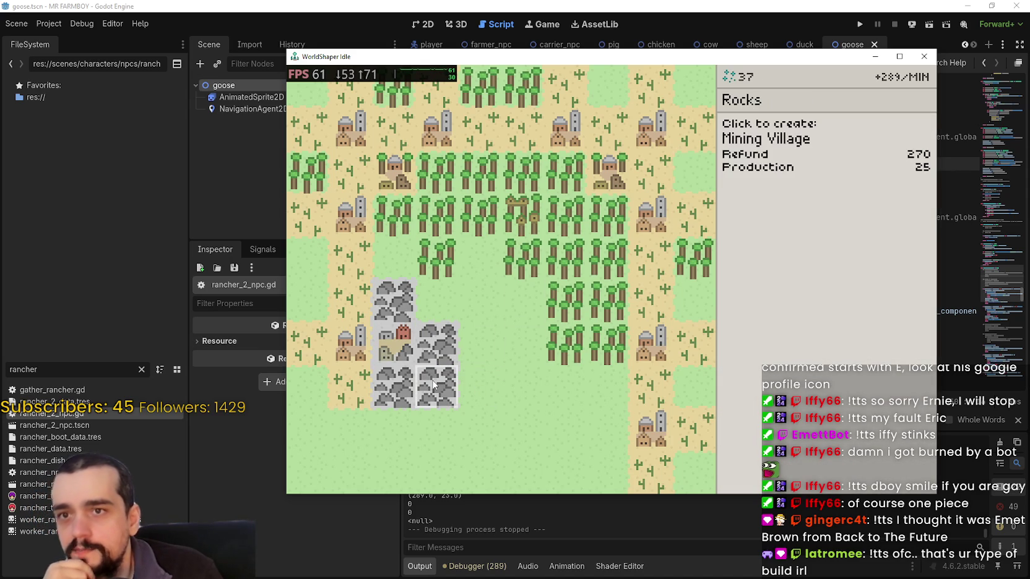
pyautogui.click(434, 385)
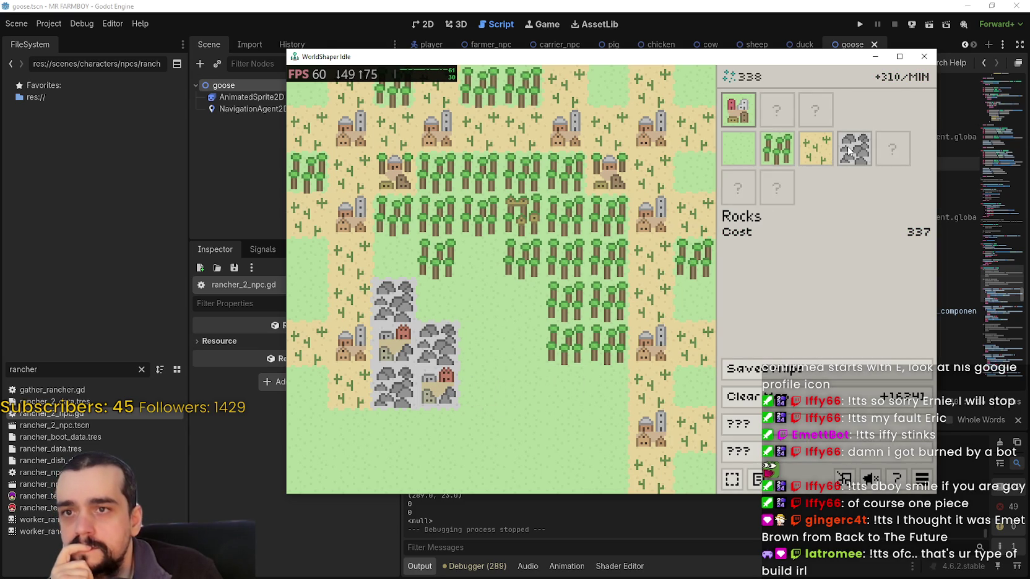
# Place another Rocks under the new Mining Village, then close the game with Alt+F4.
pyautogui.moveTo(904, 83)
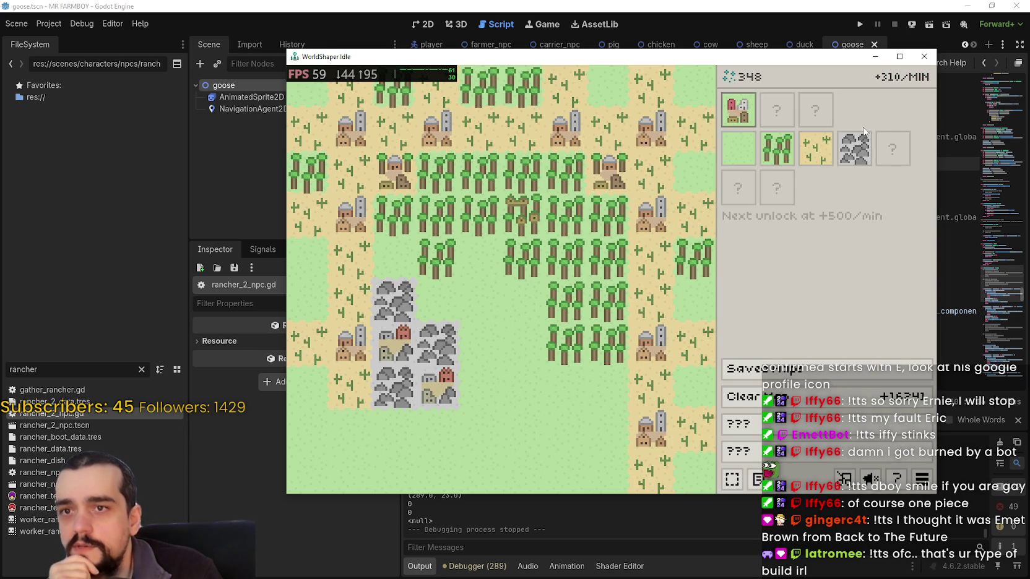
pyautogui.click(857, 150)
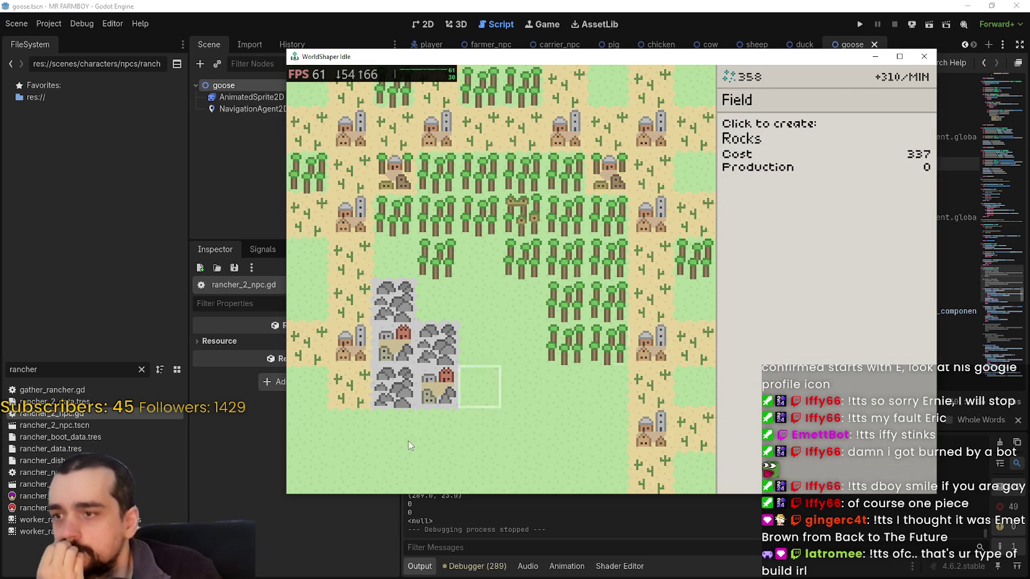
pyautogui.click(425, 432)
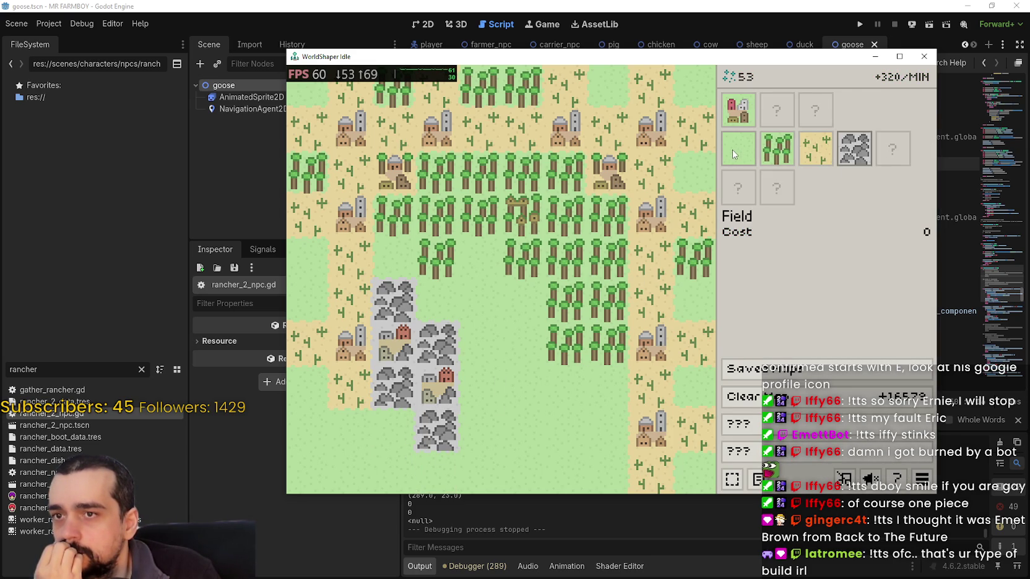
pyautogui.click(738, 149)
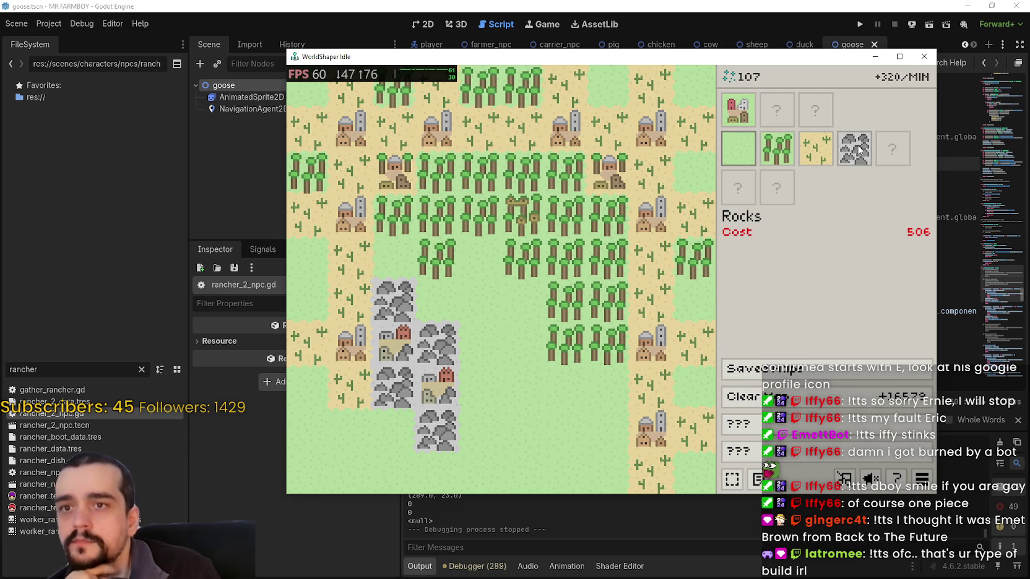
pyautogui.hotkey('alt', 'F4')
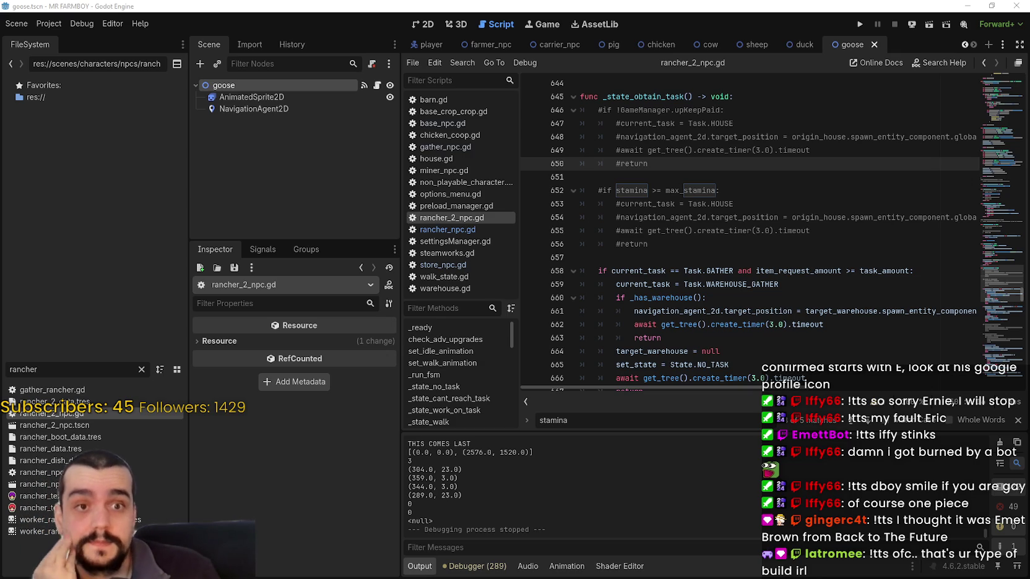
# Put the caret on blank line 657 in rancher_2_npc.gd.
pyautogui.click(748, 272)
pyautogui.press('Up')
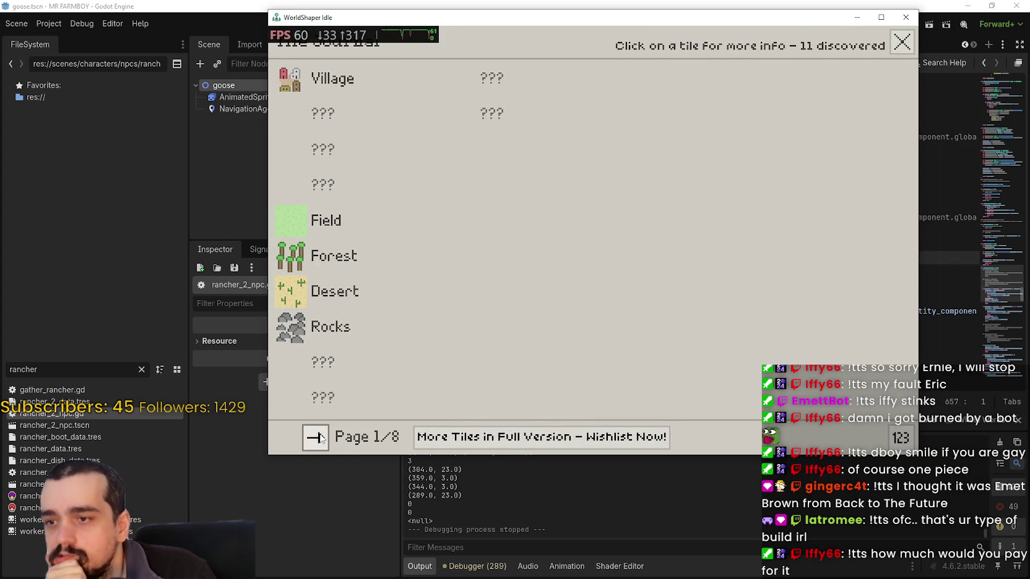
# On page 2, review the Sand and Trees, Desert, Treetop, Forest and Normal Village entries.
pyautogui.click(319, 437)
pyautogui.click(297, 331)
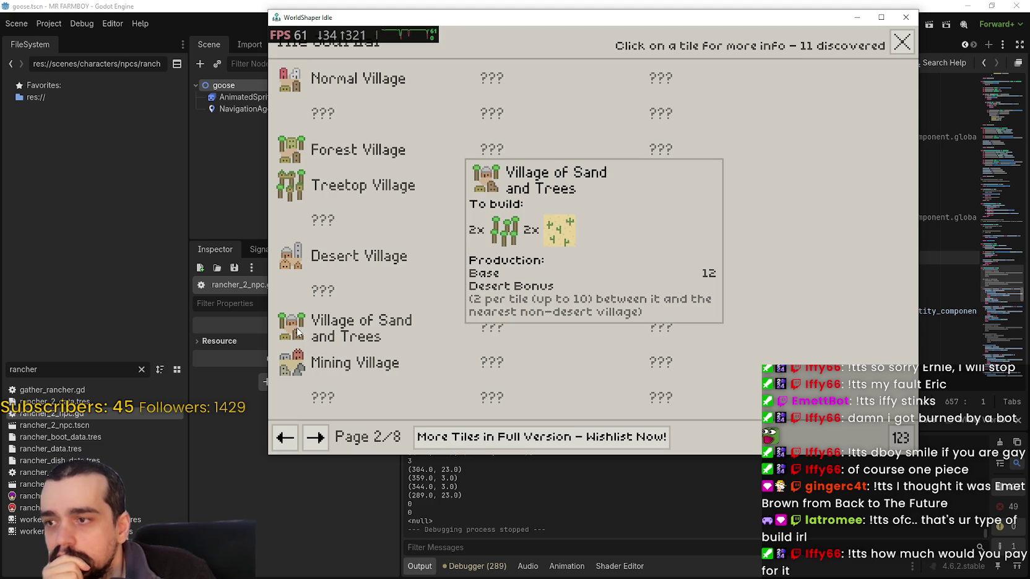
pyautogui.click(295, 263)
pyautogui.click(287, 184)
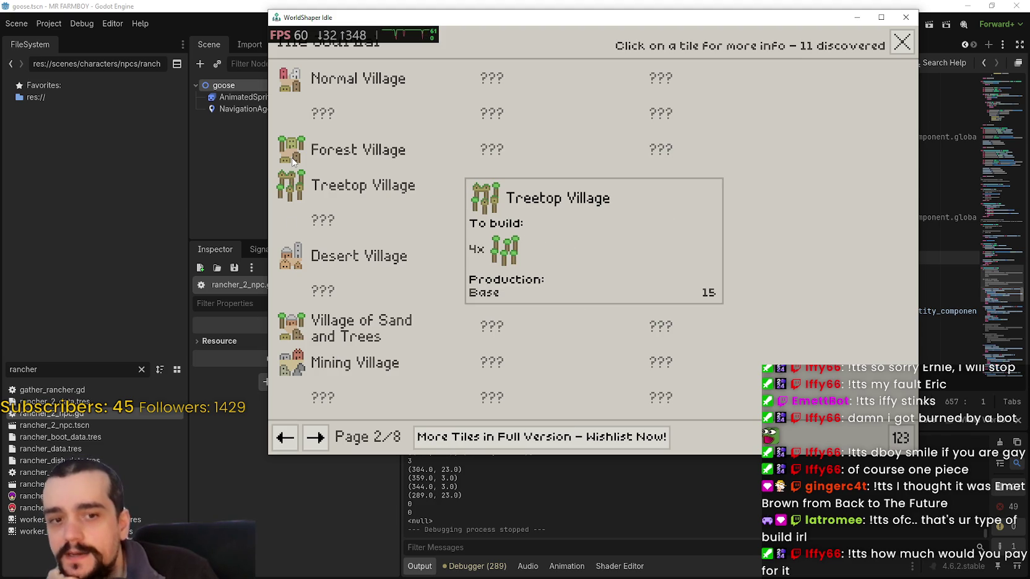
pyautogui.click(290, 161)
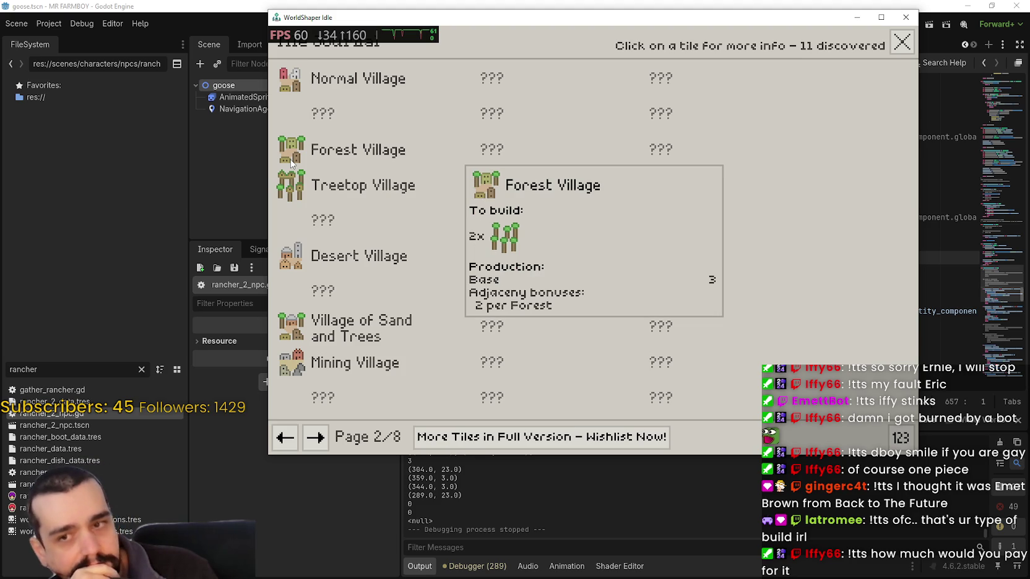
pyautogui.click(298, 92)
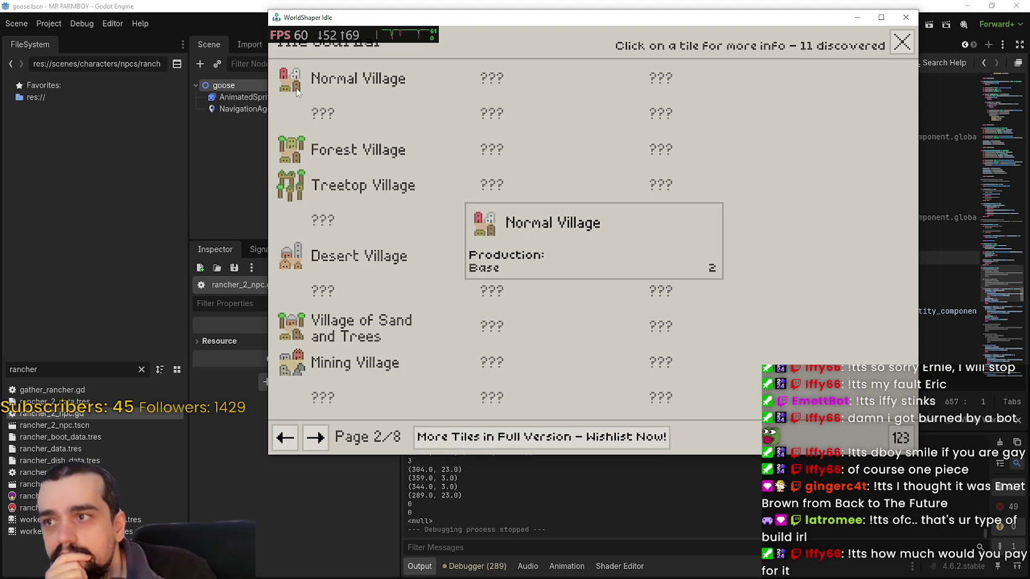
pyautogui.click(302, 156)
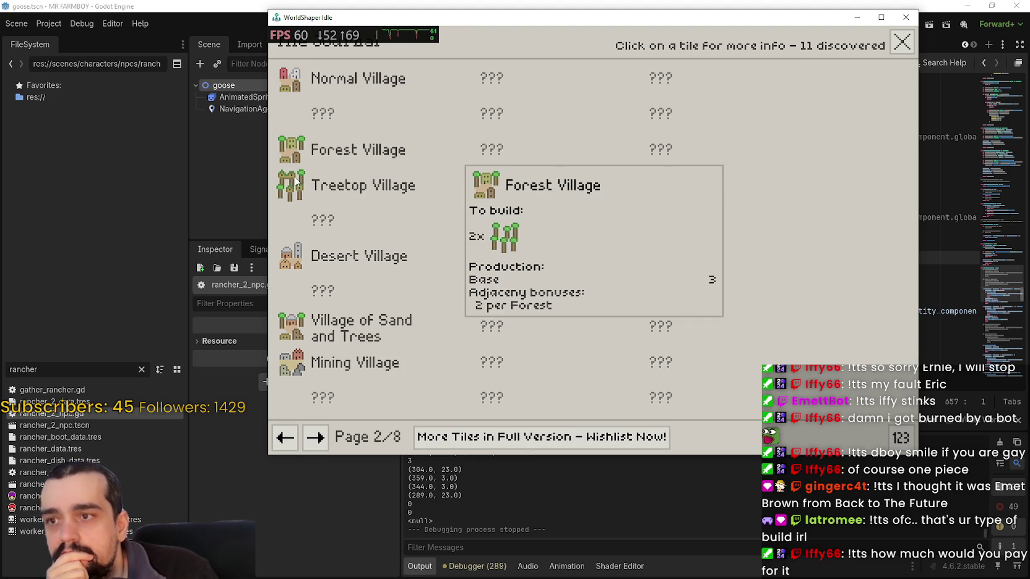
pyautogui.click(297, 181)
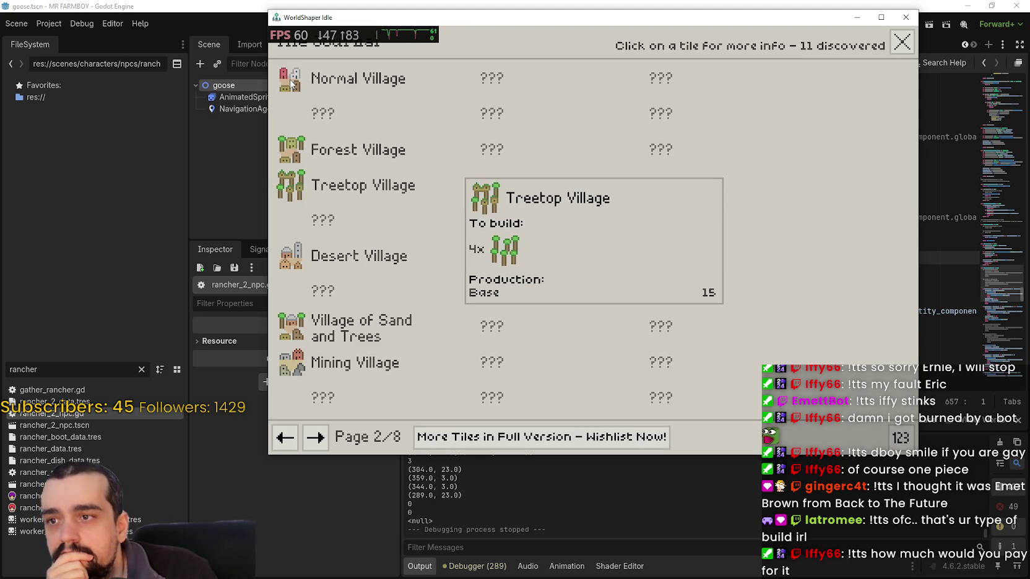
pyautogui.click(291, 84)
pyautogui.click(299, 152)
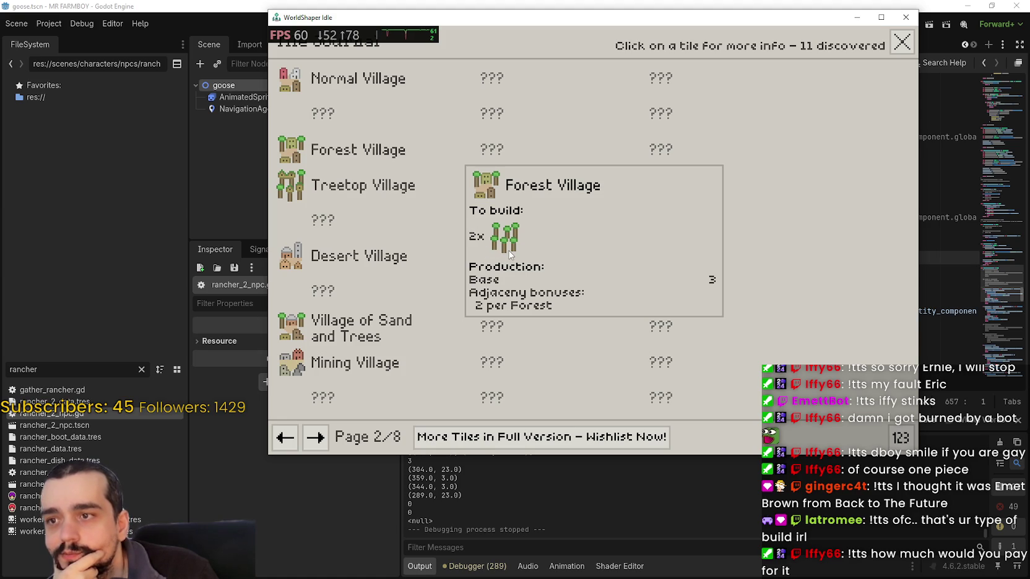
# Recheck the Forest, Treetop and Desert Village cards, then close the encyclopedia from page 1.
pyautogui.click(299, 160)
pyautogui.click(298, 162)
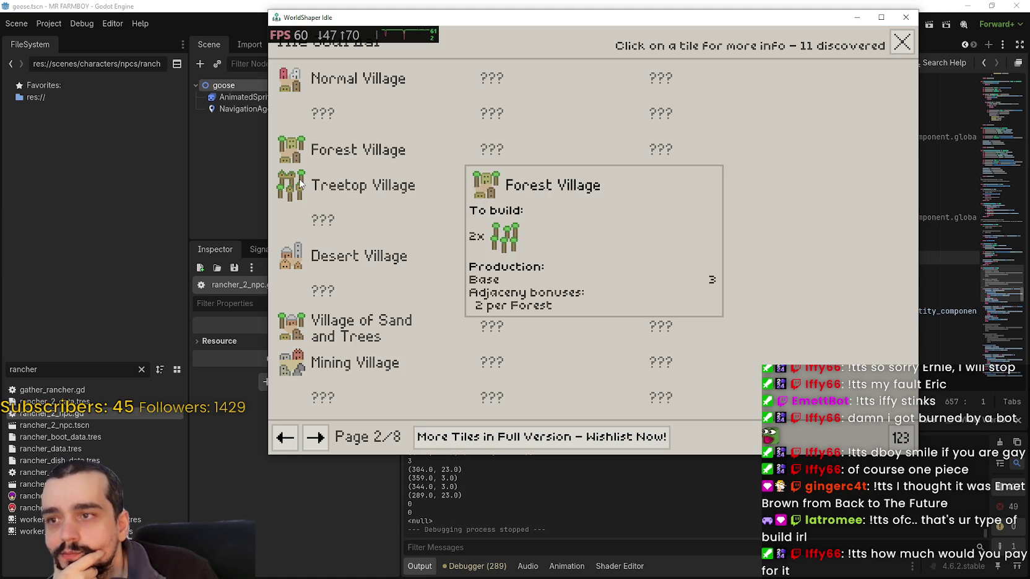
pyautogui.click(299, 184)
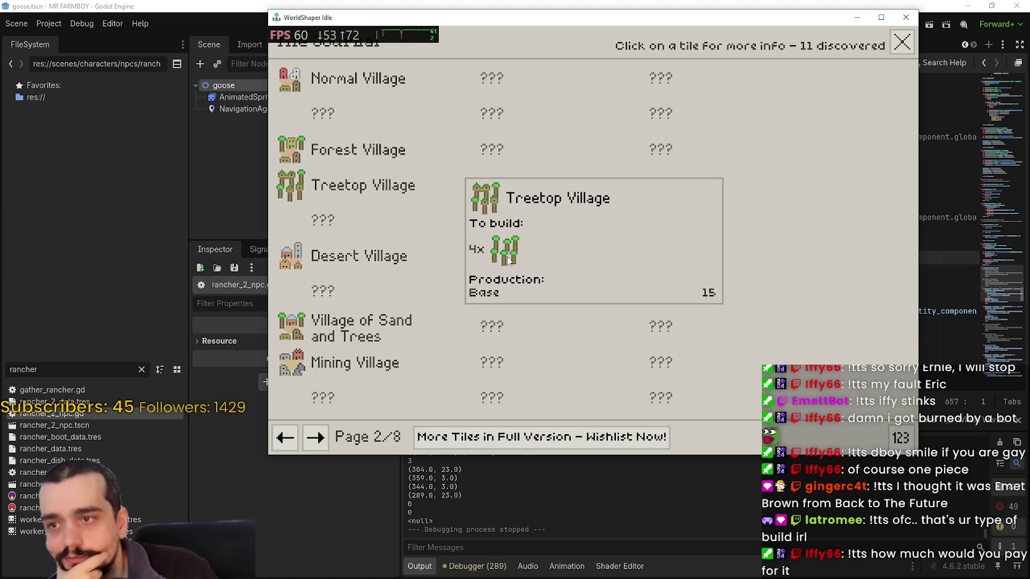
pyautogui.click(296, 265)
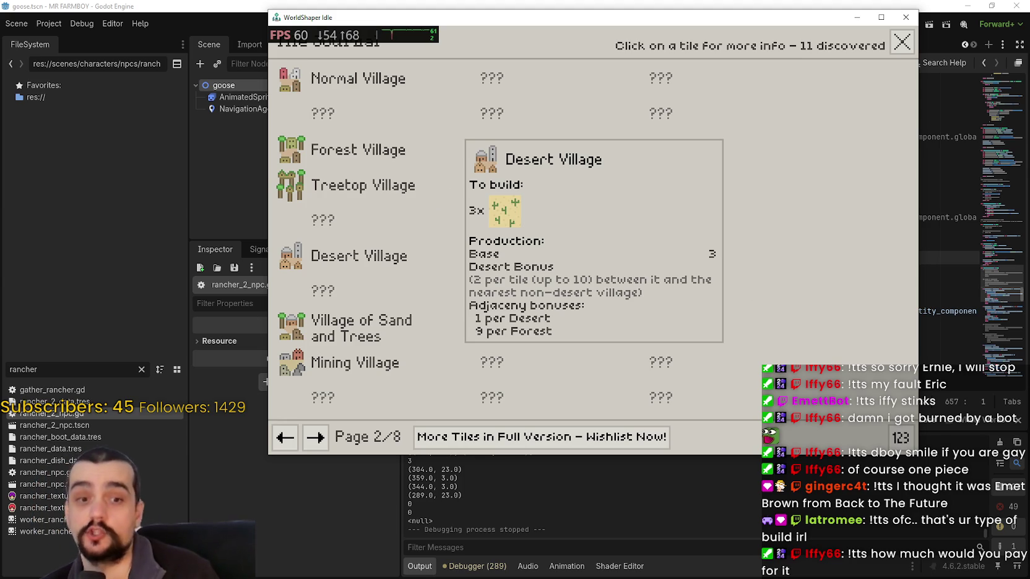
pyautogui.click(737, 331)
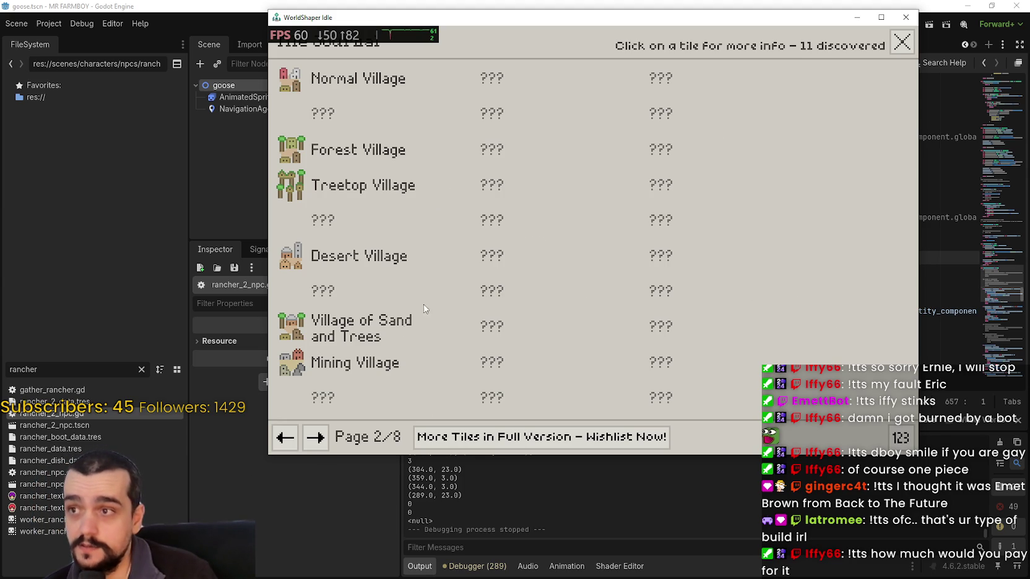
pyautogui.click(285, 438)
pyautogui.click(476, 230)
pyautogui.scroll(4, 446, 255)
pyautogui.scroll(-1, 439, 260)
pyautogui.scroll(1, 421, 223)
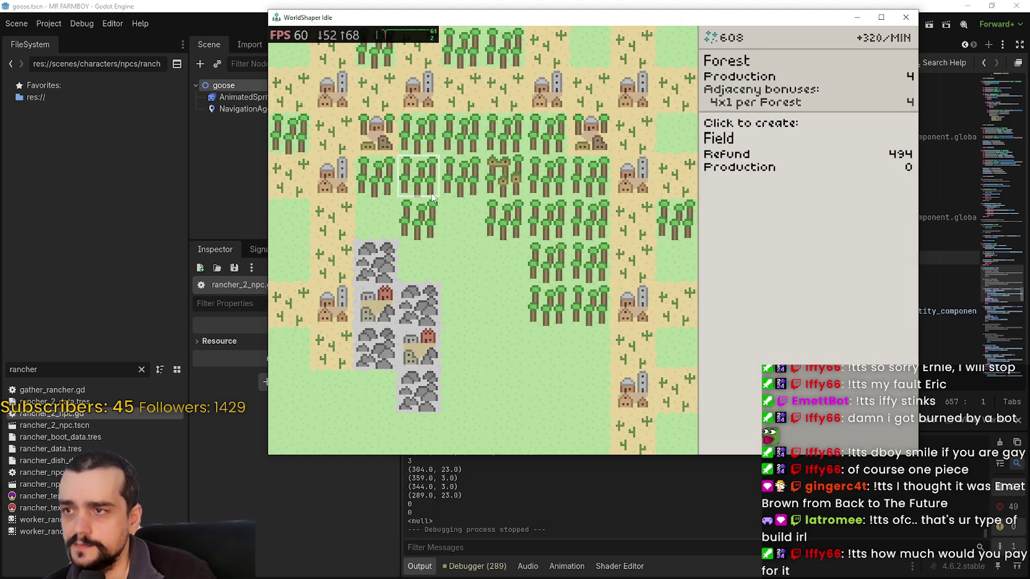
# Refund two desert tiles by the villages into fields, place Desert top-right, and open the encyclopedia.
pyautogui.click(469, 253)
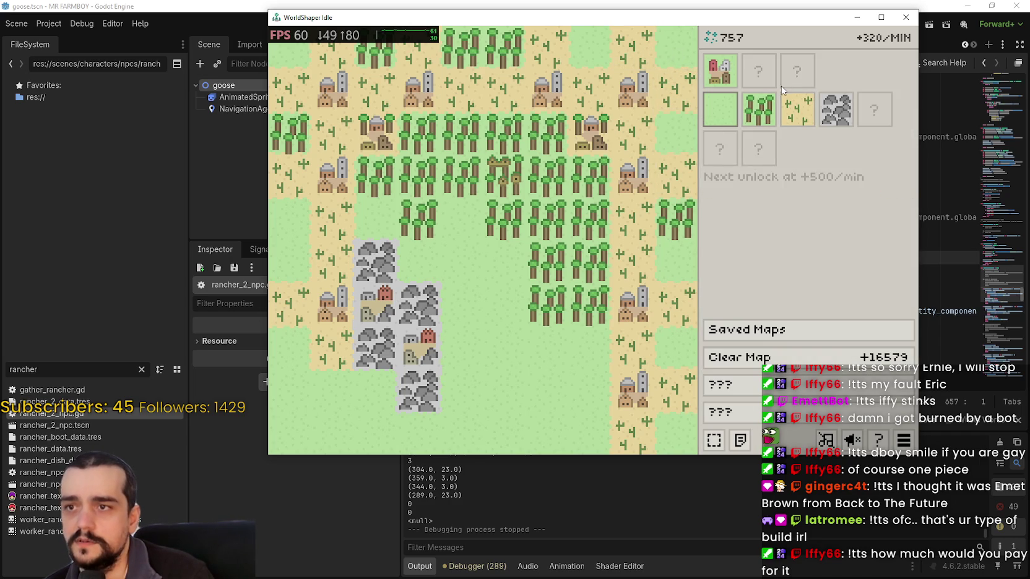
pyautogui.click(590, 88)
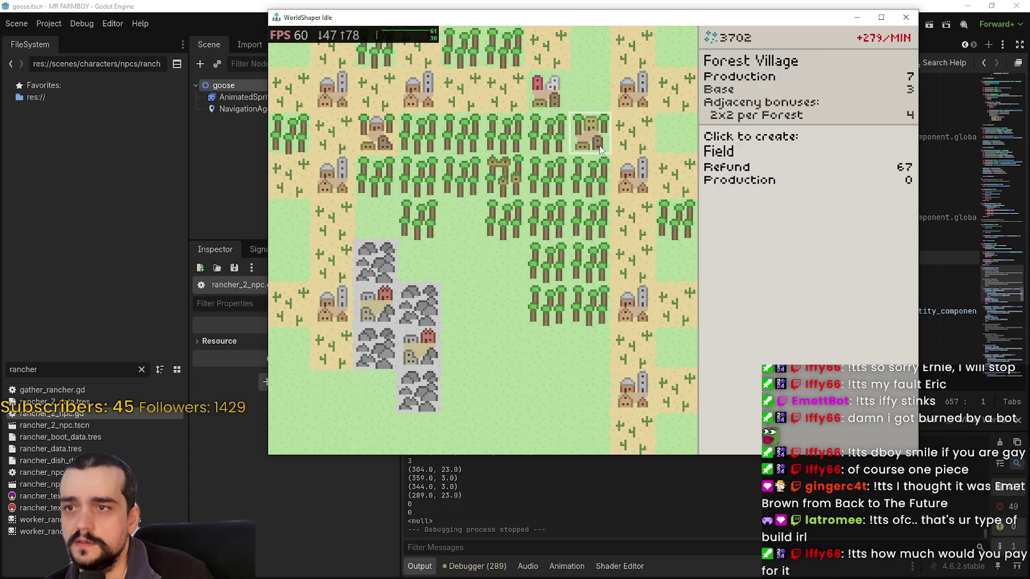
pyautogui.click(642, 132)
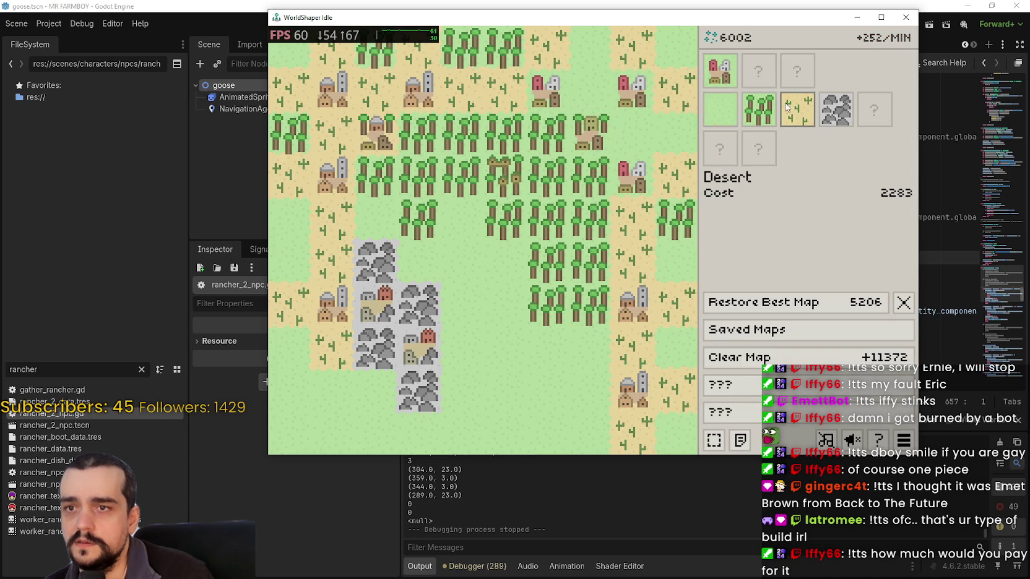
pyautogui.click(793, 109)
pyautogui.click(676, 47)
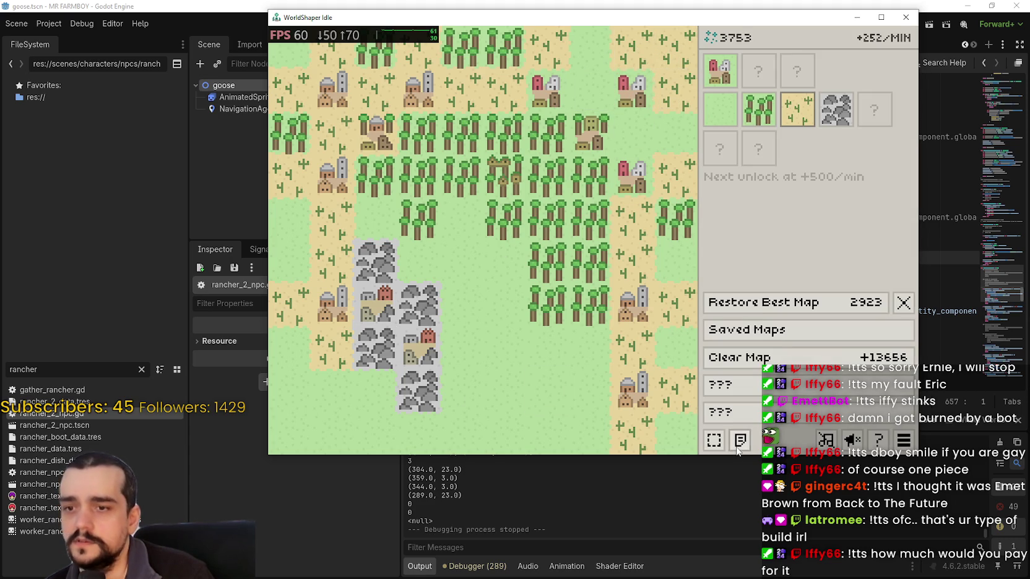
pyautogui.click(737, 450)
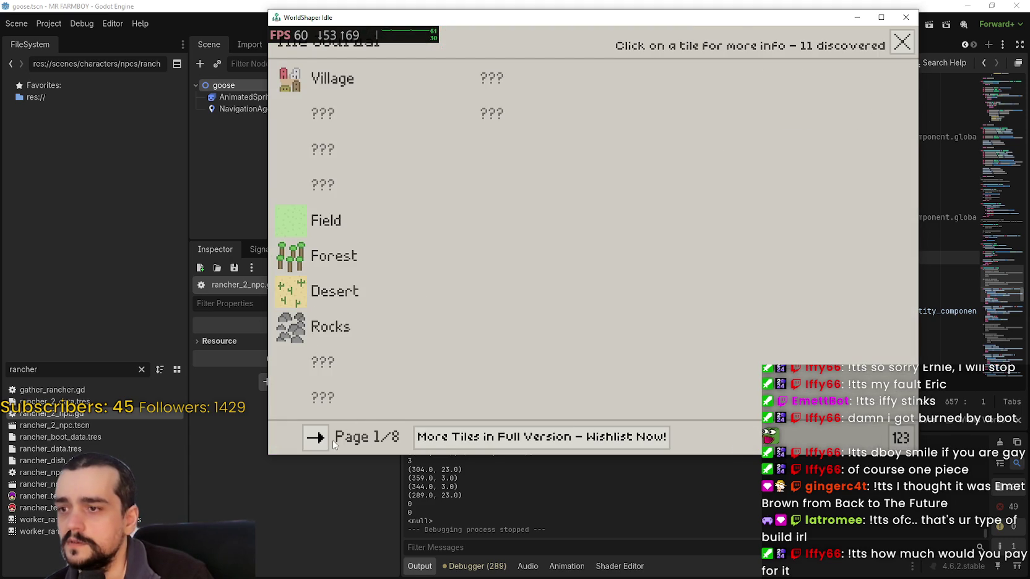
# Read the Desert Village card on page 2, then close the encyclopedia.
pyautogui.click(318, 439)
pyautogui.click(293, 262)
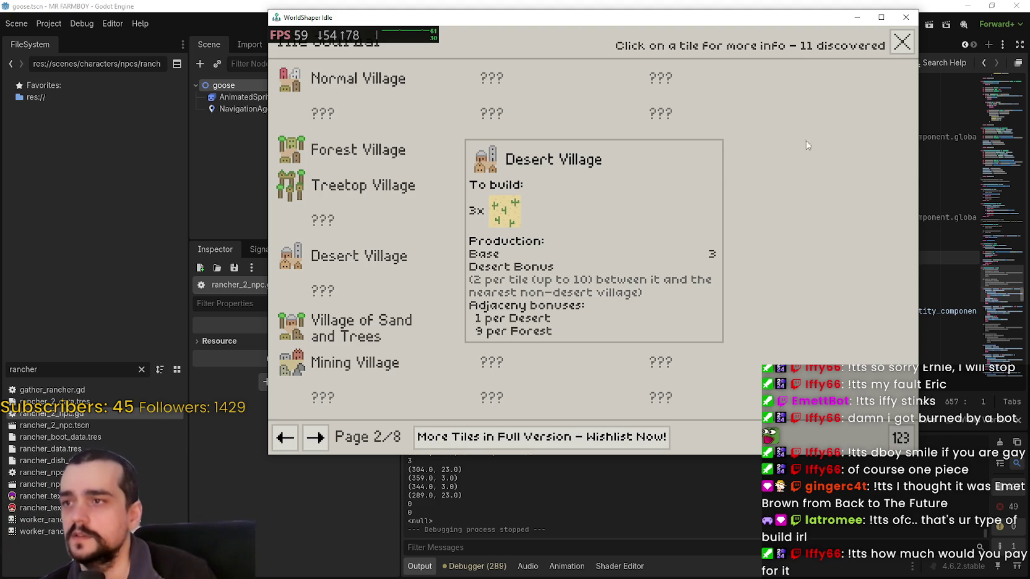
pyautogui.click(914, 46)
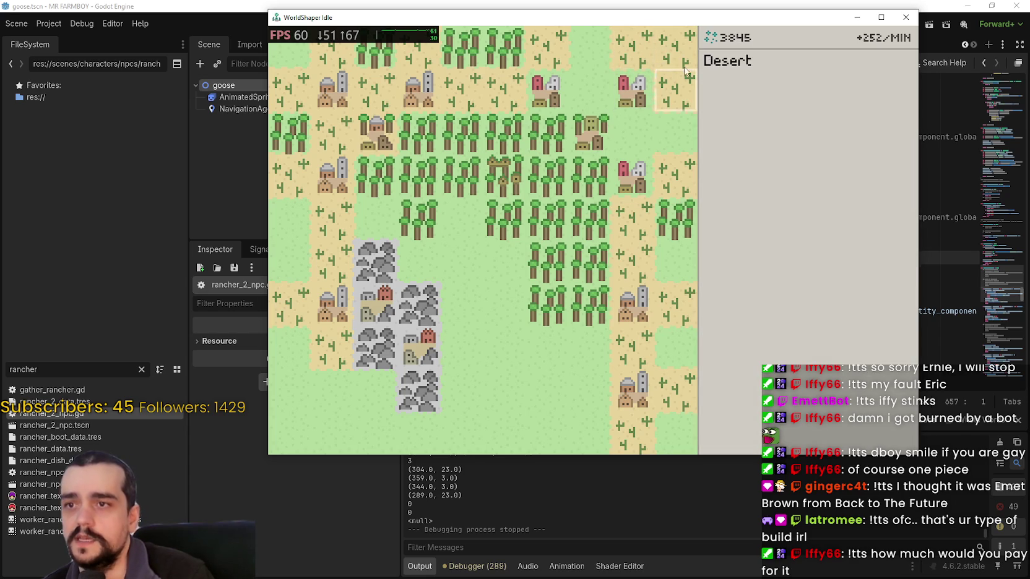
# Place Desert on a field, move the top-right desert to another field, and reopen the encyclopedia.
pyautogui.moveTo(775, 102)
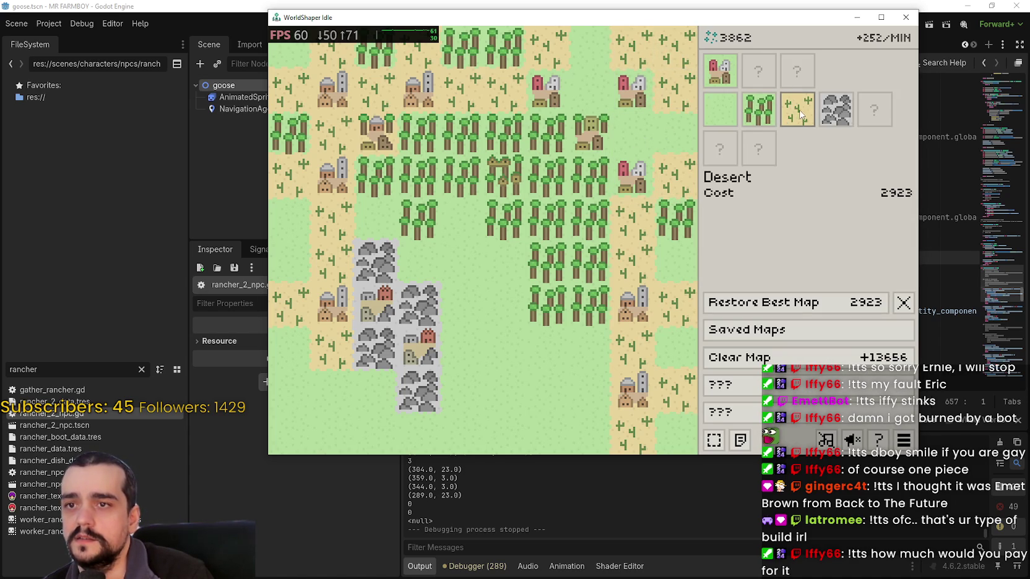
pyautogui.click(677, 133)
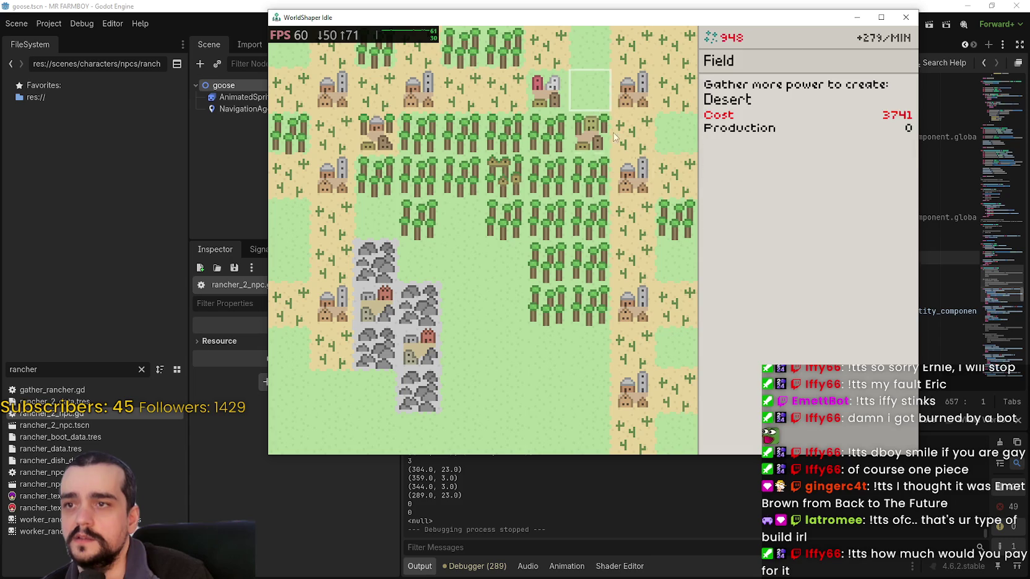
pyautogui.click(671, 57)
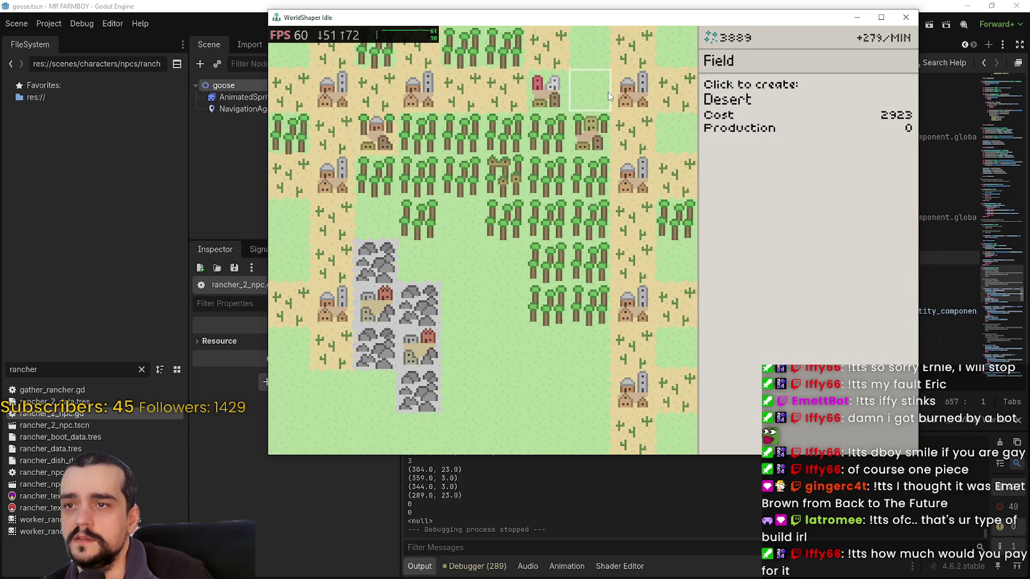
pyautogui.click(608, 91)
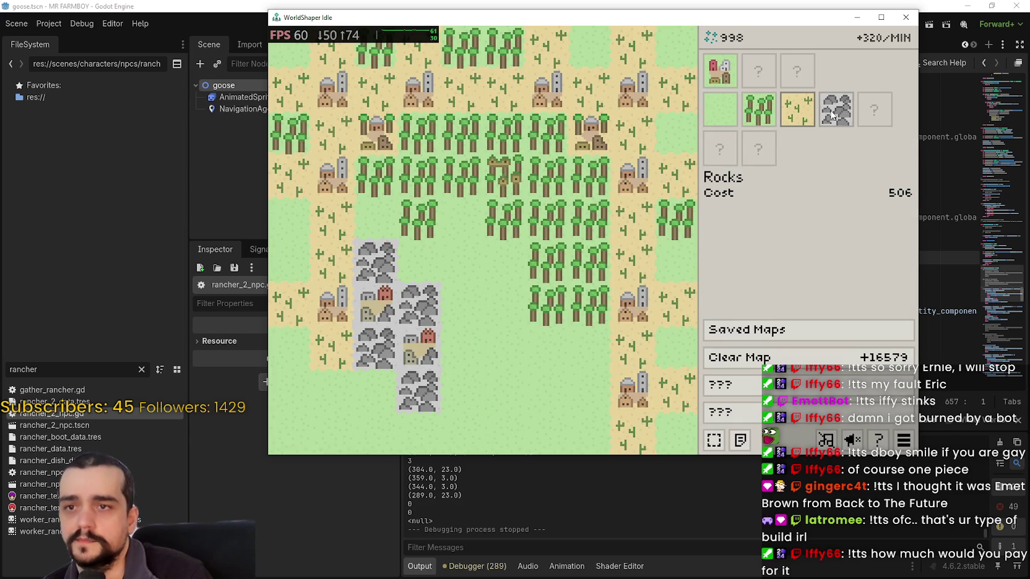
pyautogui.click(836, 112)
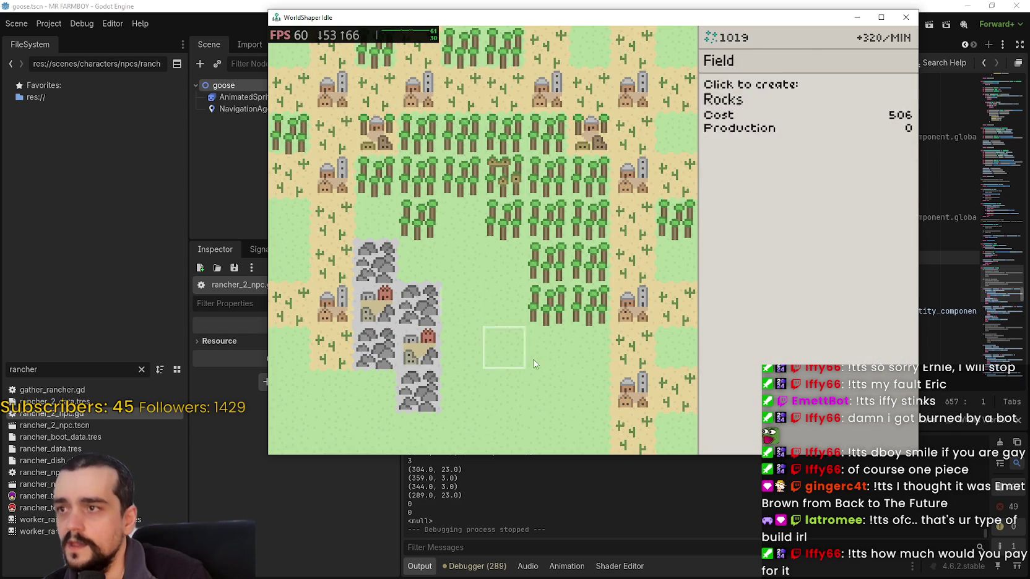
pyautogui.press('Escape')
pyautogui.click(740, 436)
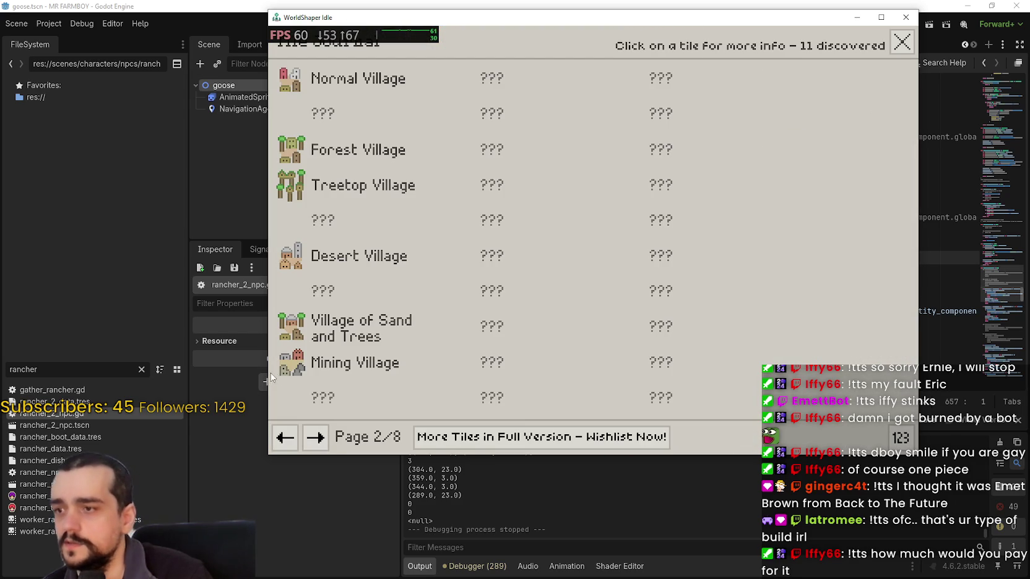
# Check the Mining Village card, close the encyclopedia, and build two Mining Villages beside the rocks.
pyautogui.click(302, 361)
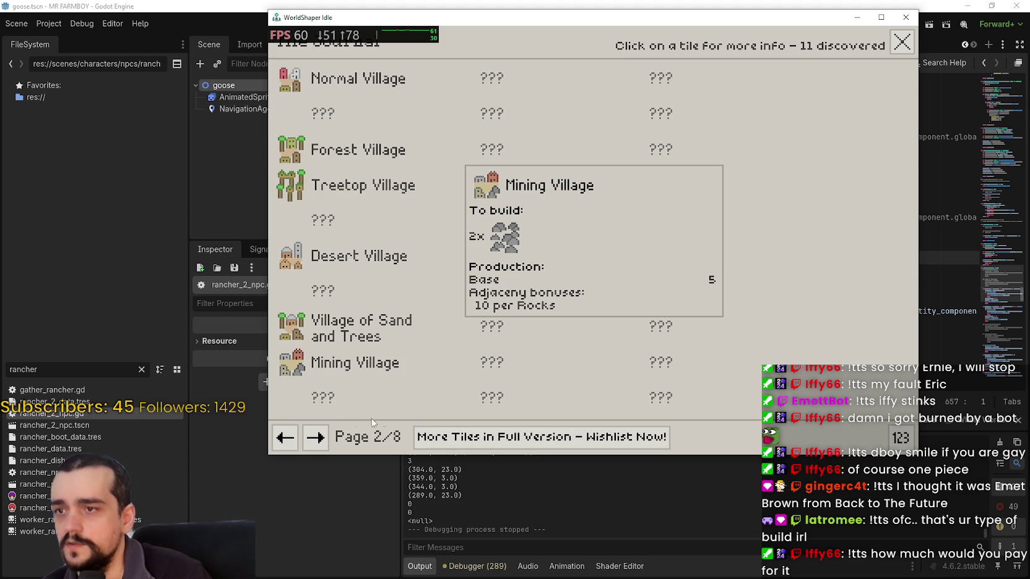
pyautogui.click(285, 438)
pyautogui.press('Escape')
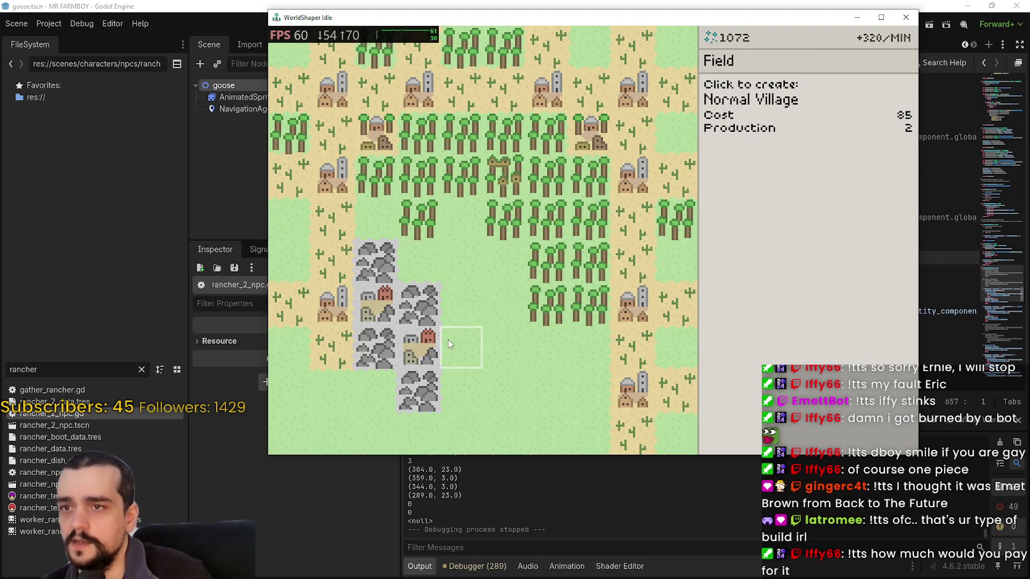
pyautogui.click(392, 390)
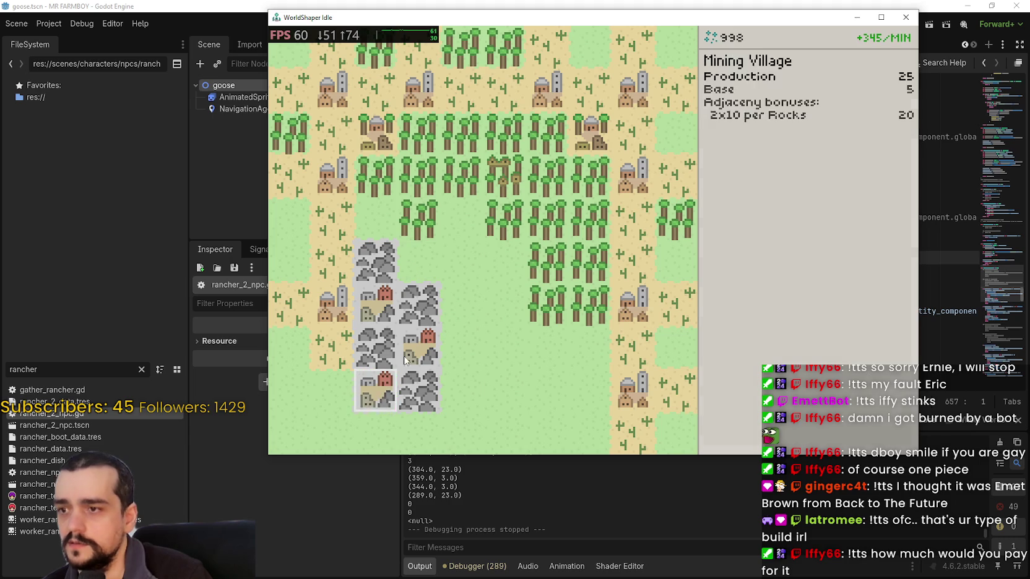
pyautogui.click(420, 266)
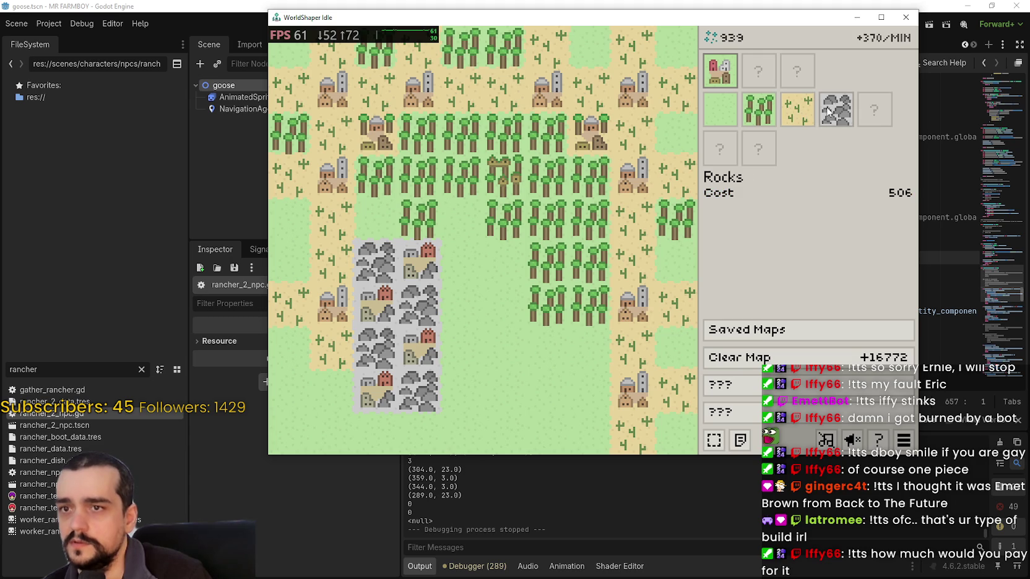
# Place a Rocks tile below the mining column in WorldShaper Idle.
pyautogui.click(828, 110)
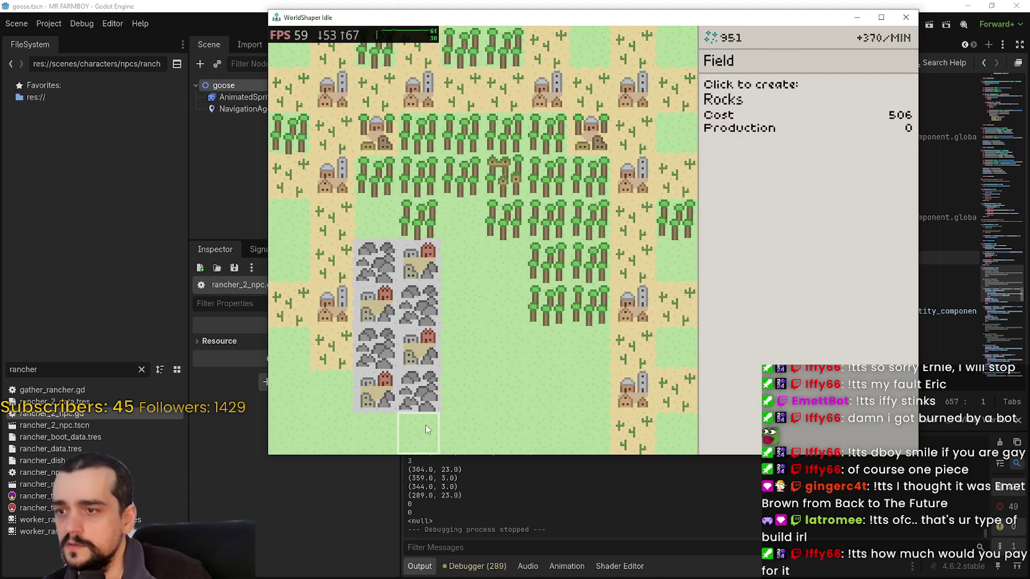
pyautogui.click(410, 436)
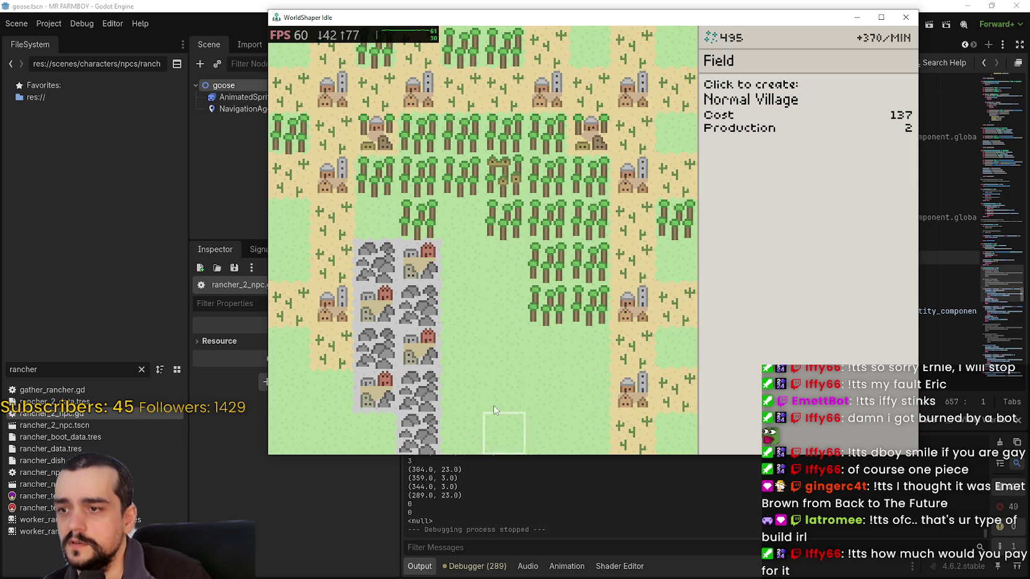
pyautogui.moveTo(781, 131)
pyautogui.click(836, 110)
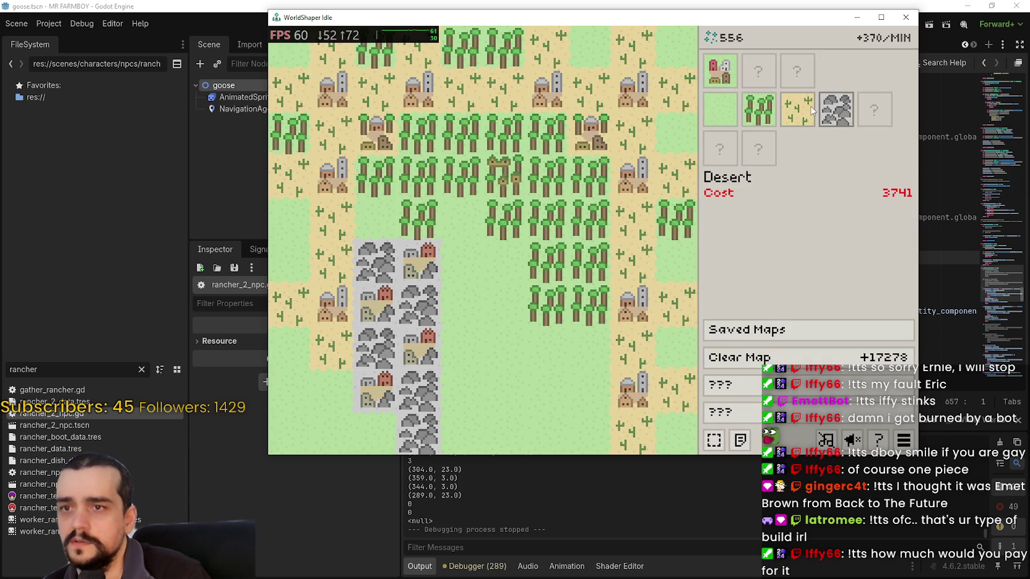
# Inspect a Desert Village tile, then quit WorldShaper Idle with Alt+F4.
pyautogui.click(503, 176)
pyautogui.rightClick(488, 272)
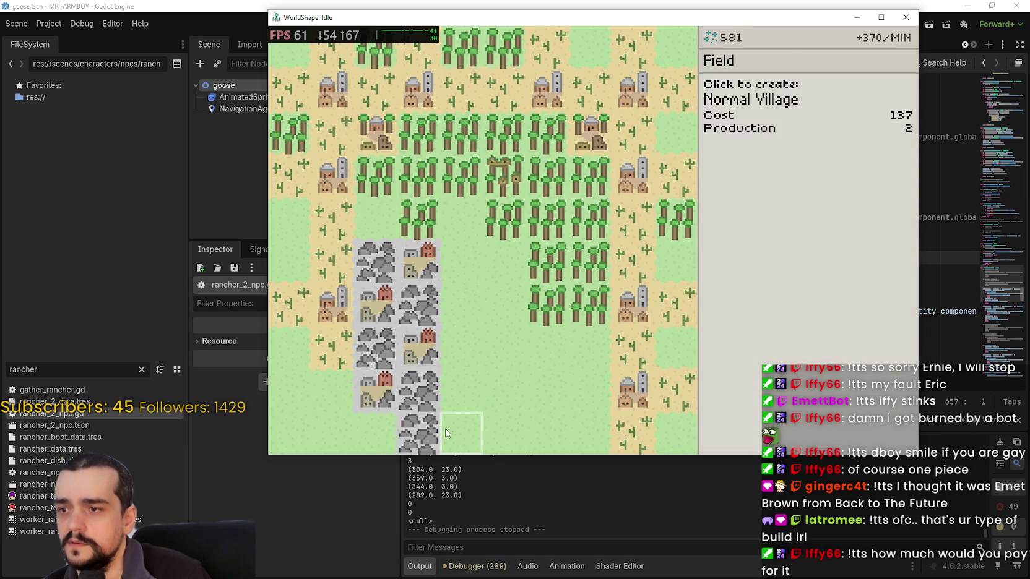
pyautogui.click(719, 71)
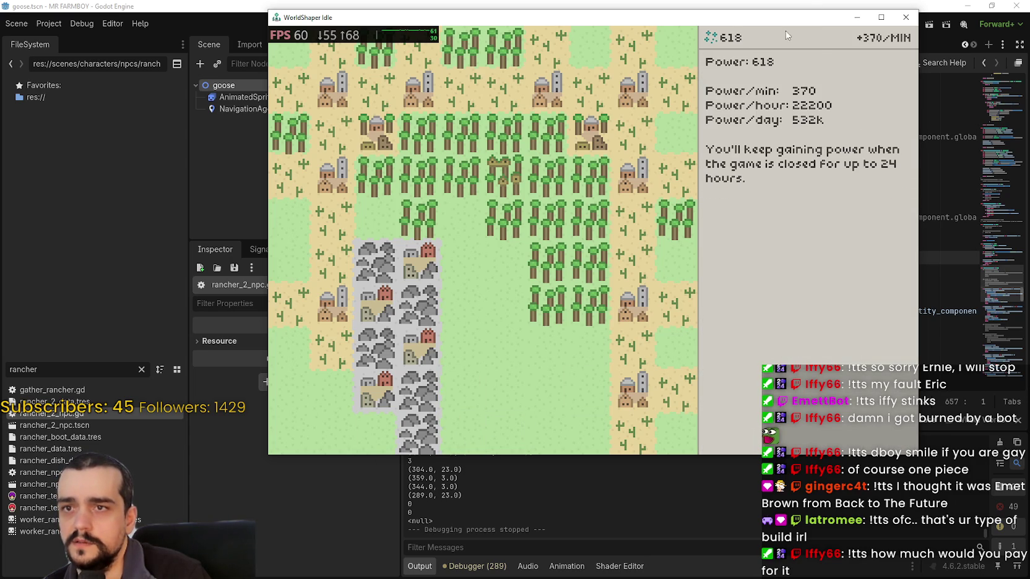
pyautogui.hotkey('alt', 'F4')
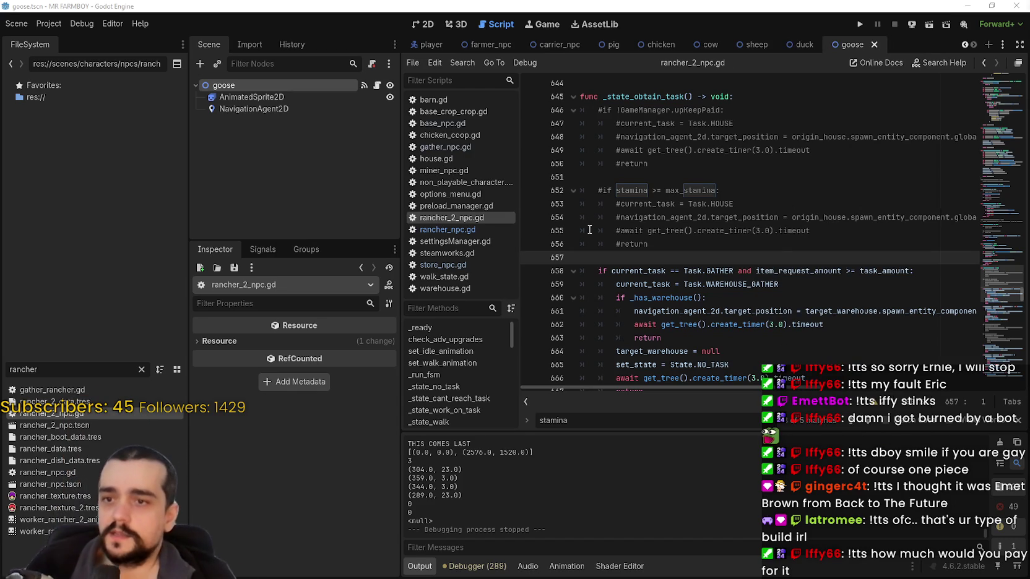
# Close the stamina find bar and bring rancher_2_npc.gd's warehouse-gather checks (lines 658–679) into view.
pyautogui.doubleClick(788, 270)
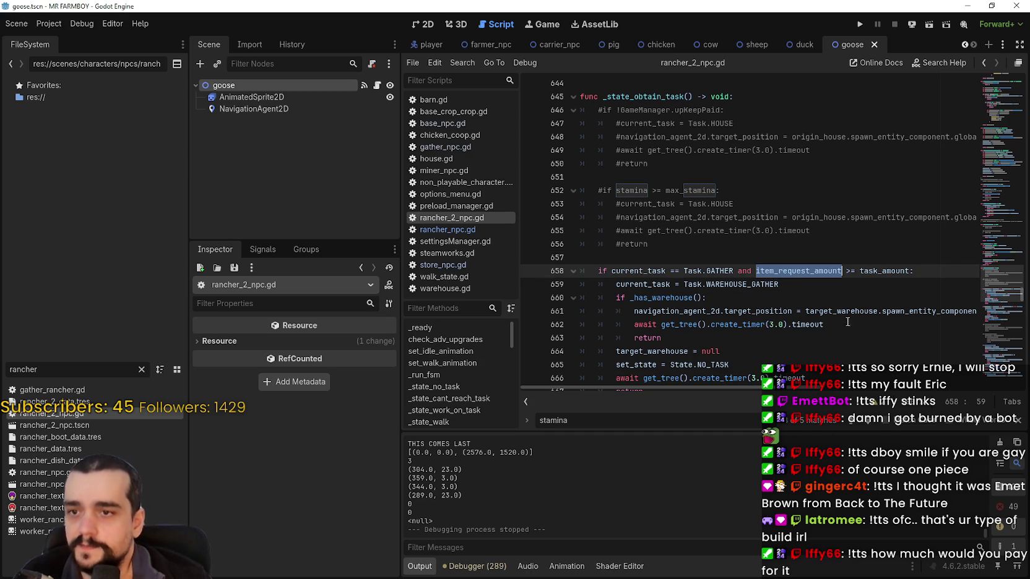
pyautogui.scroll(-4, 799, 290)
pyautogui.click(717, 250)
pyautogui.scroll(-1, 717, 247)
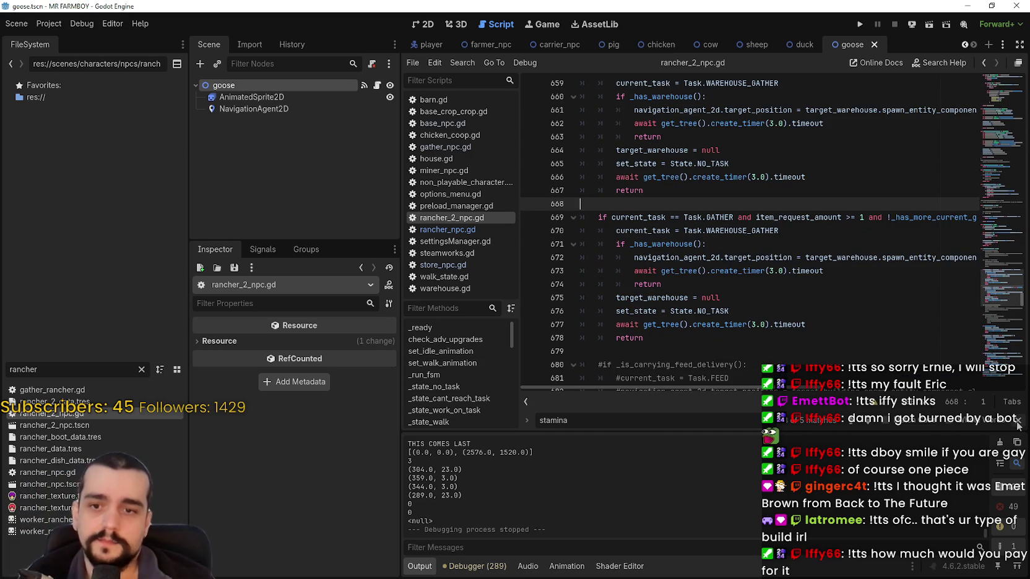
pyautogui.press('Escape')
pyautogui.click(694, 346)
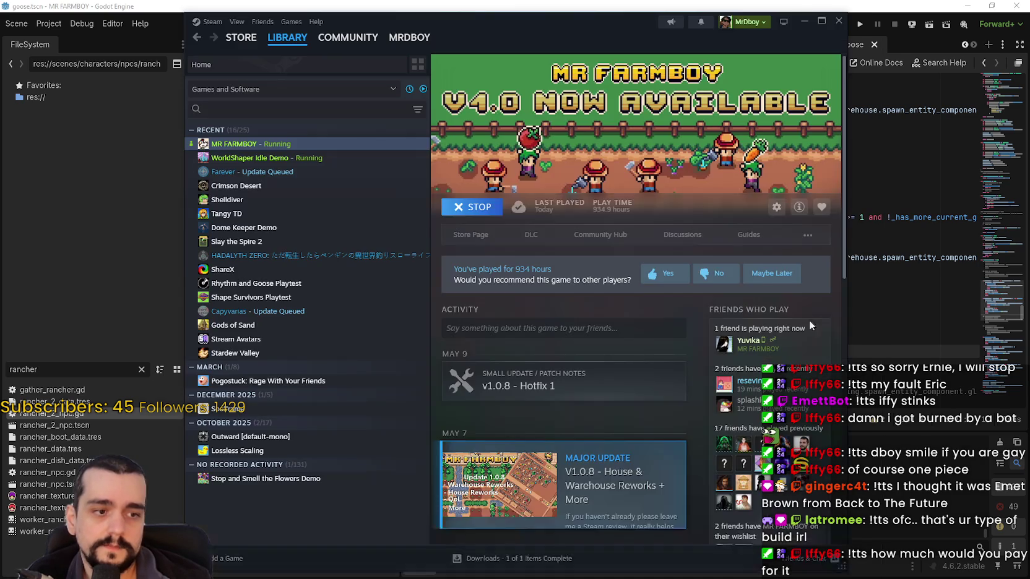
pyautogui.scroll(-1, 592, 353)
pyautogui.scroll(1, 595, 236)
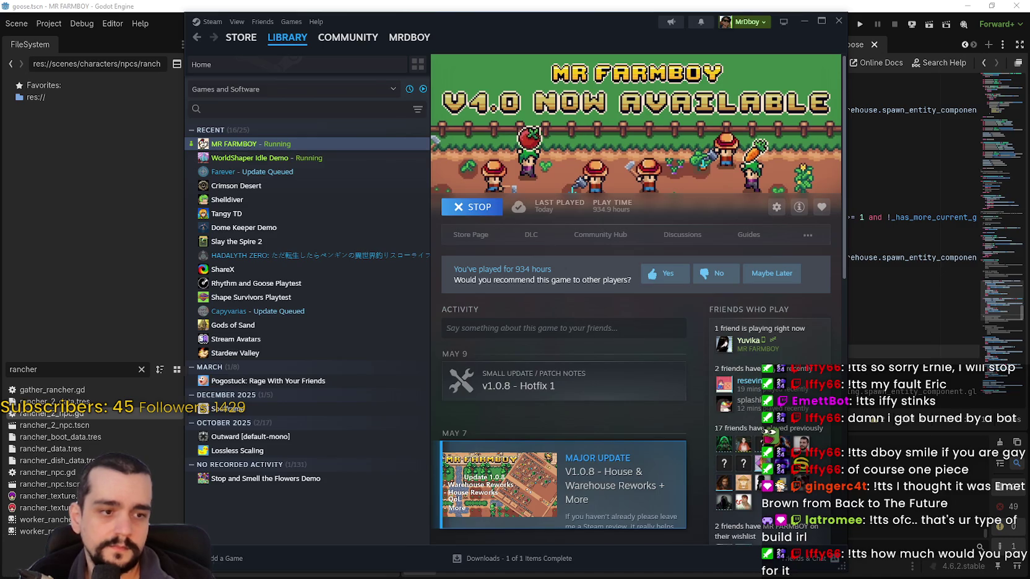
pyautogui.hotkey('alt', 'Tab')
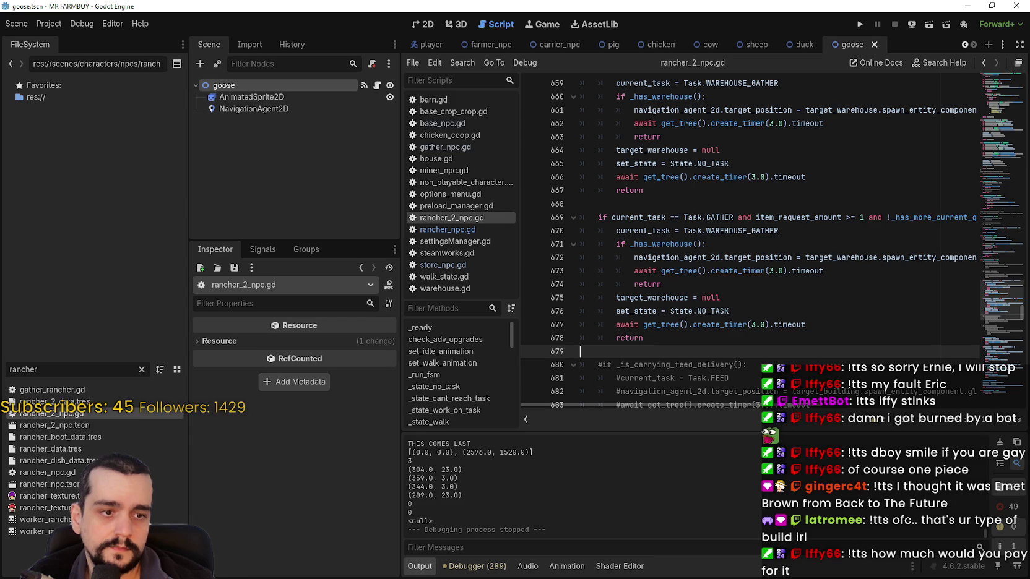
pyautogui.hotkey('alt', 'Tab')
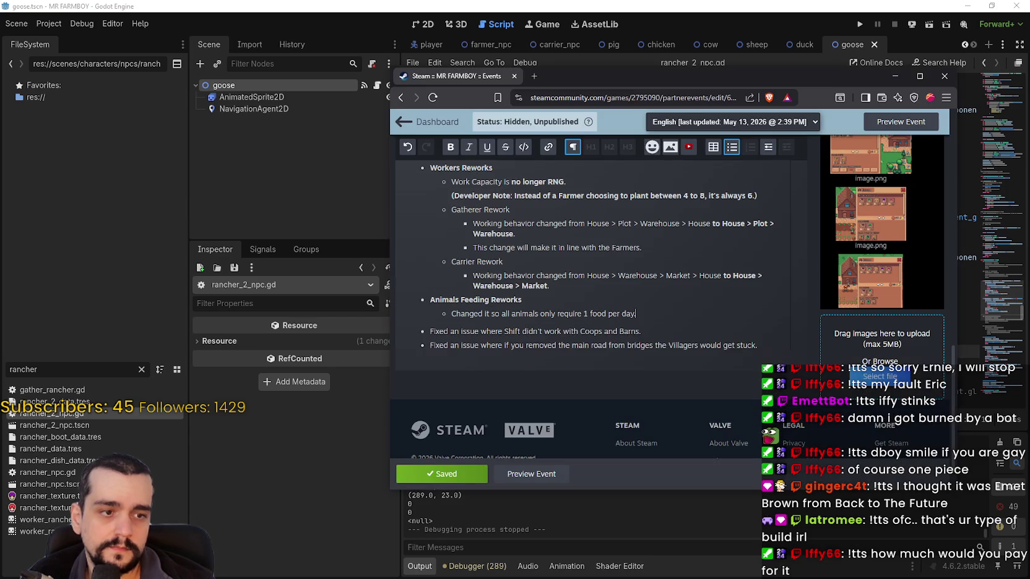
# Add a 'Rancher Rework' bullet below the Carrier line in Workers Reworks.
pyautogui.scroll(3, 641, 323)
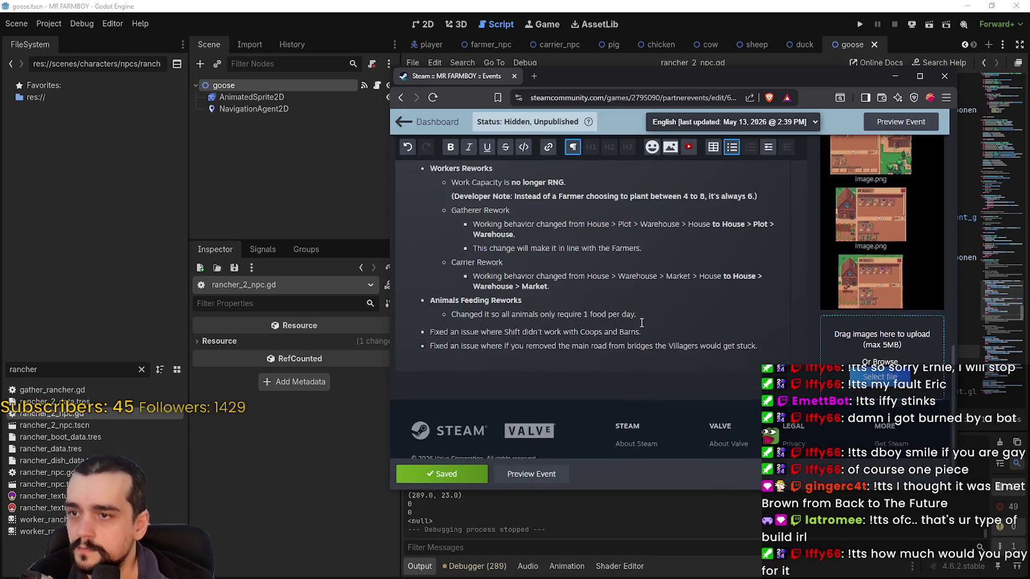
pyautogui.click(588, 393)
pyautogui.press('Return')
pyautogui.hotkey('shift', 'Tab')
pyautogui.write('R')
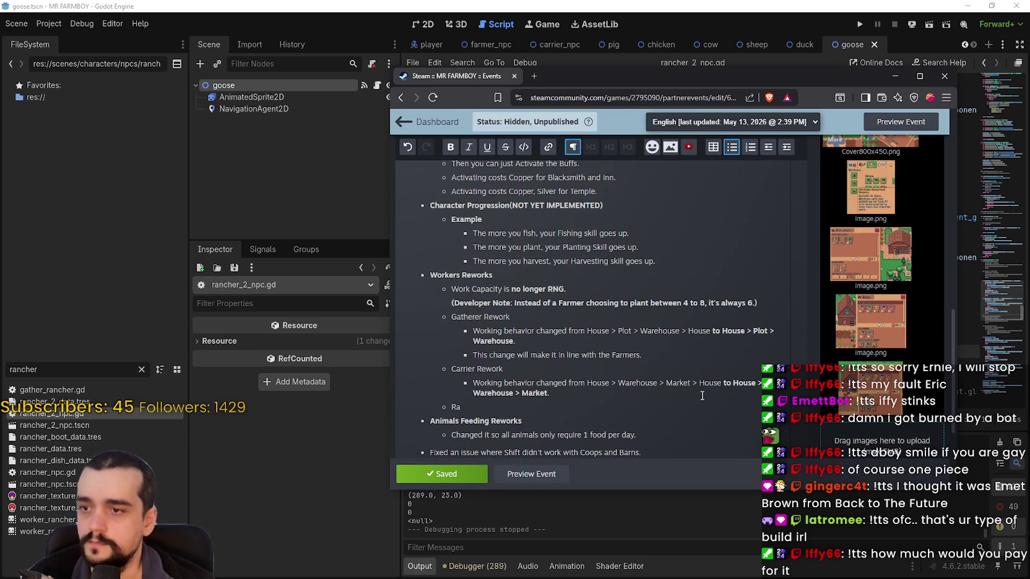
pyautogui.press('BackSpace')
pyautogui.write('ncher Rework')
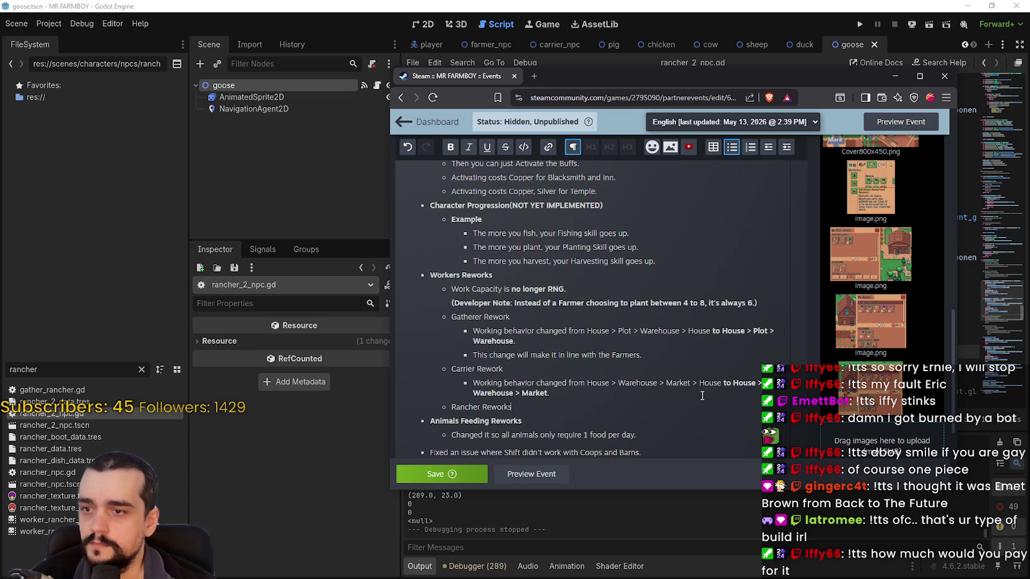
pyautogui.press('Return')
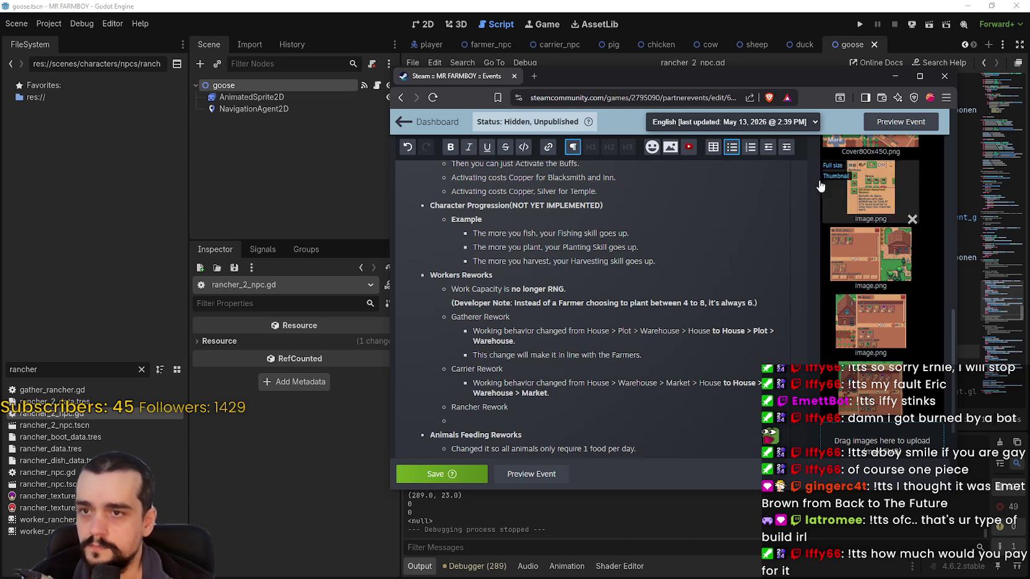
# Paste the Carrier behavior line as an indented sub-bullet under Rancher Rework.
pyautogui.click(785, 148)
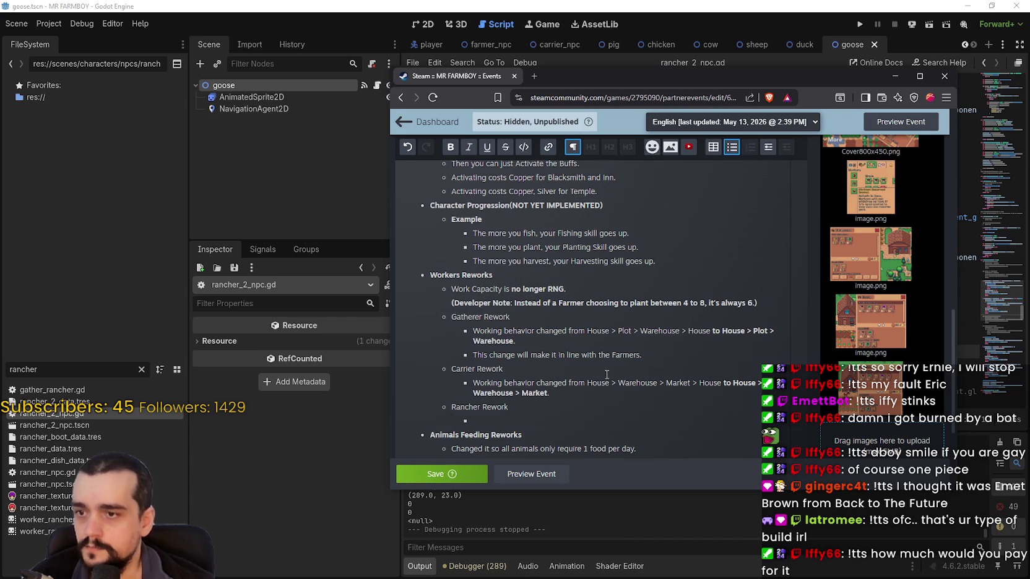
pyautogui.moveTo(549, 393)
pyautogui.mouseDown()
pyautogui.moveTo(489, 393)
pyautogui.moveTo(474, 382)
pyautogui.mouseUp()
pyautogui.hotkey('ctrl', 'c')
pyautogui.click(483, 422)
pyautogui.hotkey('ctrl', 'v')
# Replace Market with Coop/Barn in the Rancher line's old route.
pyautogui.doubleClick(678, 420)
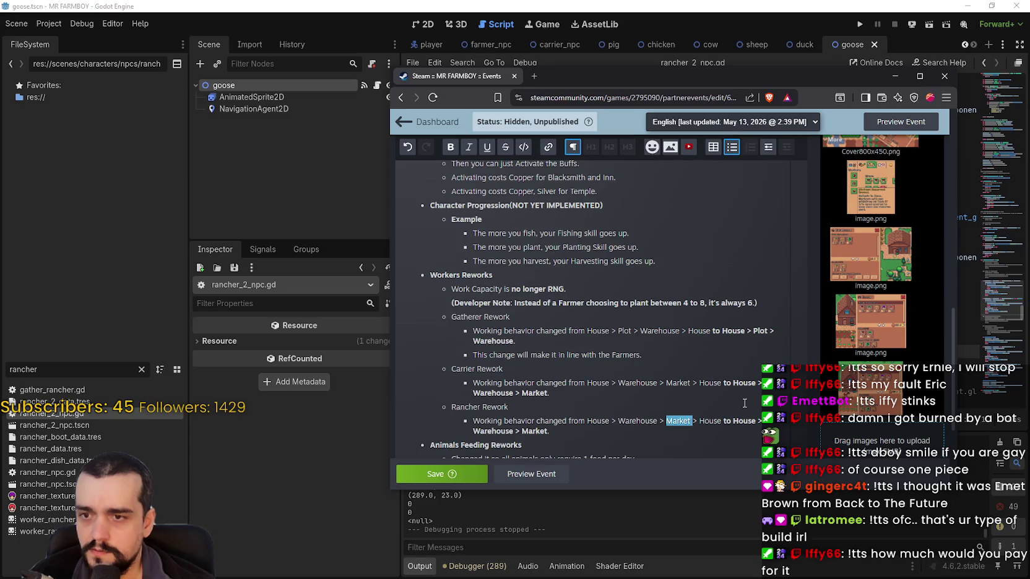
pyautogui.write('Coop/Barn')
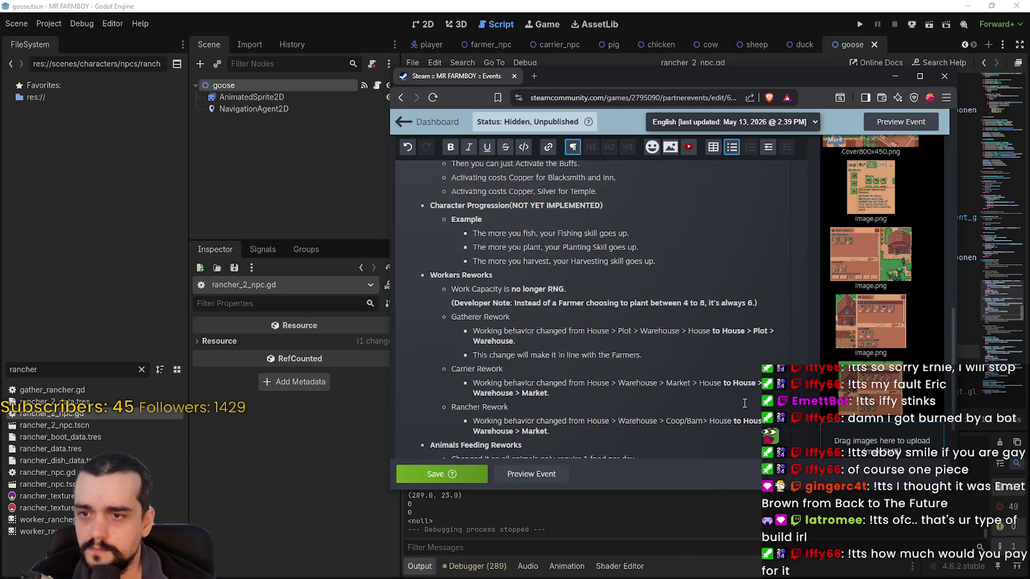
pyautogui.click(703, 421)
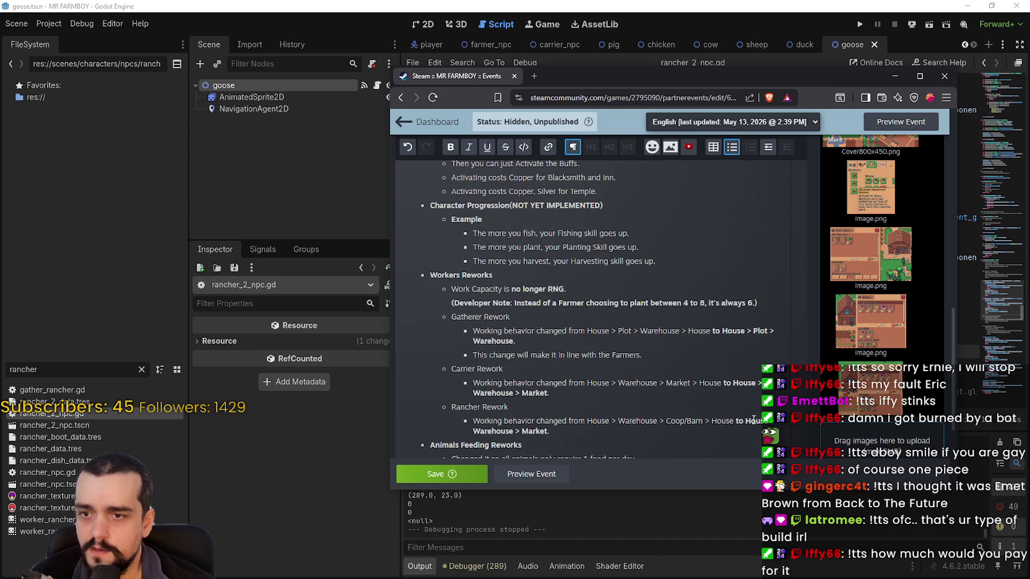
pyautogui.doubleClick(753, 421)
pyautogui.doubleClick(492, 432)
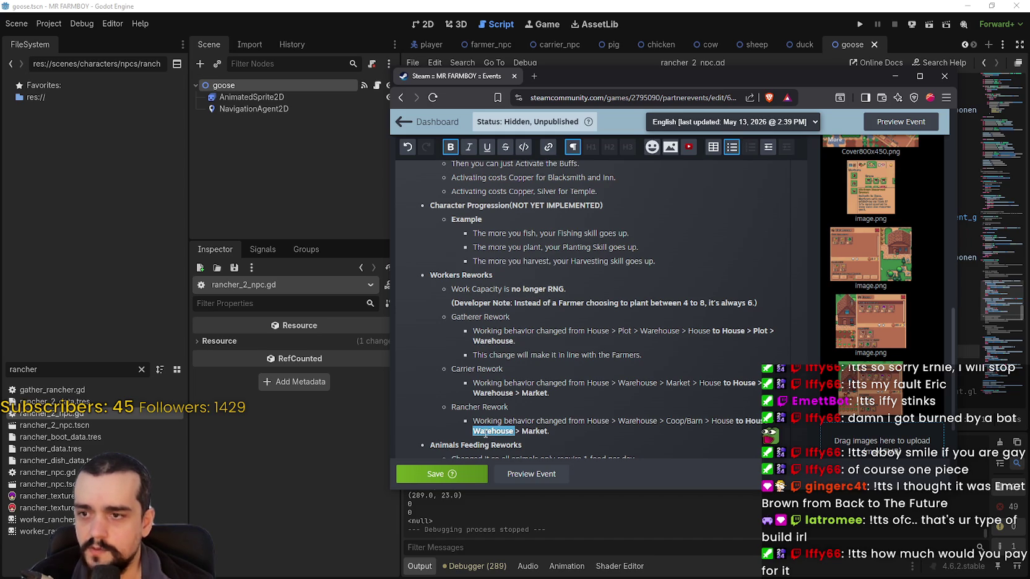
pyautogui.doubleClick(534, 431)
pyautogui.moveTo(703, 422); pyautogui.dragTo(669, 423)
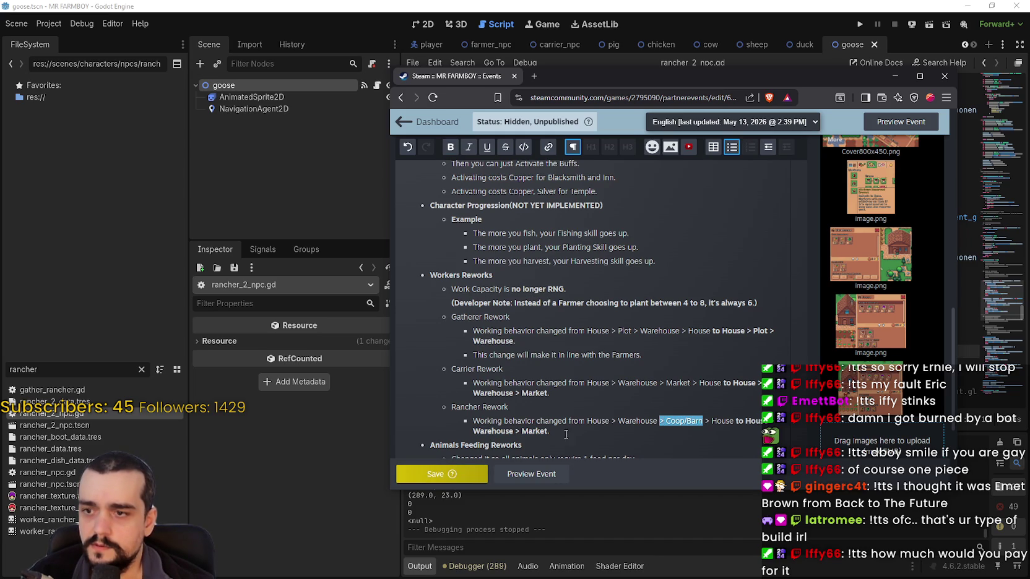
# Replace the final Market in the Rancher line with bold Coop/Barn.
pyautogui.hotkey('ctrl', 'c')
pyautogui.doubleClick(534, 432)
pyautogui.hotkey('ctrl', 'v')
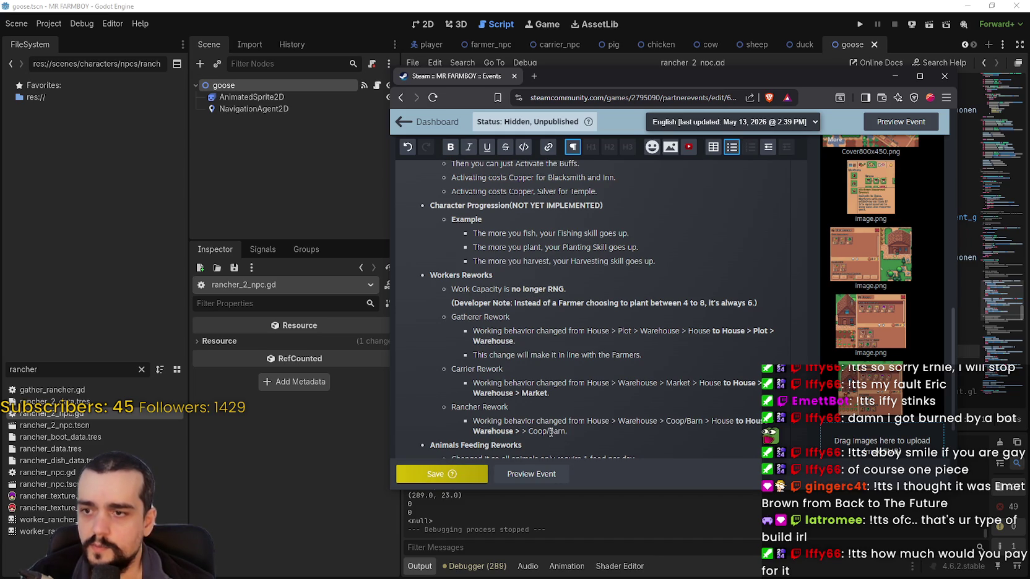
pyautogui.press('BackSpace')
pyautogui.press('BackSpace')
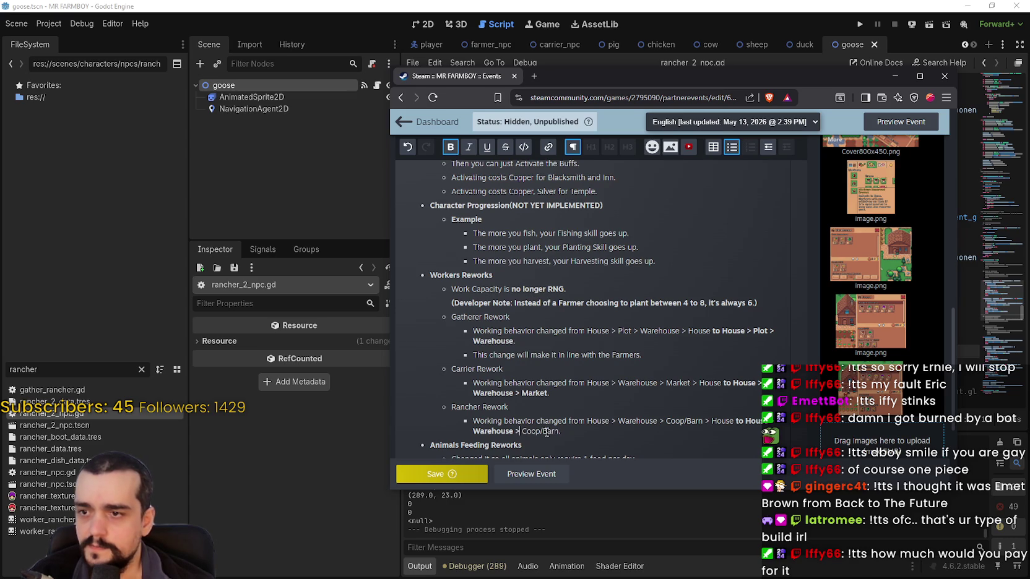
pyautogui.doubleClick(529, 432)
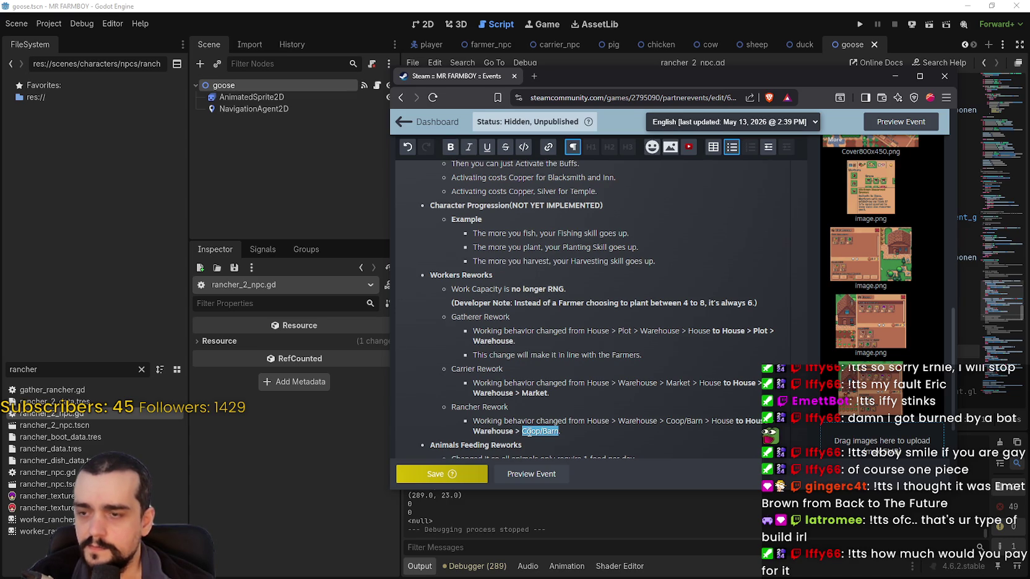
pyautogui.click(449, 147)
pyautogui.click(578, 432)
# Extend both Rancher routes from Coop/Barn to Coop/Barn/Animals.
pyautogui.scroll(-1, 594, 389)
pyautogui.click(563, 376)
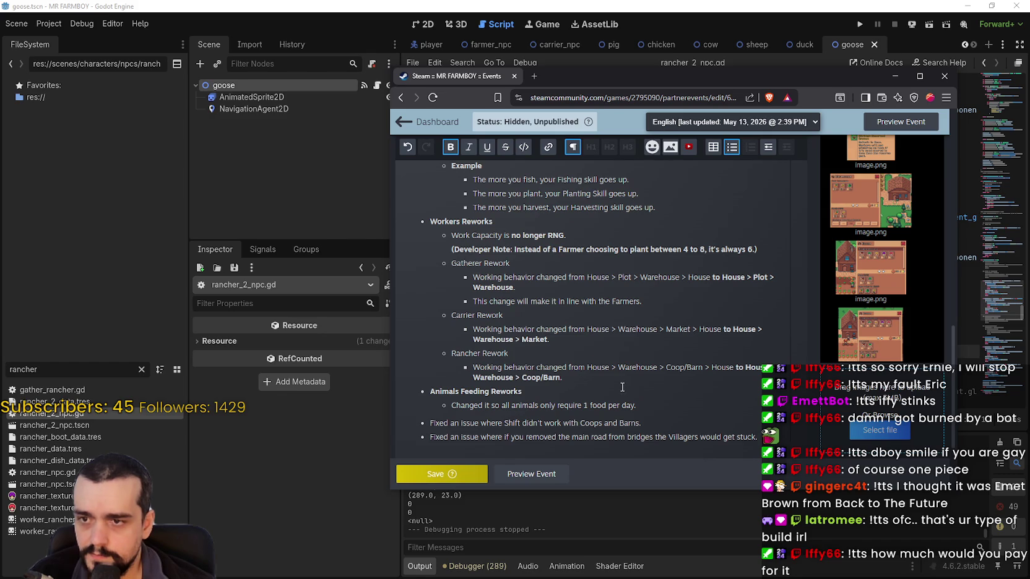
pyautogui.write('/Animals')
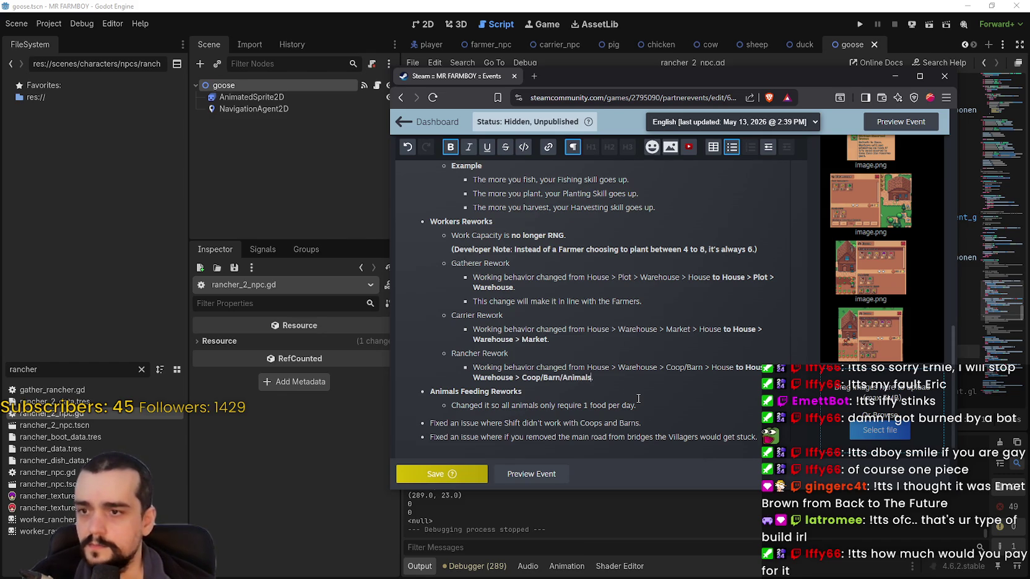
pyautogui.click(703, 366)
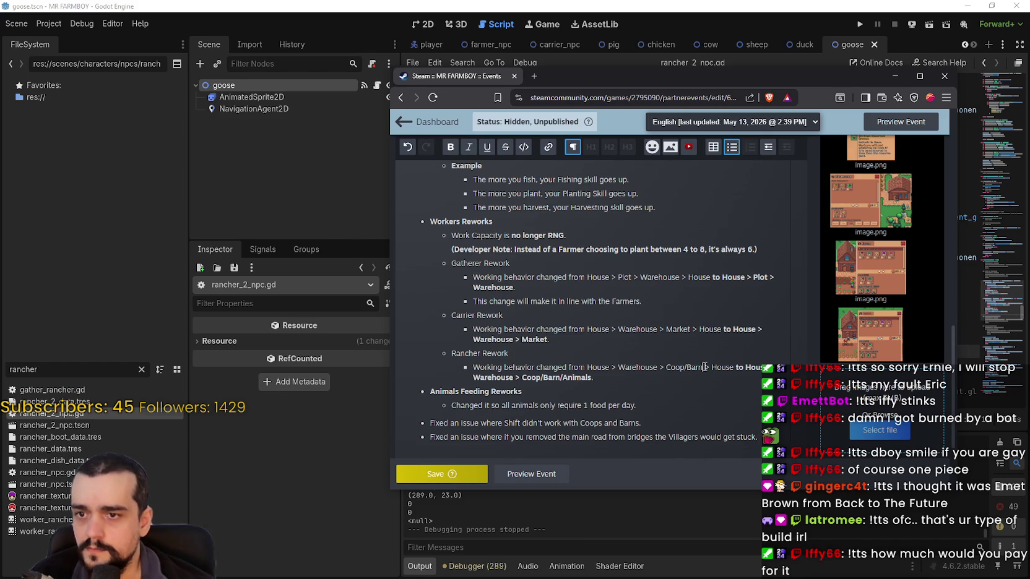
pyautogui.write('/Animals')
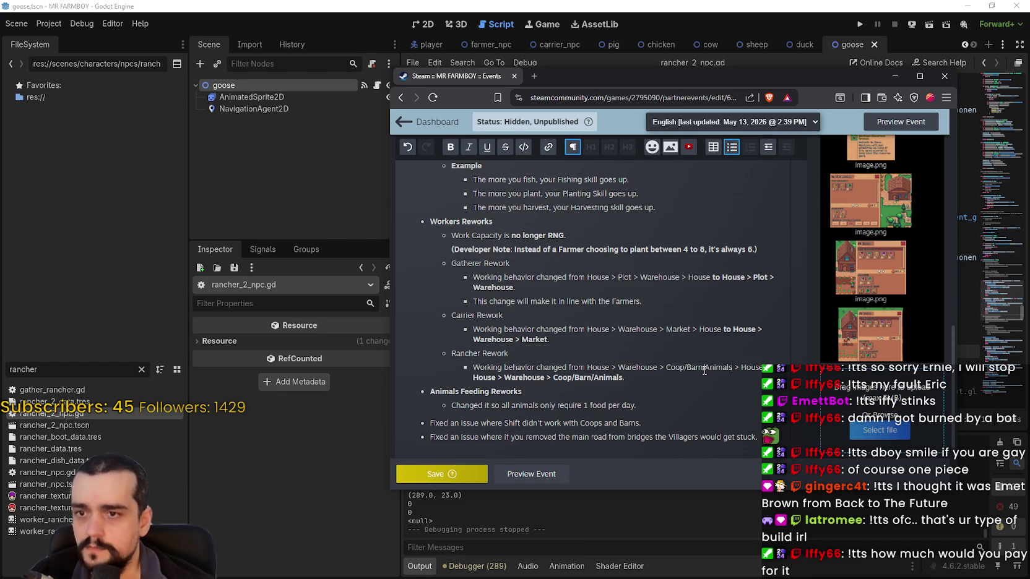
# Save the event and switch back to Godot.
pyautogui.click(470, 473)
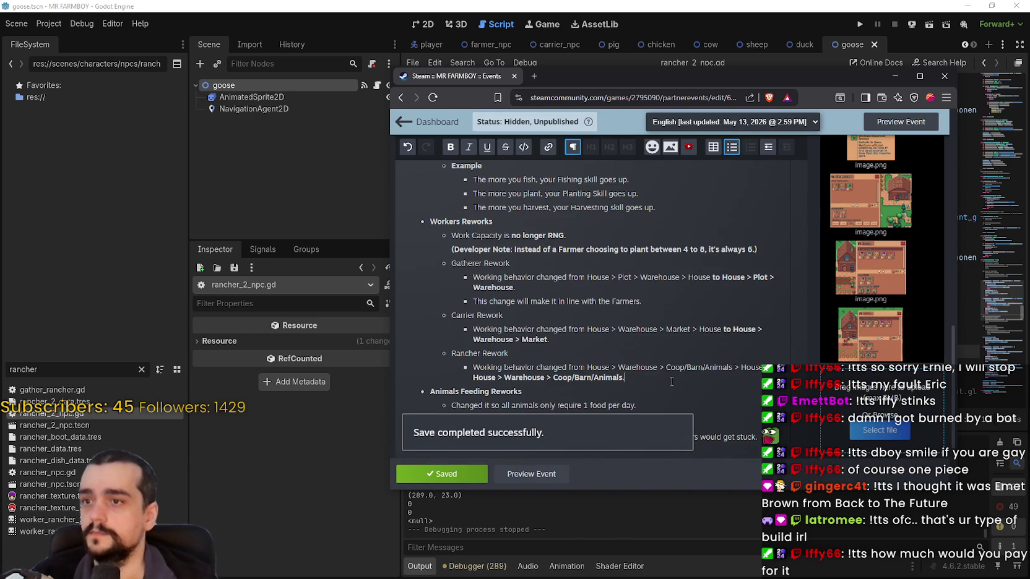
pyautogui.scroll(-1, 513, 330)
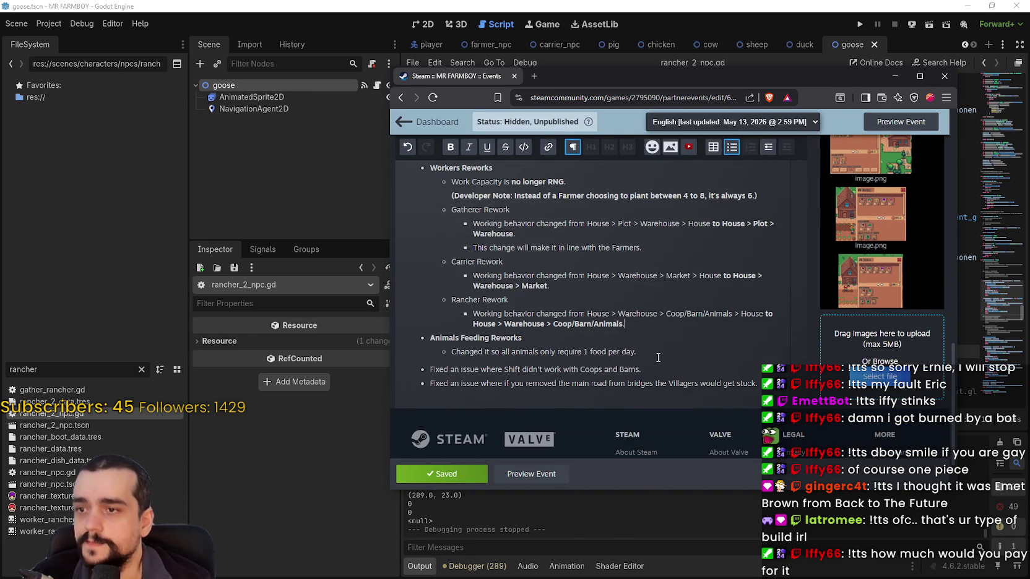
pyautogui.scroll(1, 643, 351)
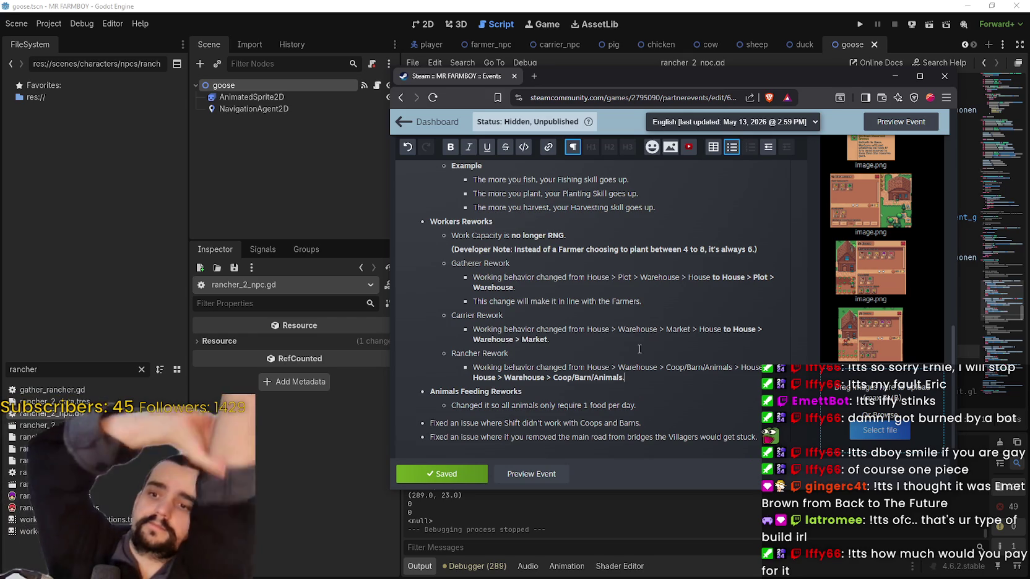
pyautogui.hotkey('alt', 'Tab')
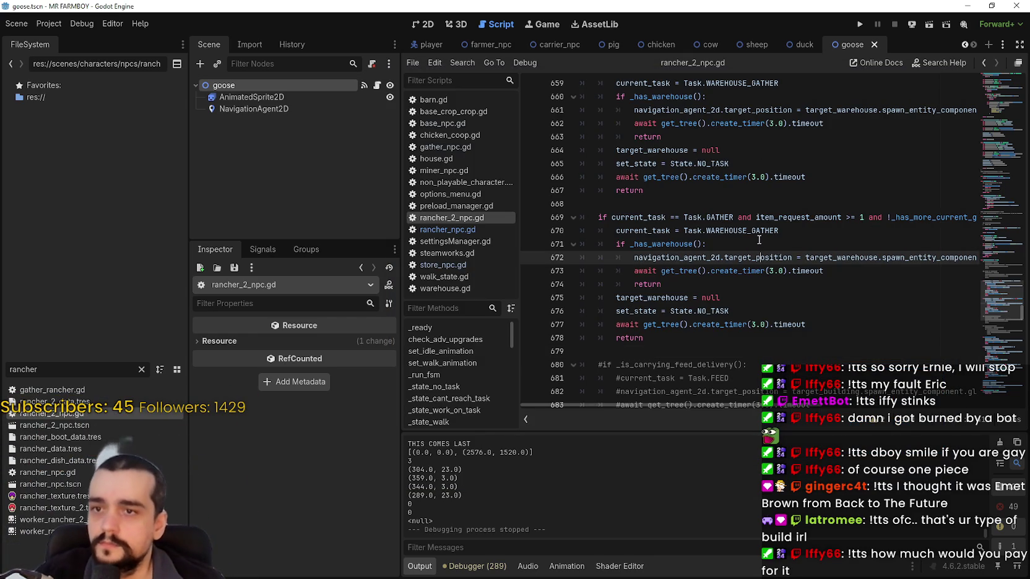
# Erase the rancher text from Godot's Filter Files box, then return to the Steam event editor.
pyautogui.hotkey('ctrl', 'a')
pyautogui.write('r')
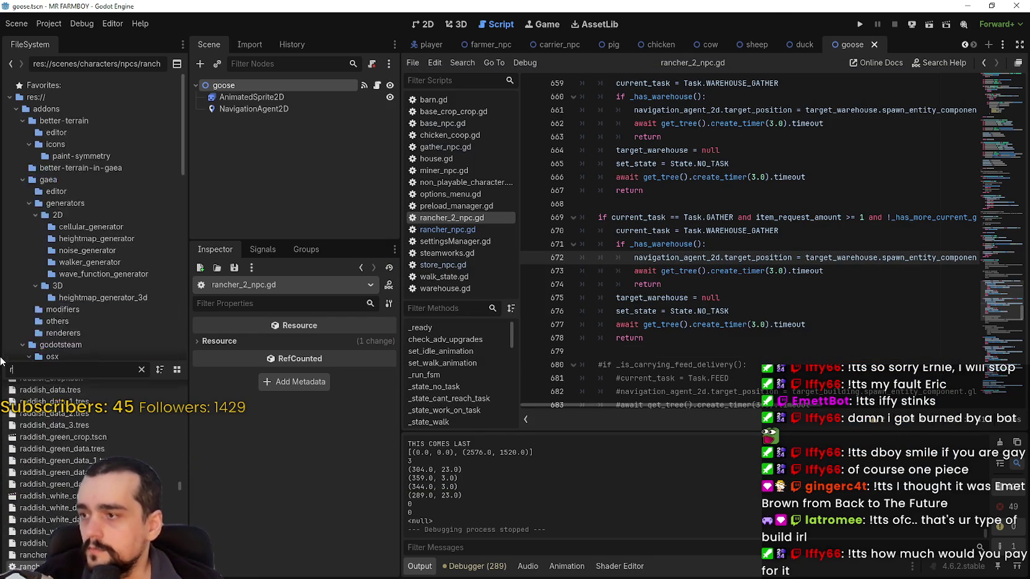
pyautogui.press('BackSpace')
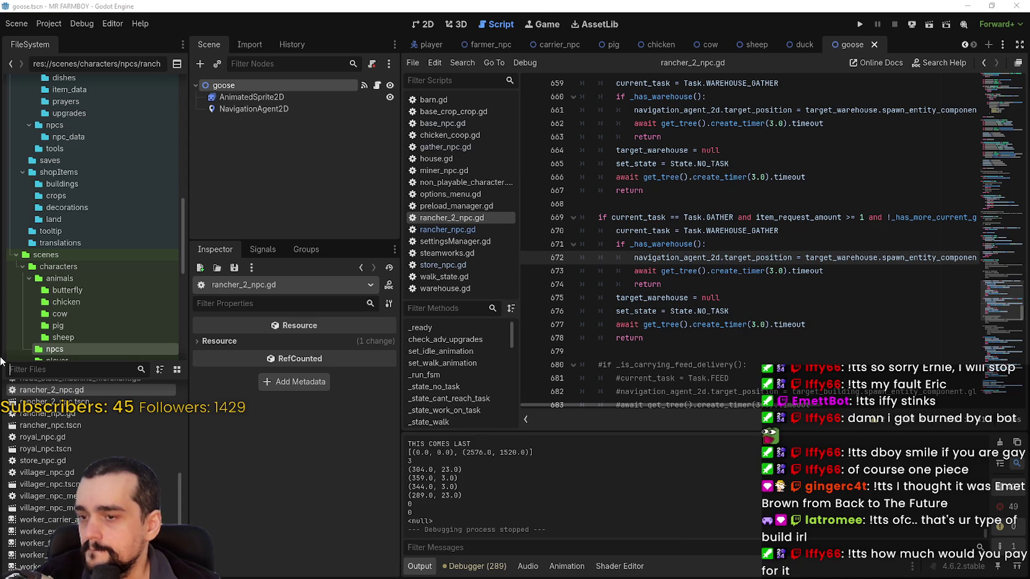
pyautogui.hotkey('alt', 'Tab')
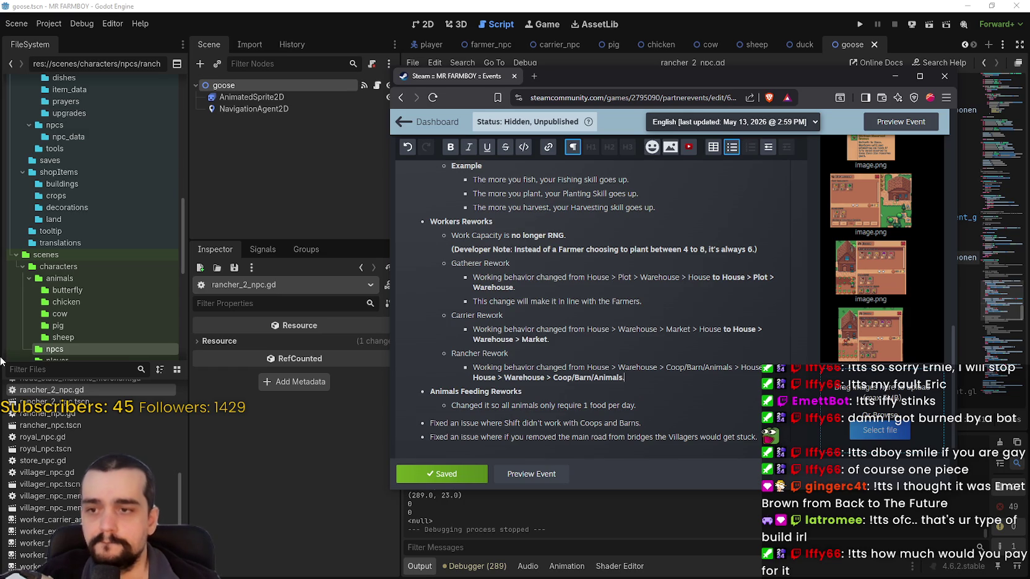
# Insert a loop symbol before Coop/Barn/Animals in the Rancher route.
pyautogui.click(548, 377)
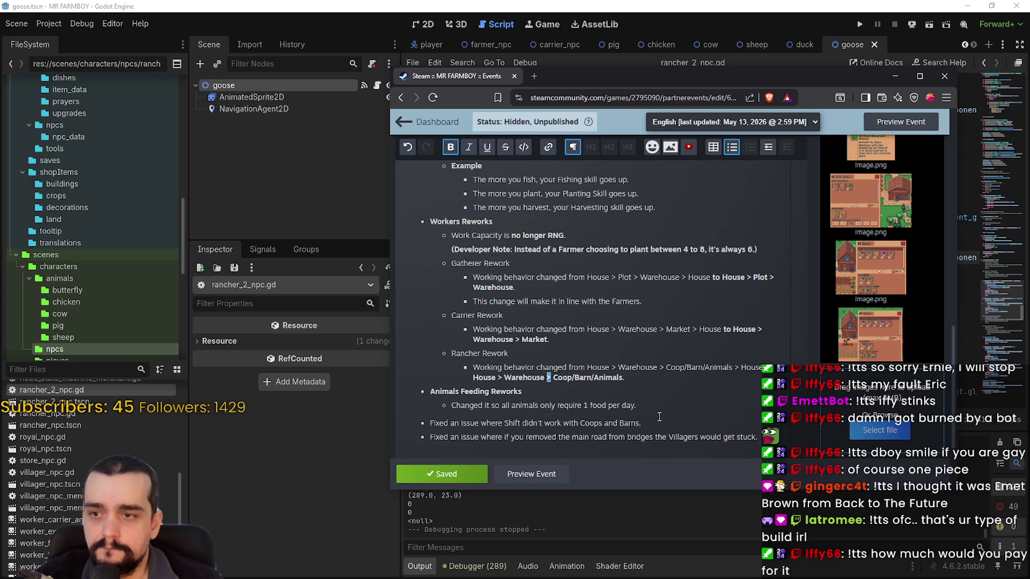
pyautogui.write('<')
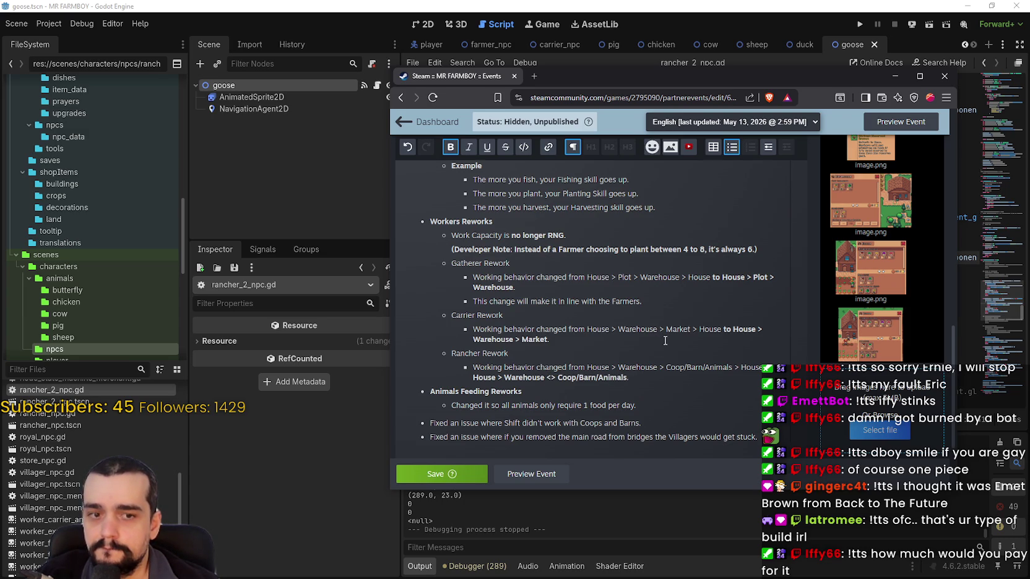
pyautogui.moveTo(552, 378); pyautogui.dragTo(557, 378)
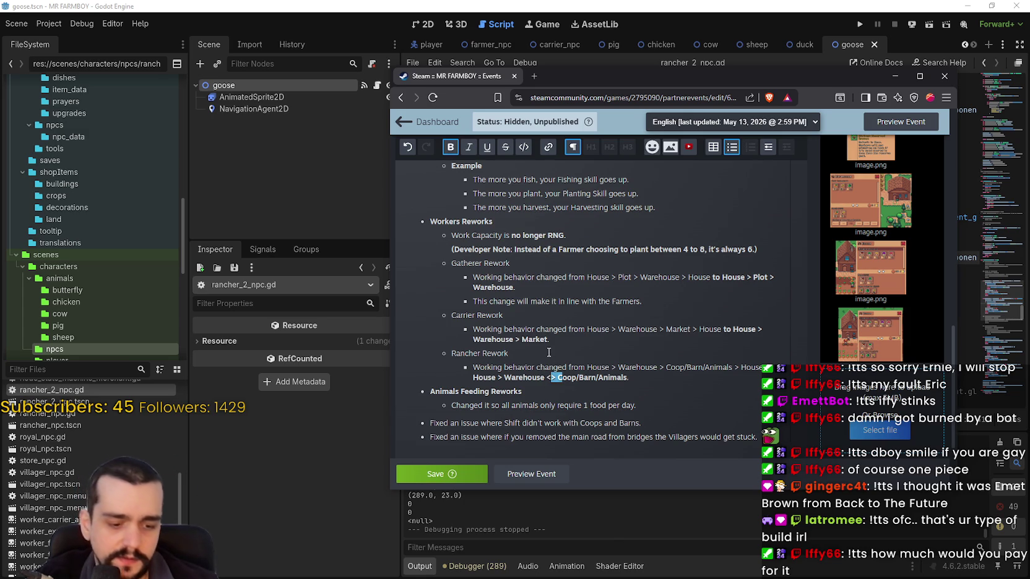
pyautogui.click(548, 352)
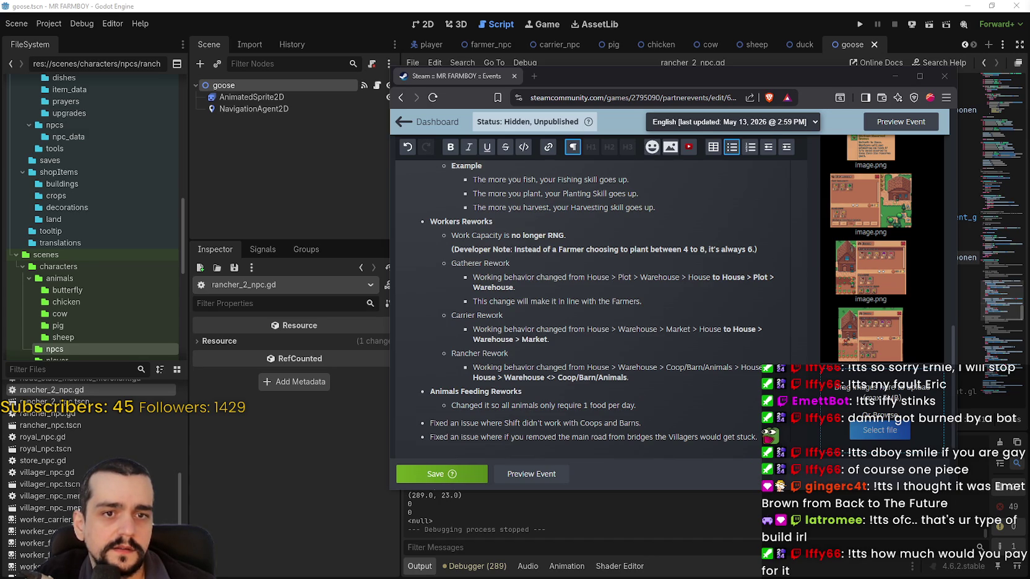
pyautogui.click(554, 378)
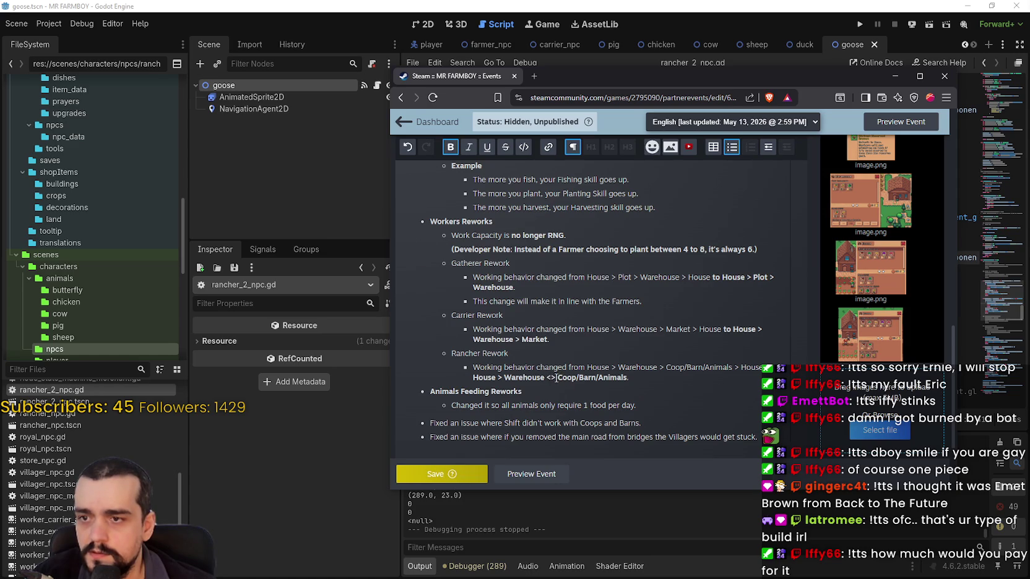
pyautogui.click(556, 378)
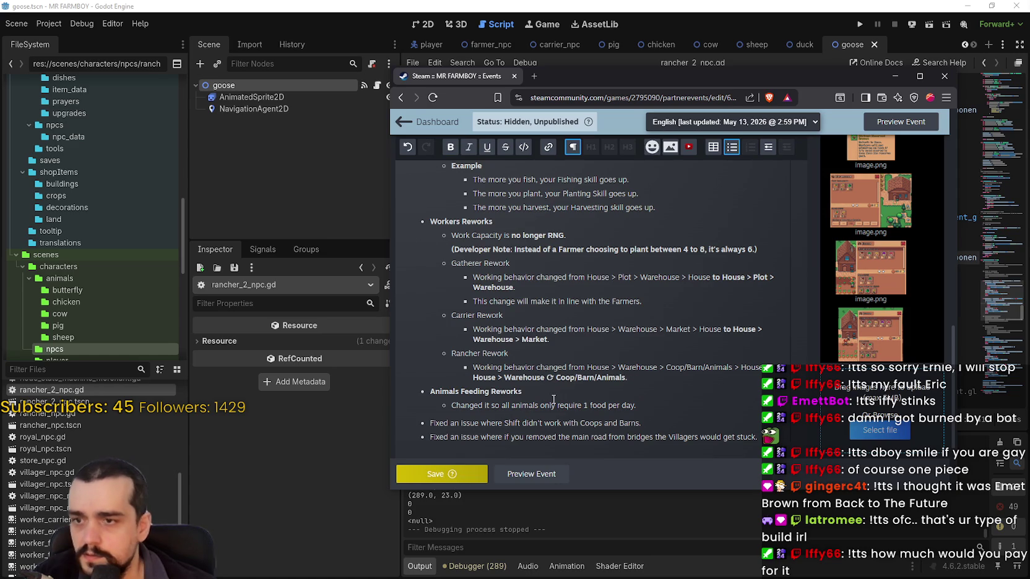
# Wrap the Rancher route's Warehouse ⟳ Coop/Barn/Animals part in bold parentheses.
pyautogui.moveTo(504, 378); pyautogui.dragTo(627, 374)
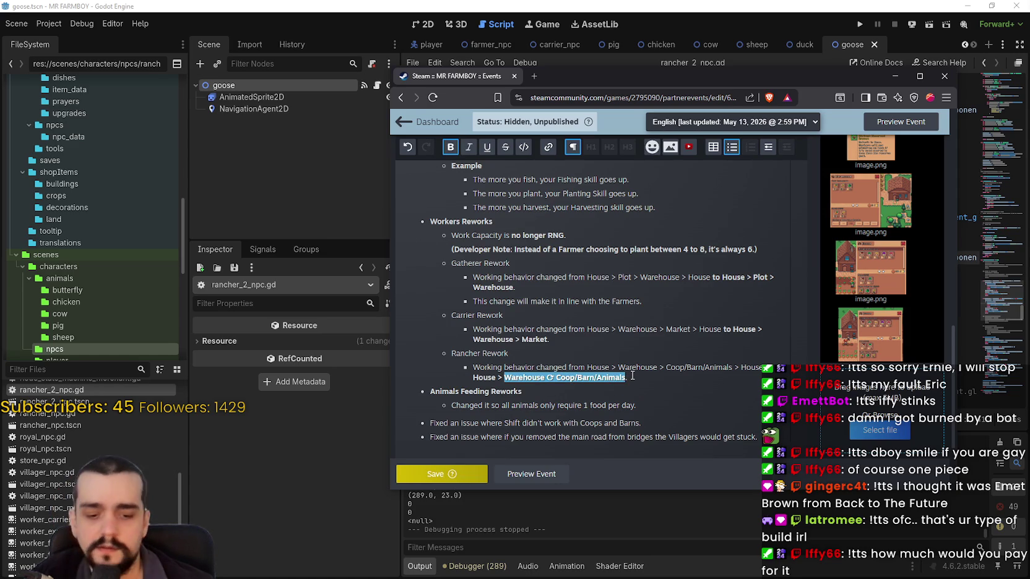
pyautogui.write('(.')
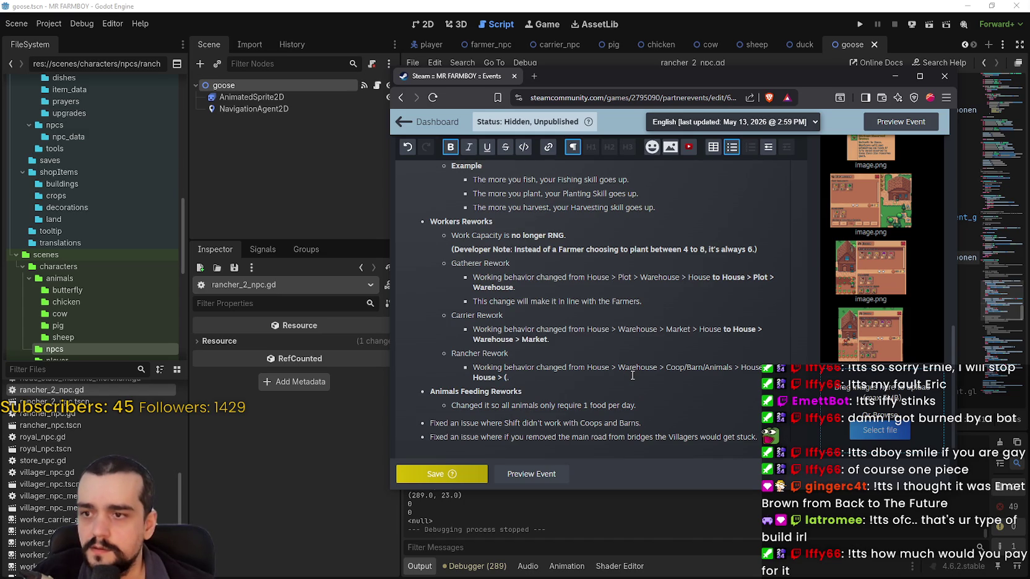
pyautogui.hotkey('ctrl', 'z')
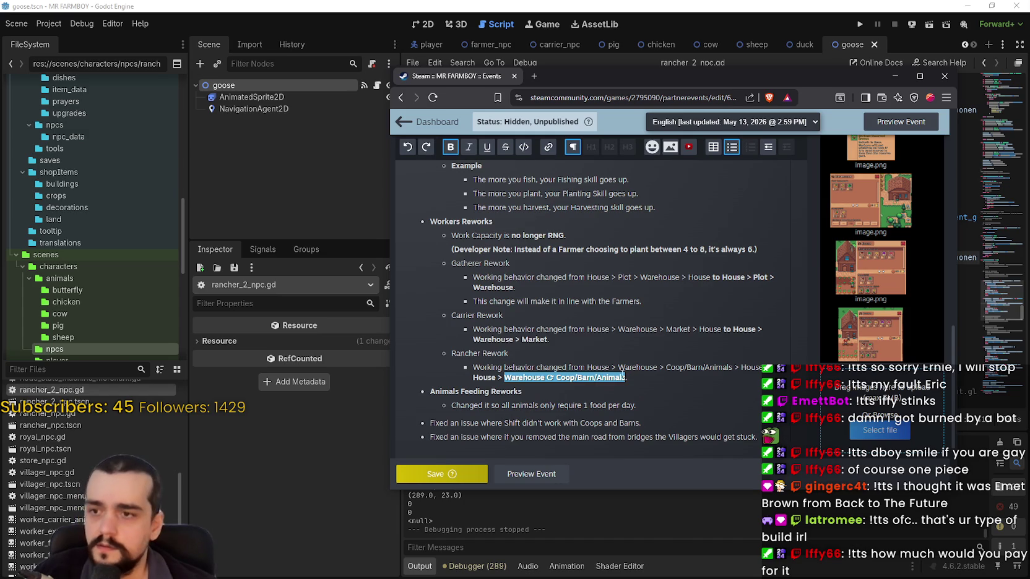
pyautogui.click(622, 376)
pyautogui.write('(')
pyautogui.click(631, 377)
pyautogui.write(')')
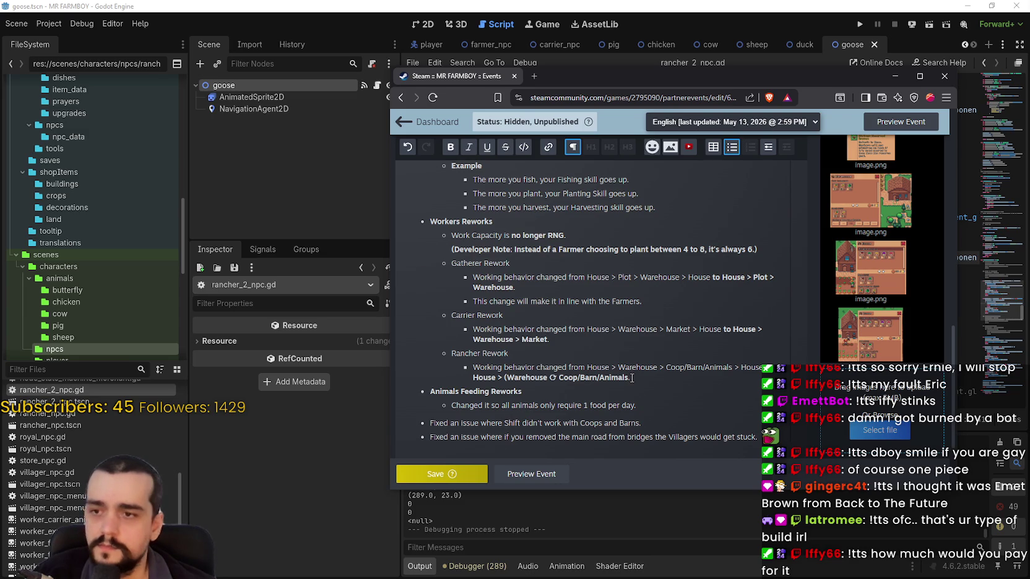
pyautogui.hotkey('ctrl', 'b')
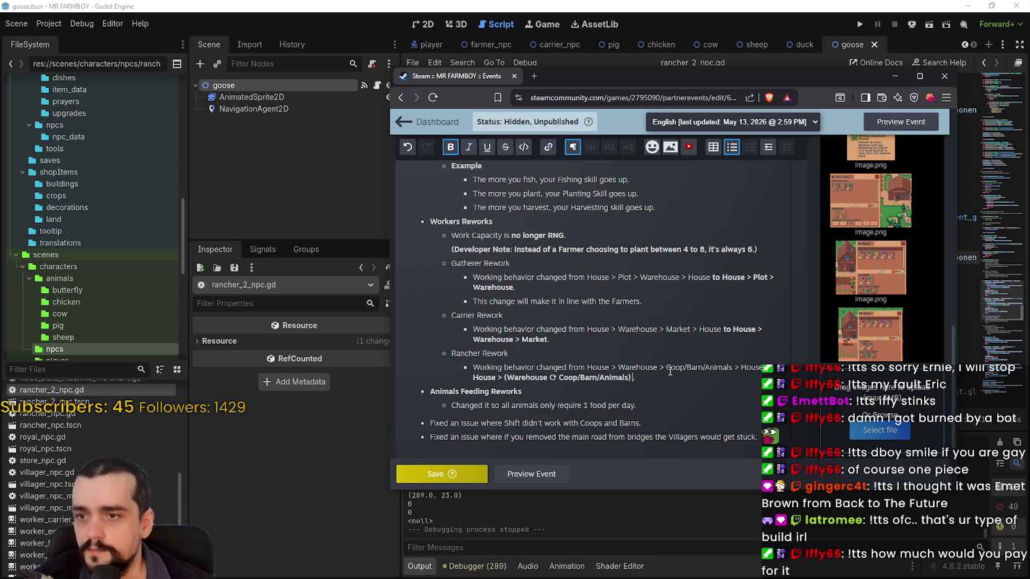
# Make the Carrier route loop as (Warehouse ⟳ Market).
pyautogui.doubleClick(553, 377)
pyautogui.hotkey('ctrl', 'c')
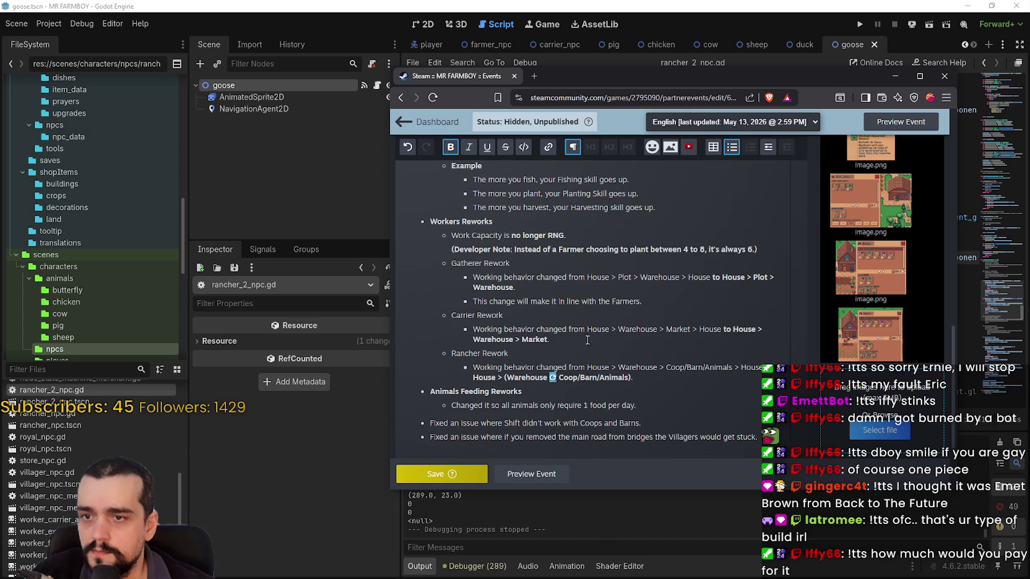
pyautogui.doubleClick(518, 339)
pyautogui.hotkey('ctrl', 'v')
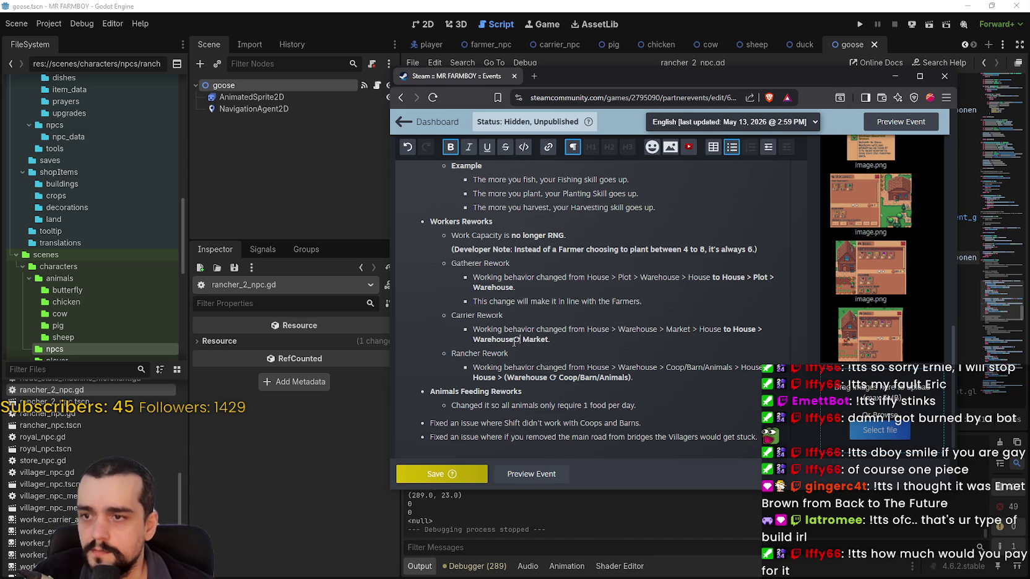
pyautogui.moveTo(547, 340); pyautogui.dragTo(483, 340)
pyautogui.press('Left')
pyautogui.write('(')
pyautogui.click(556, 340)
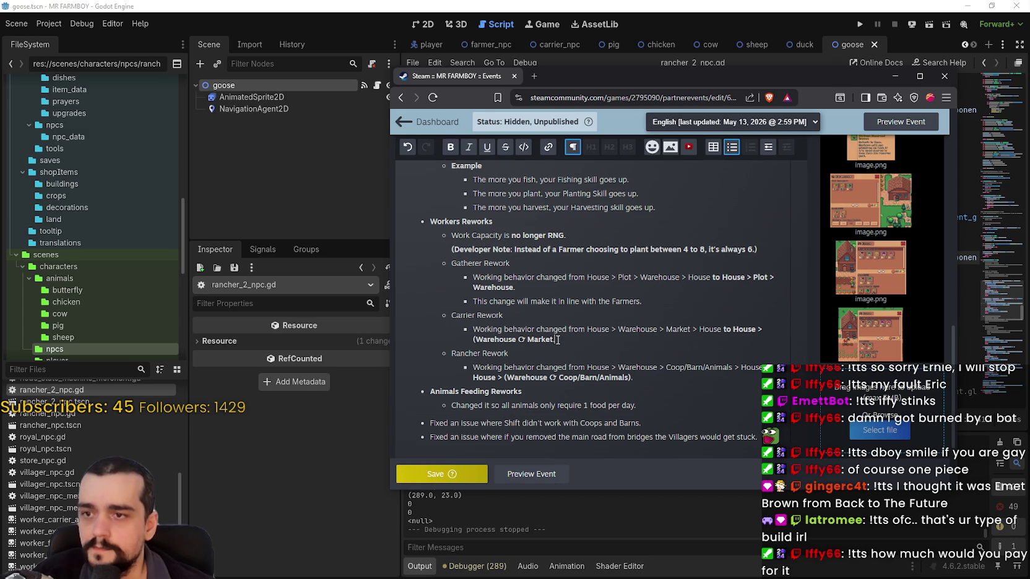
pyautogui.write(')')
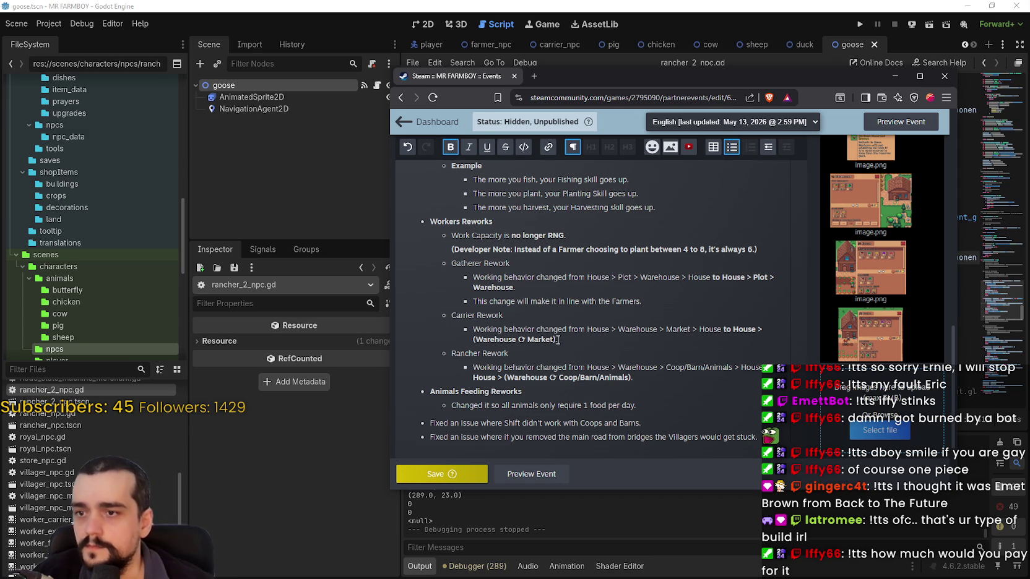
pyautogui.click(632, 357)
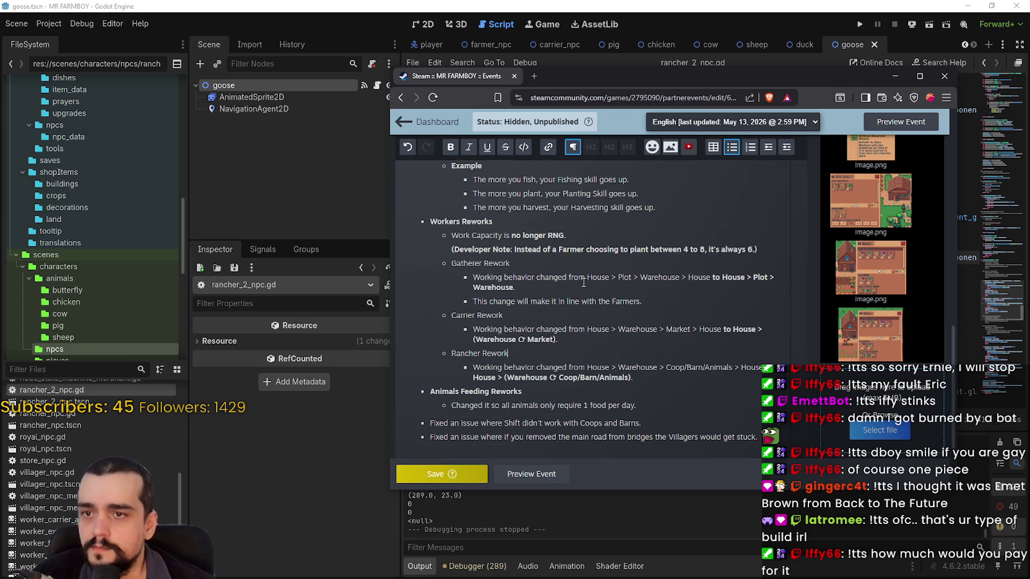
# Replace Gatherer's arrow after Plot with ⟳ and add an opening parenthesis before Plot.
pyautogui.moveTo(513, 287); pyautogui.dragTo(452, 263)
pyautogui.click(776, 276)
pyautogui.press('BackSpace')
pyautogui.write('↻')
pyautogui.click(753, 273)
pyautogui.write('(')
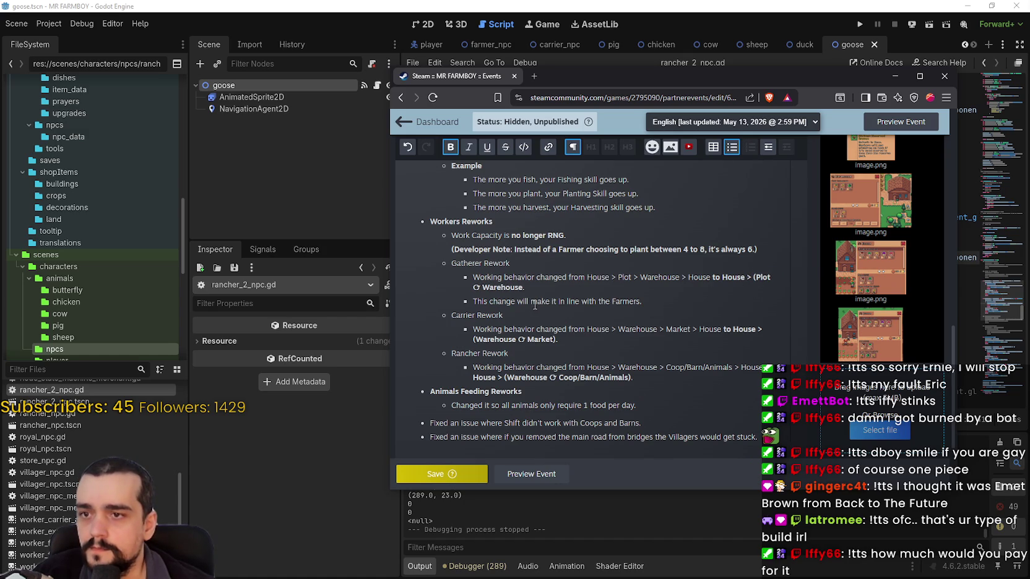
pyautogui.write(')')
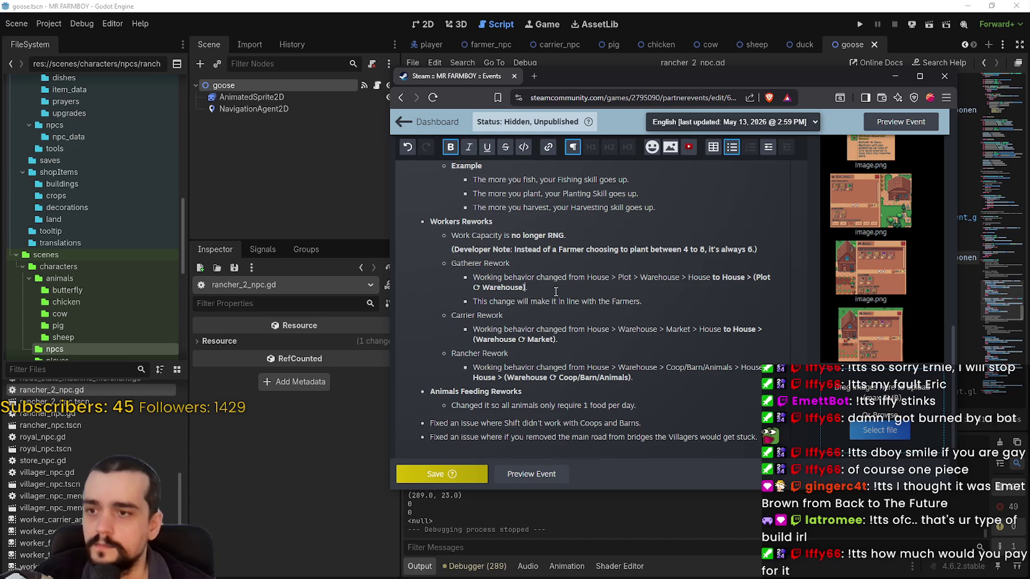
# Save the event and review the Workers Reworks notes in its preview page.
pyautogui.click(432, 474)
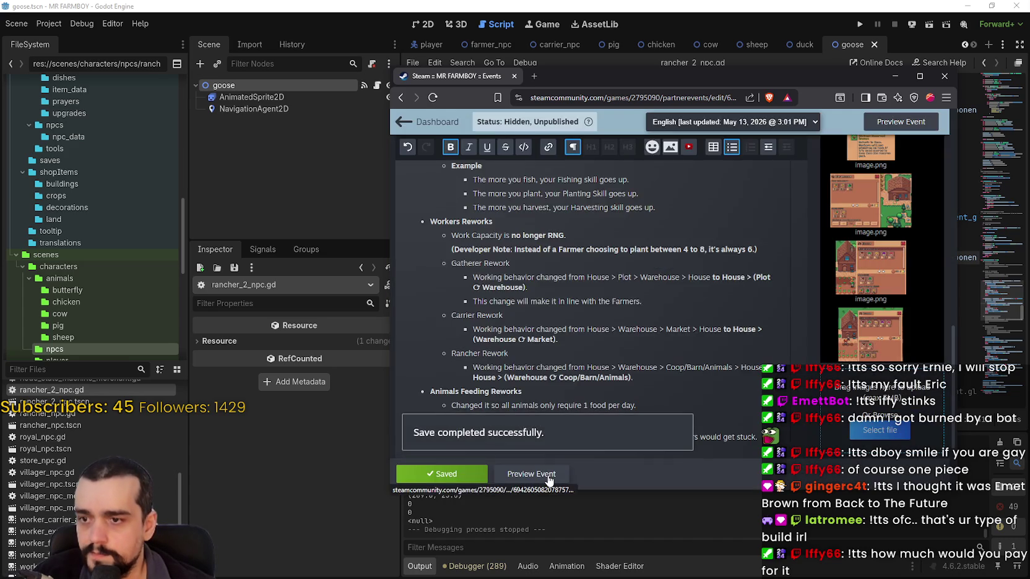
pyautogui.click(550, 474)
pyautogui.scroll(-10, 658, 322)
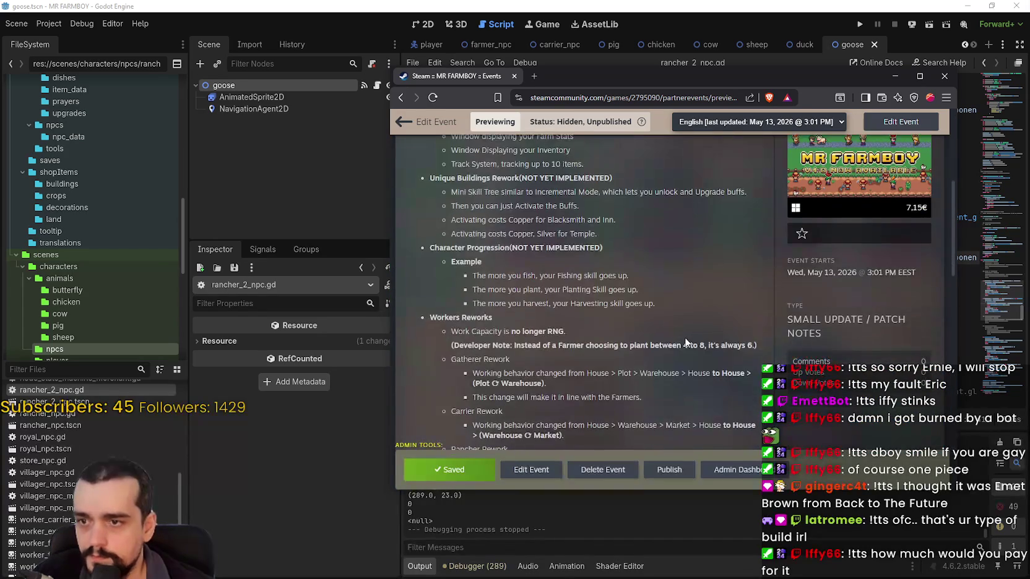
pyautogui.scroll(-2, 623, 325)
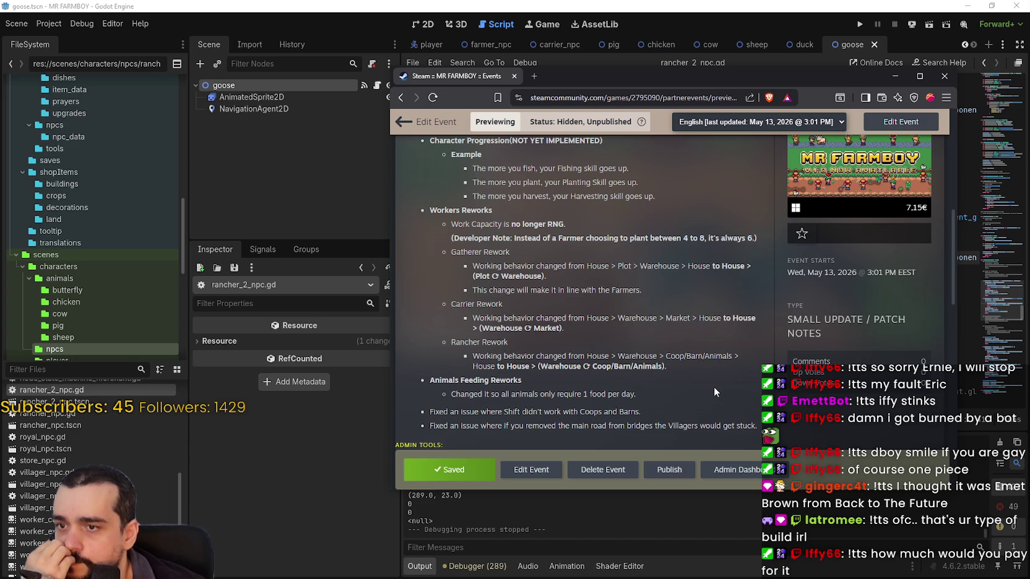
pyautogui.scroll(-2, 714, 387)
pyautogui.scroll(2, 715, 392)
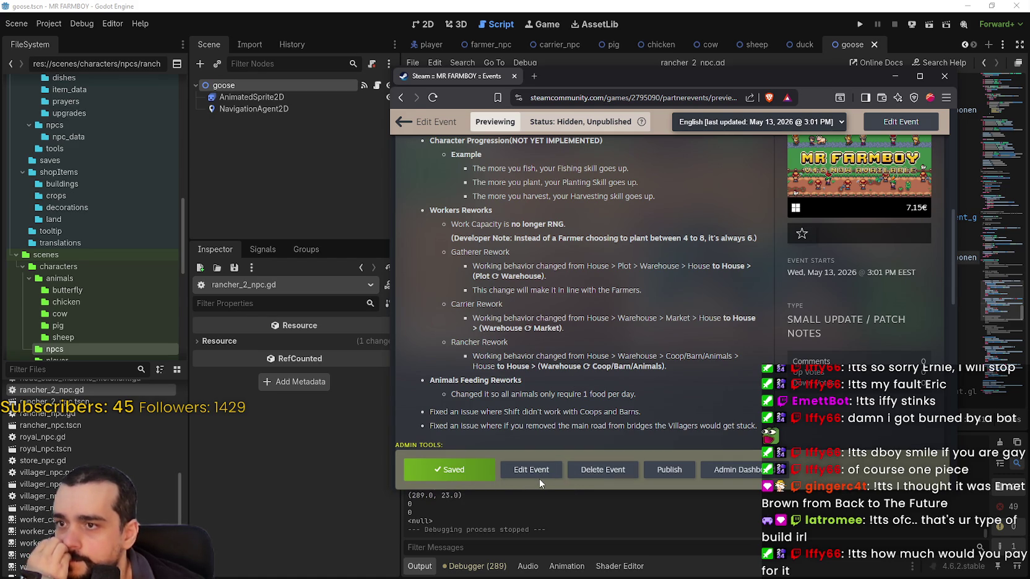
pyautogui.click(654, 5)
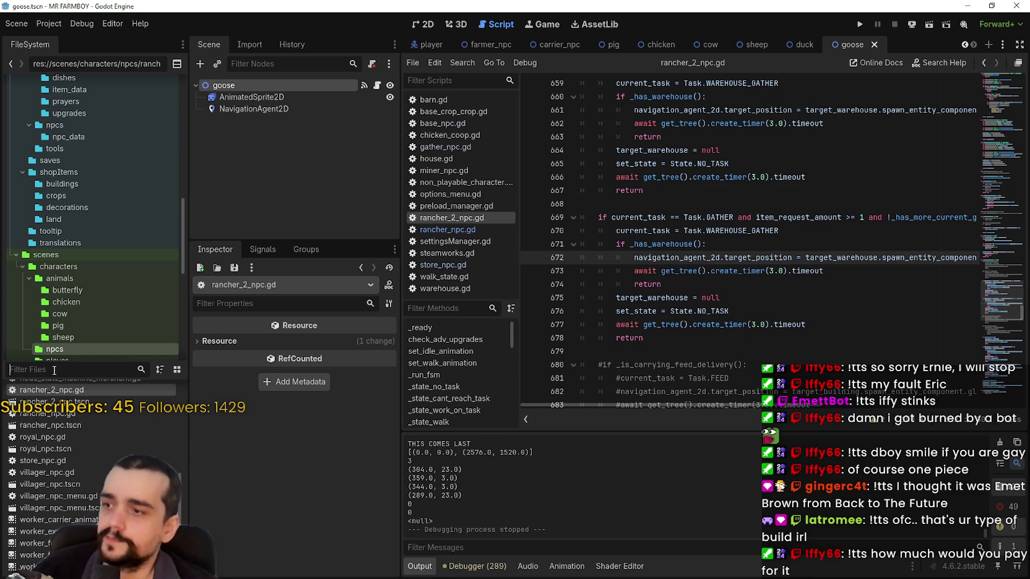
# Filter the FileSystem for Forester, open forester_npc.gd, and search for stamina.
pyautogui.write('Forester')
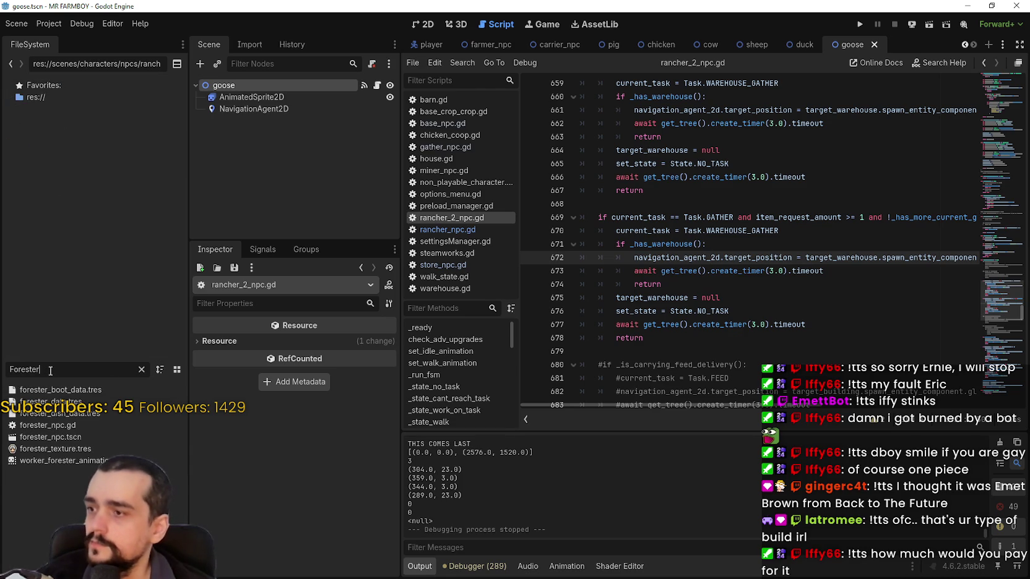
pyautogui.doubleClick(109, 428)
pyautogui.keyDown('ctrl'); pyautogui.click(783, 142); pyautogui.keyUp('ctrl')
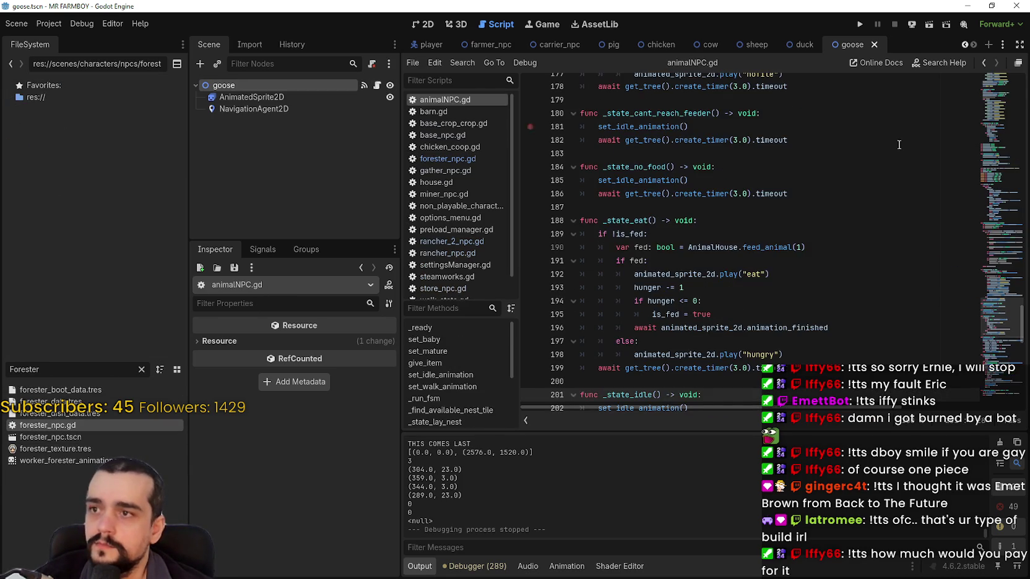
pyautogui.hotkey('ctrl', 'f')
pyautogui.write('stamina')
pyautogui.click(843, 227)
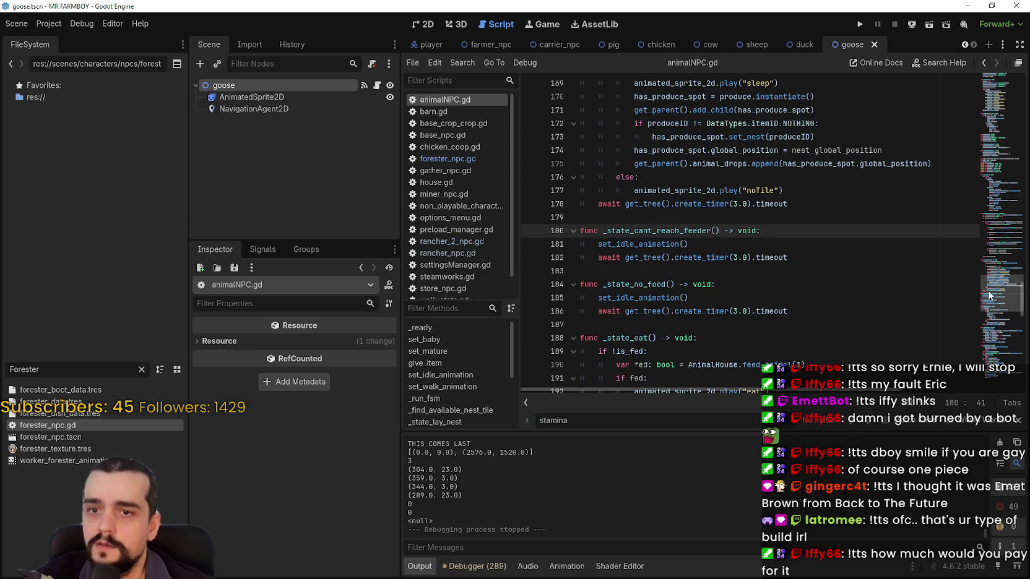
pyautogui.moveTo(988, 291); pyautogui.dragTo(994, 61)
pyautogui.scroll(-6, 652, 255)
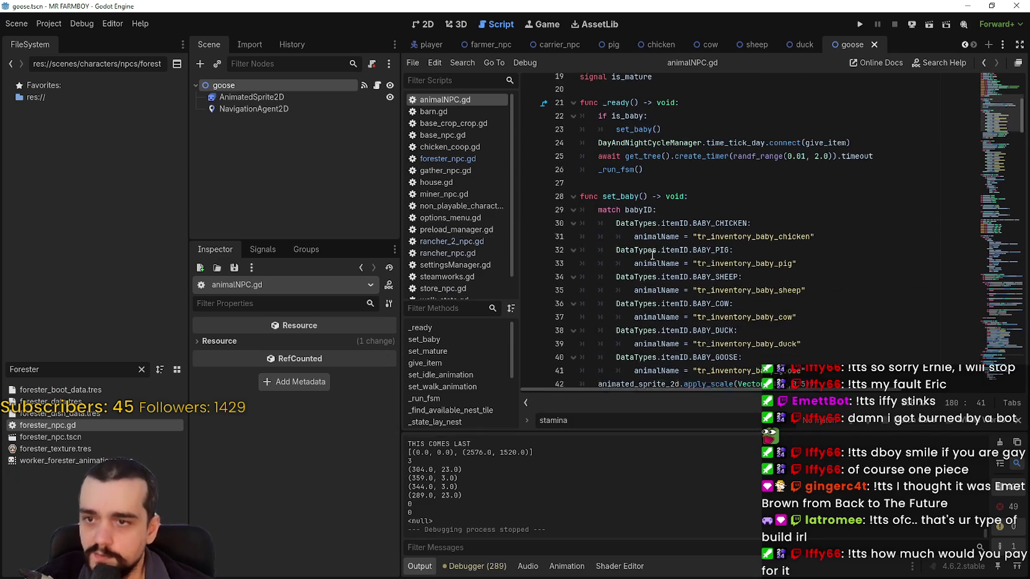
pyautogui.scroll(-2, 653, 255)
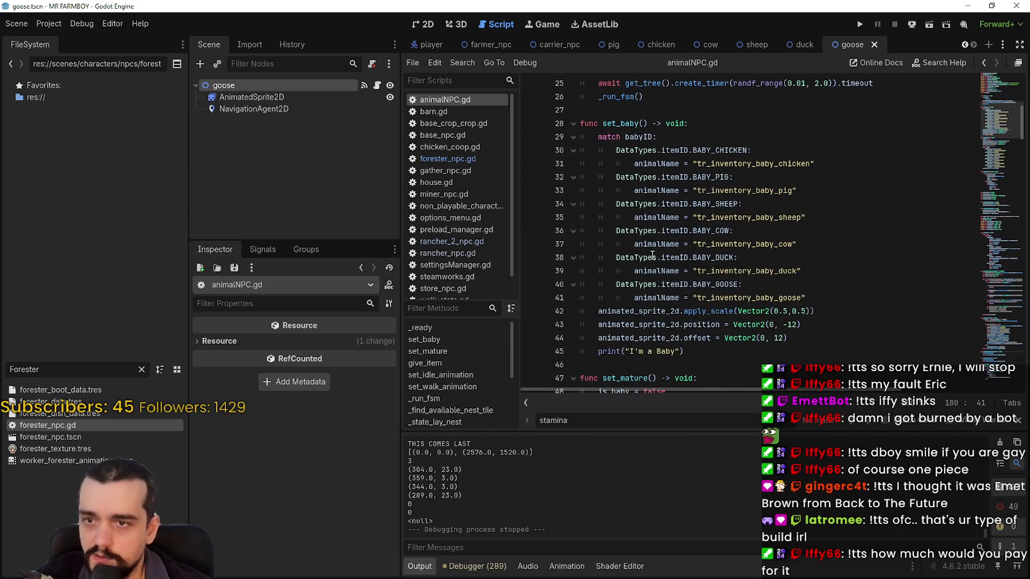
# Comment out the stamina check on lines 358–362 of forester_npc.gd.
pyautogui.doubleClick(23, 427)
pyautogui.hotkey('ctrl', 'f')
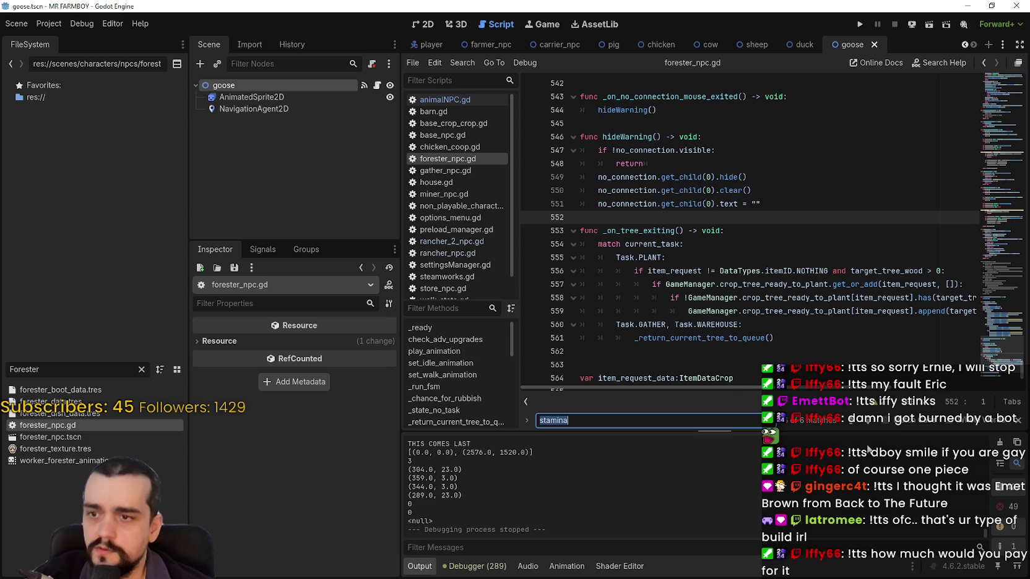
pyautogui.press('Return')
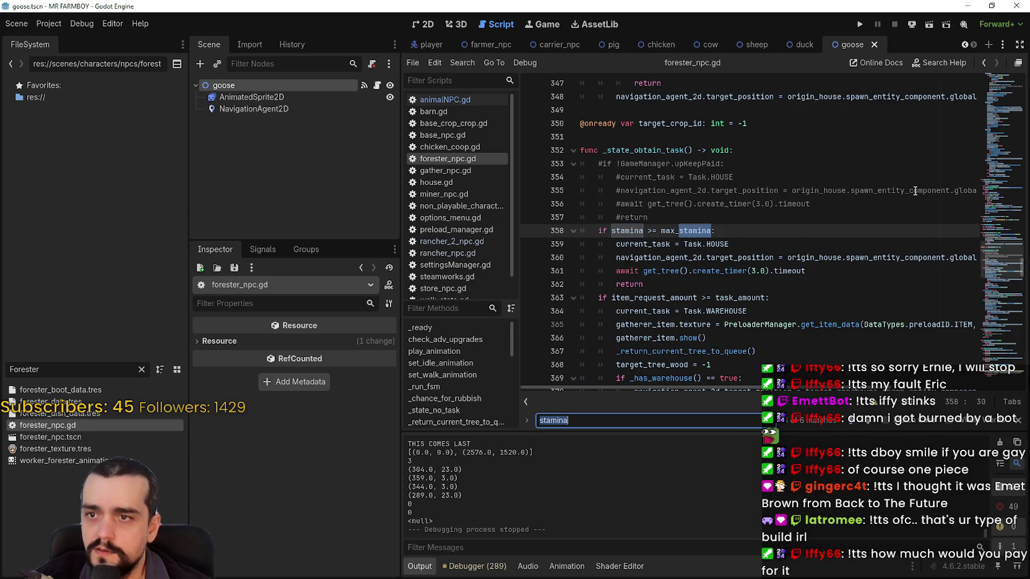
pyautogui.moveTo(643, 284); pyautogui.dragTo(557, 232)
pyautogui.hotkey('ctrl', 'k')
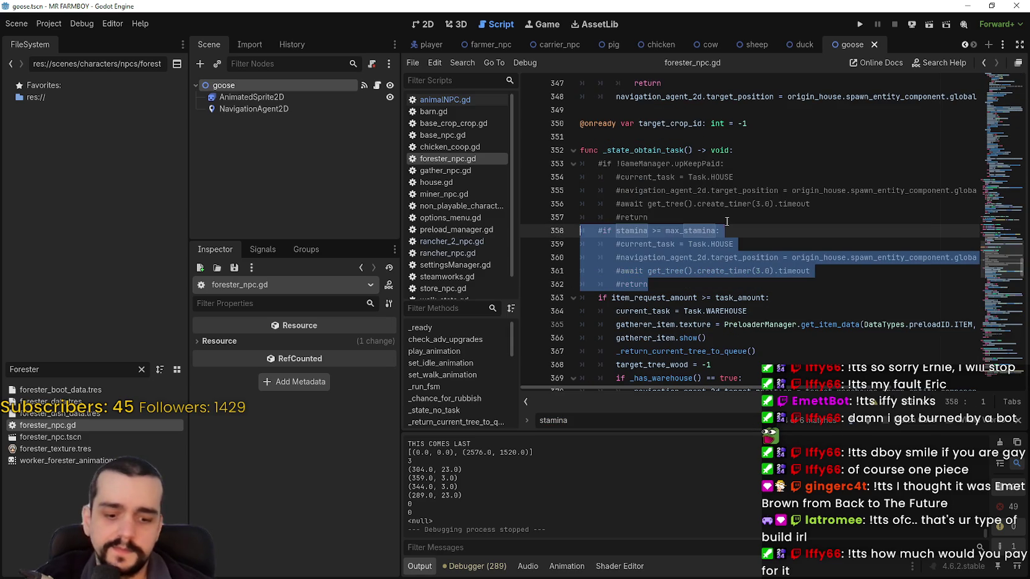
pyautogui.click(767, 284)
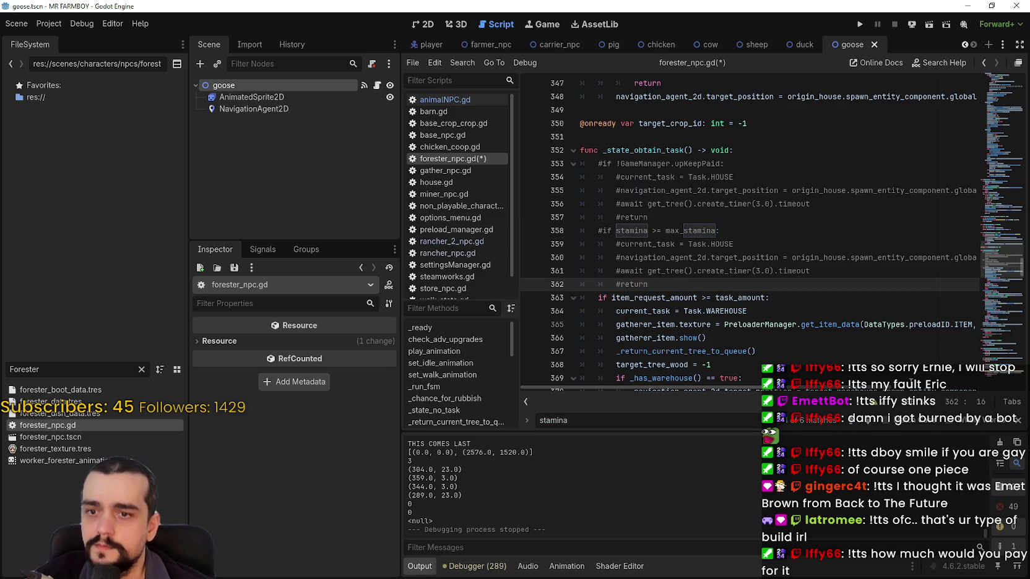
pyautogui.click(1018, 420)
pyautogui.scroll(-1, 767, 284)
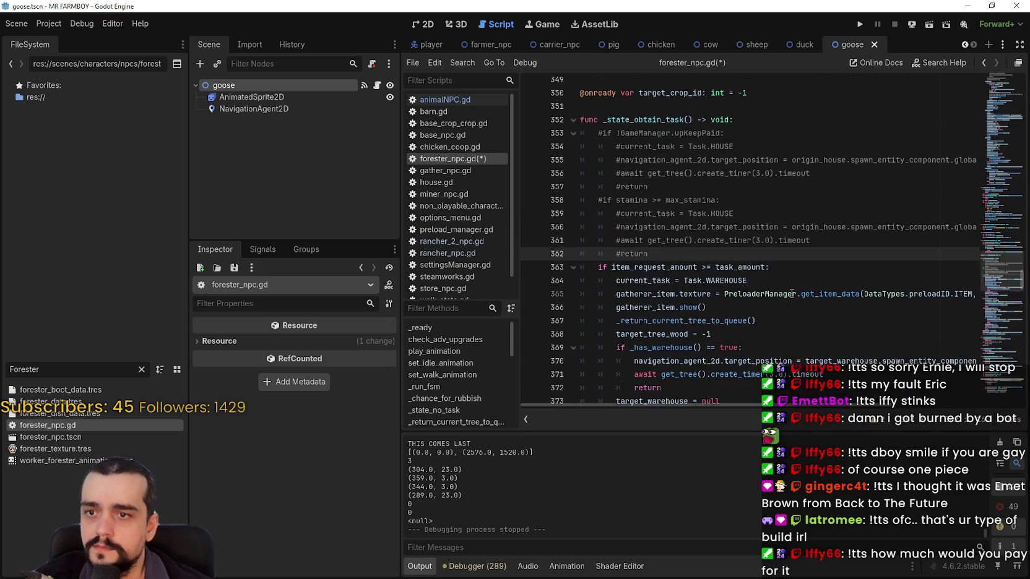
# Replace the randi_range task amounts on lines 38, 40 and 42 with 14, 10 and 6, then save.
pyautogui.doubleClick(763, 255)
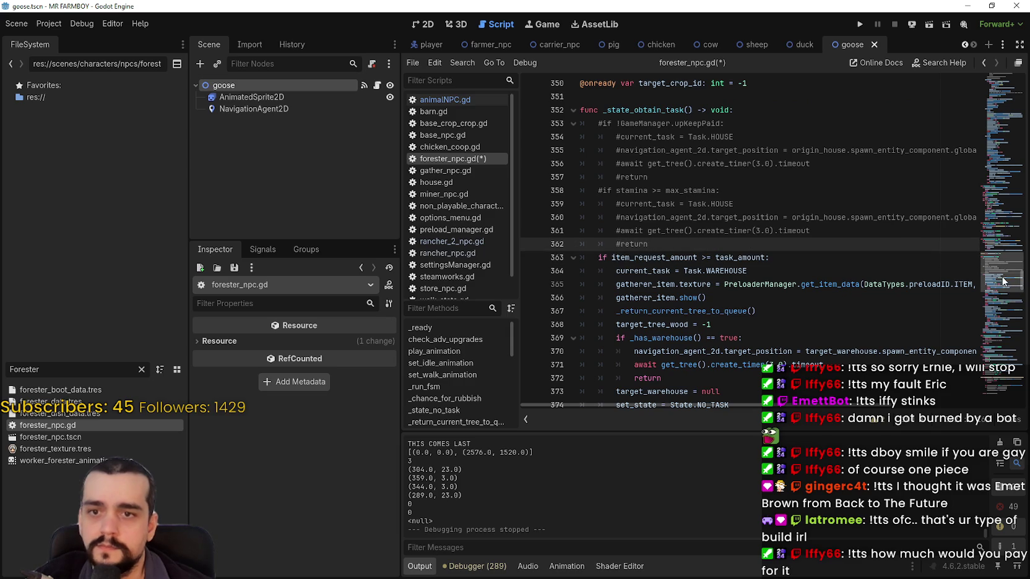
pyautogui.moveTo(1003, 277)
pyautogui.mouseDown()
pyautogui.moveTo(1006, 87)
pyautogui.moveTo(1006, 97)
pyautogui.mouseUp()
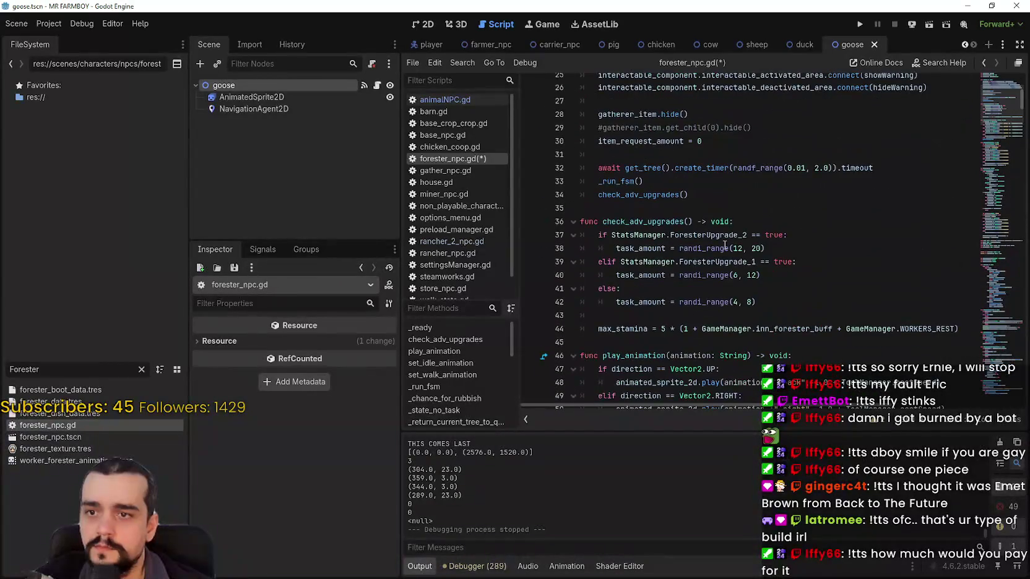
pyautogui.click(680, 301)
pyautogui.write('6#')
pyautogui.click(680, 275)
pyautogui.write('10#')
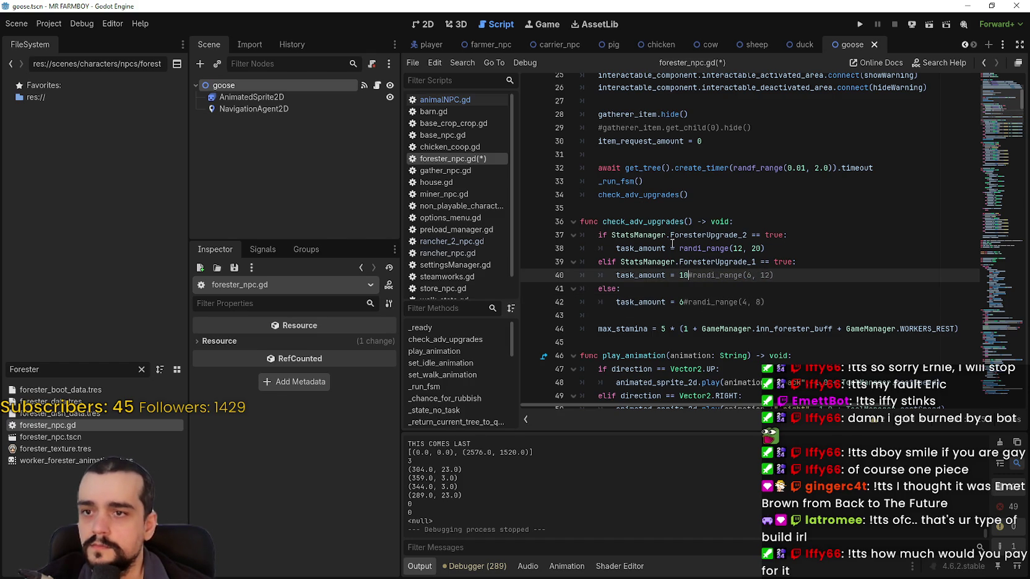
pyautogui.click(677, 247)
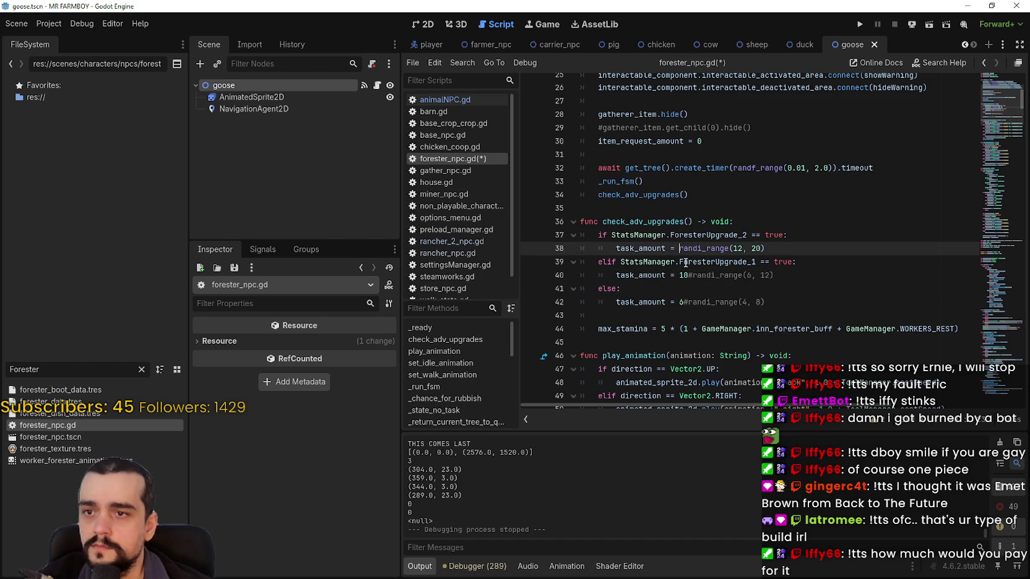
pyautogui.write('14#')
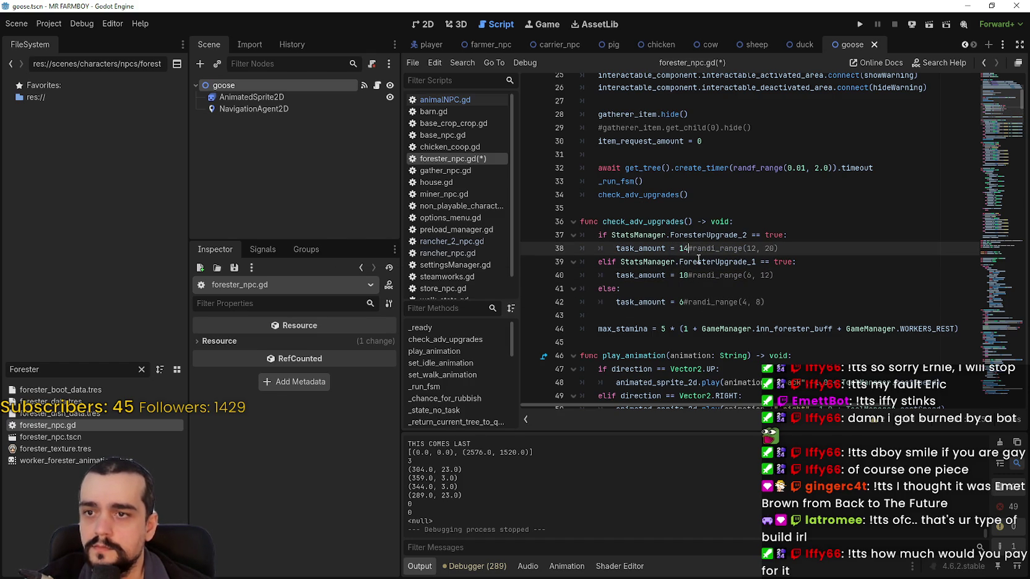
pyautogui.click(699, 261)
pyautogui.hotkey('ctrl', 's')
# Step through the stamina matches to the commented check in _state_obtain_task.
pyautogui.click(718, 289)
pyautogui.scroll(-2, 681, 278)
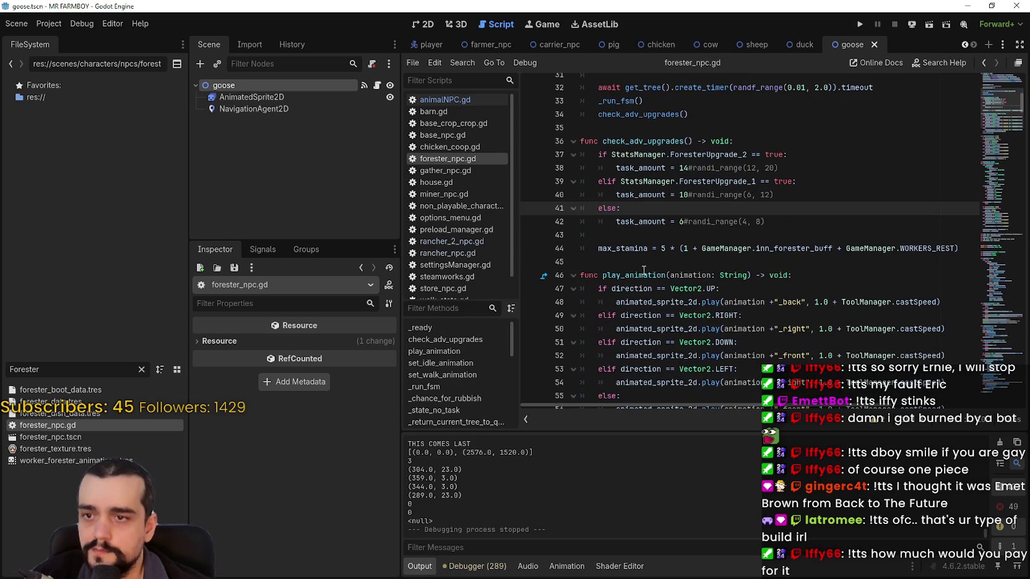
pyautogui.hotkey('ctrl', 'f')
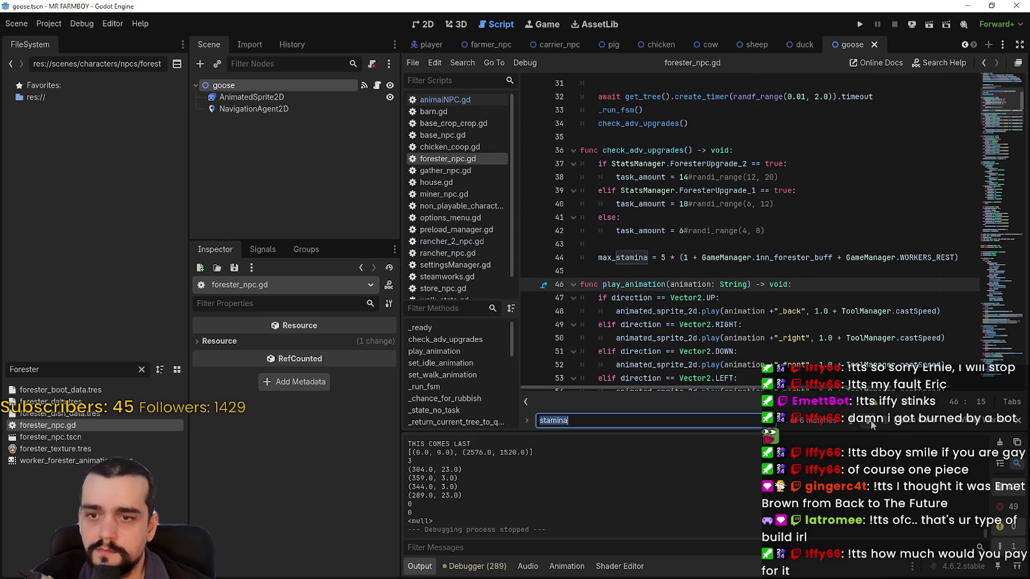
pyautogui.press('Return')
pyautogui.click(871, 425)
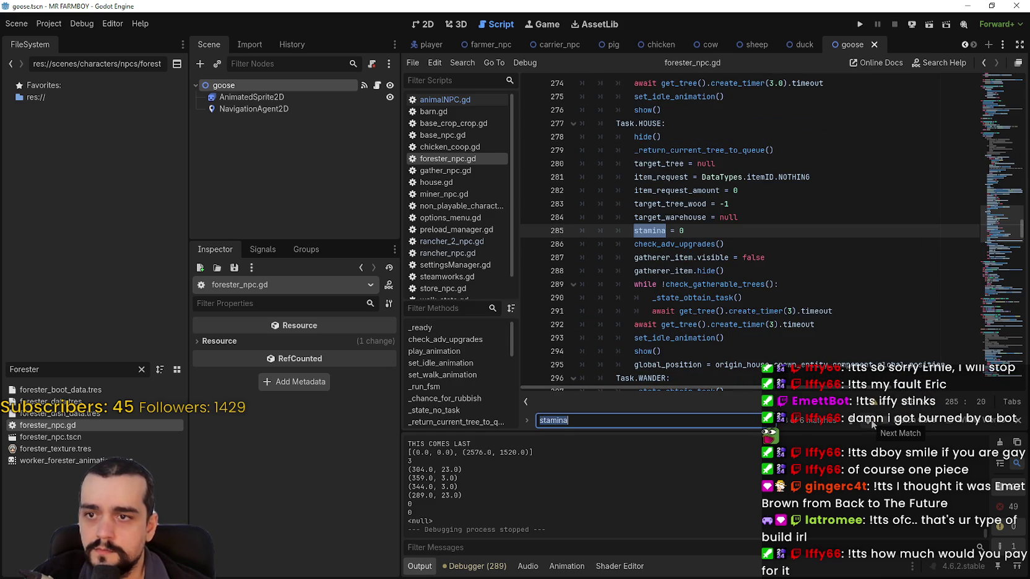
pyautogui.click(872, 424)
pyautogui.press('Return')
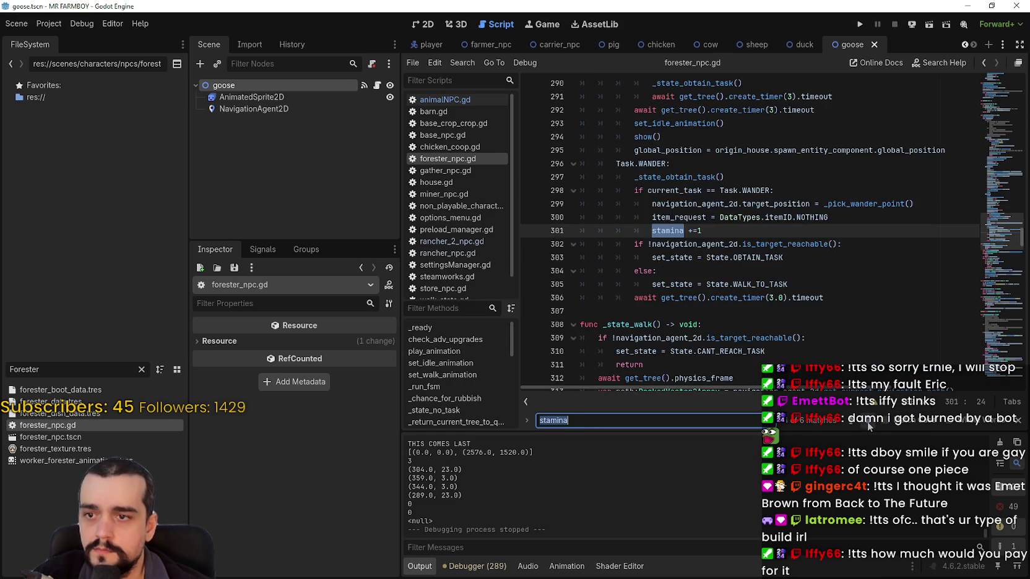
pyautogui.click(867, 421)
pyautogui.click(720, 285)
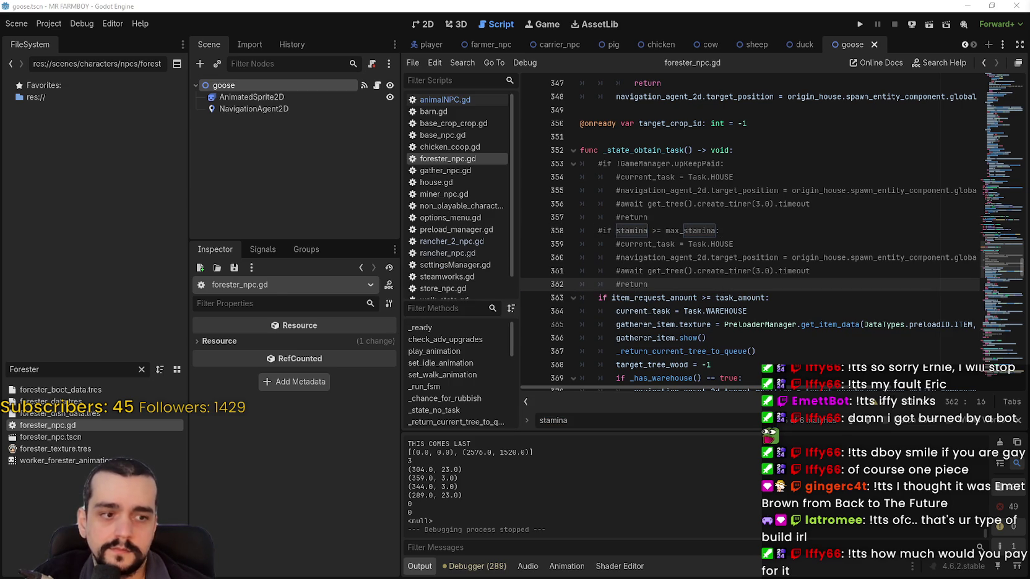
# Filter the FileSystem for 'miner' and open miner_npc.gd in the script editor.
pyautogui.doubleClick(25, 370)
pyautogui.write('miner')
pyautogui.doubleClick(60, 427)
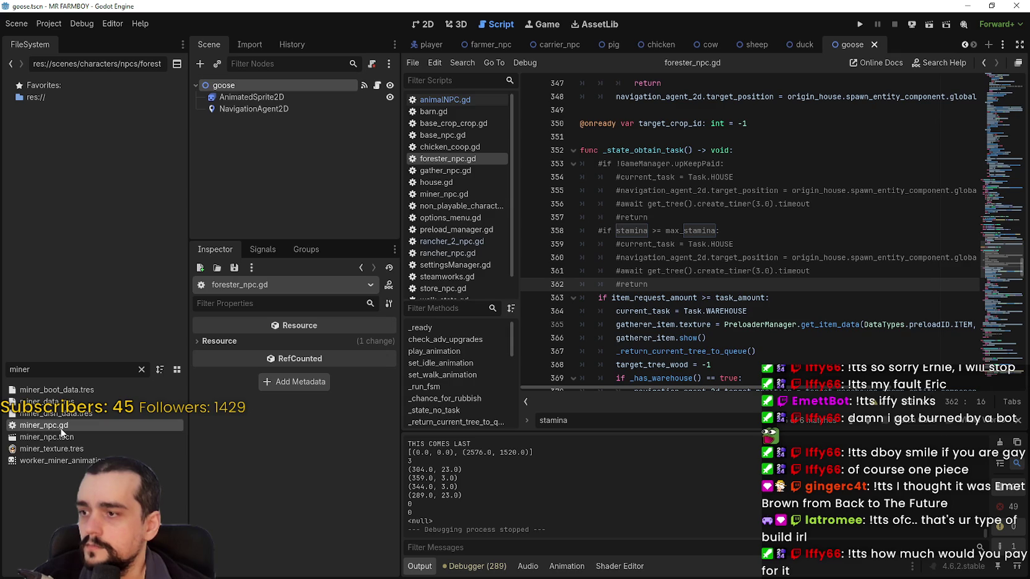
pyautogui.click(377, 87)
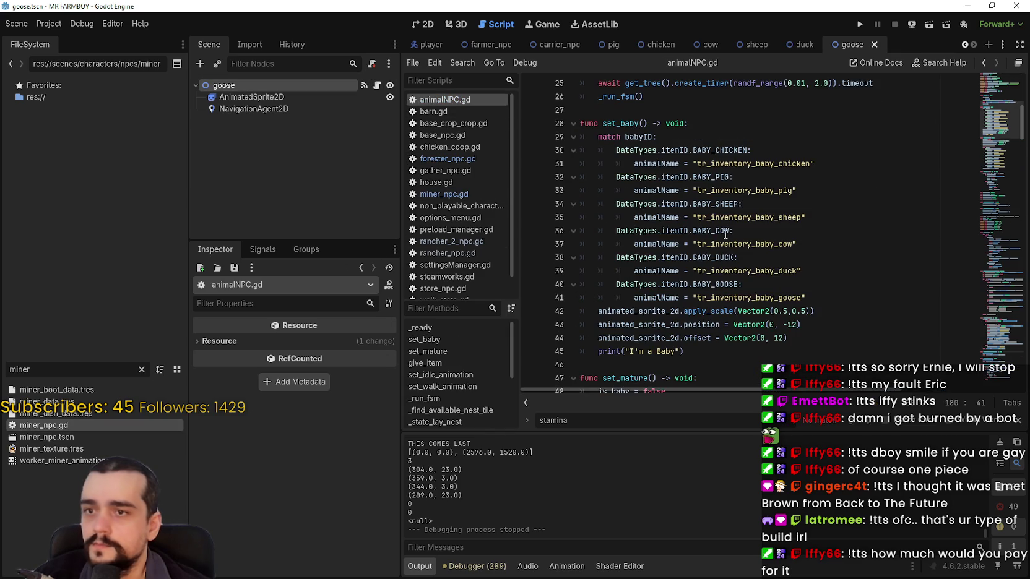
pyautogui.click(1016, 423)
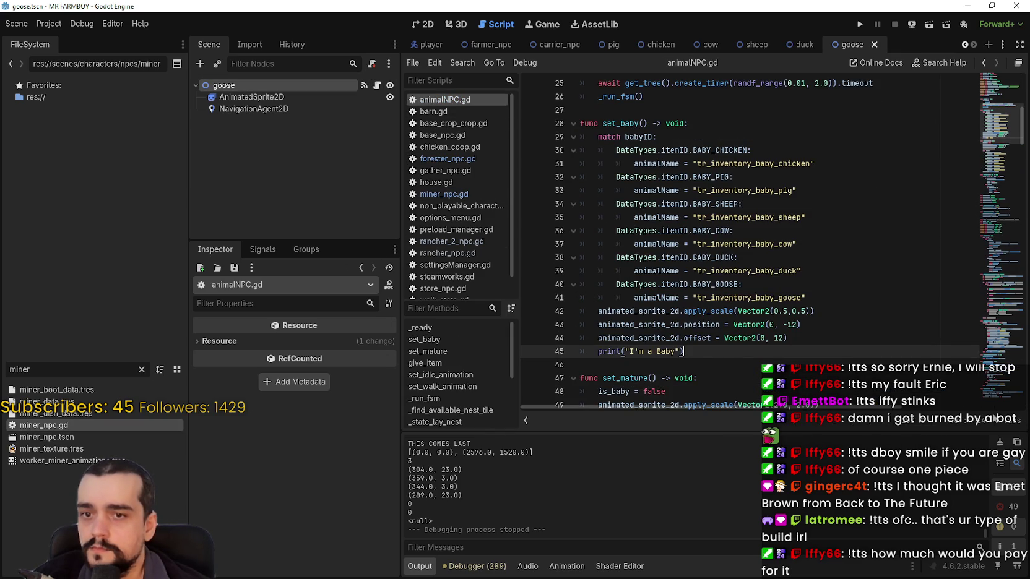
pyautogui.click(787, 366)
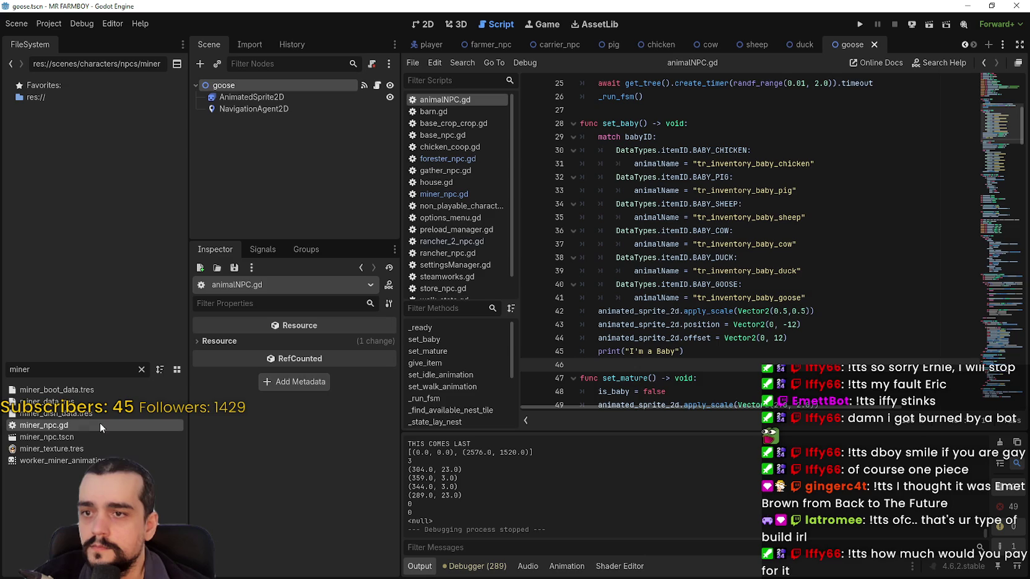
pyautogui.doubleClick(81, 423)
# Replace the random ranges on lines 37, 39 and 41 with fixed amounts 14, 10 and 6, and save.
pyautogui.click(563, 253)
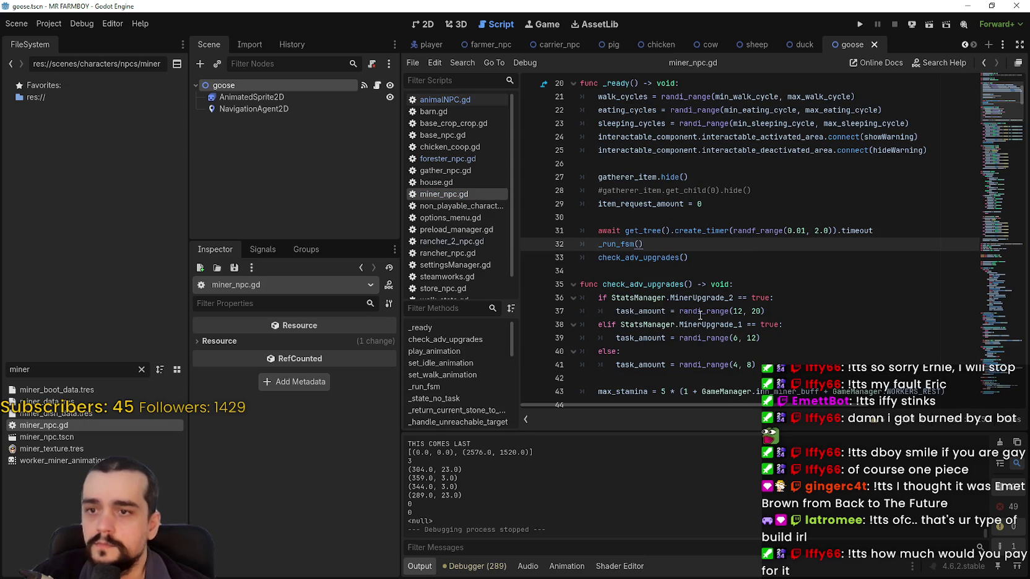
pyautogui.click(681, 311)
pyautogui.write('14#')
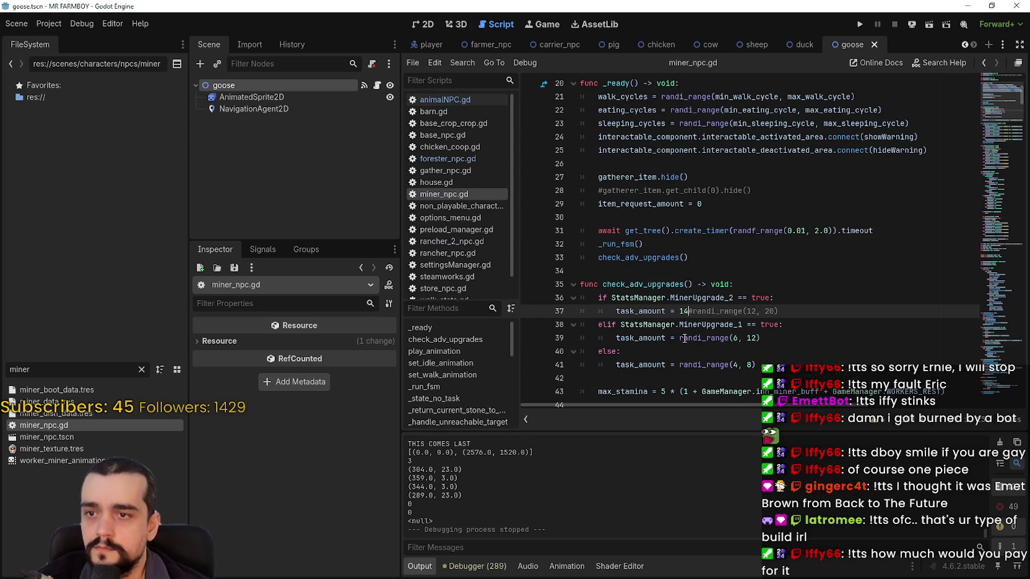
pyautogui.click(680, 338)
pyautogui.write('#')
pyautogui.press('Left')
pyautogui.write('10')
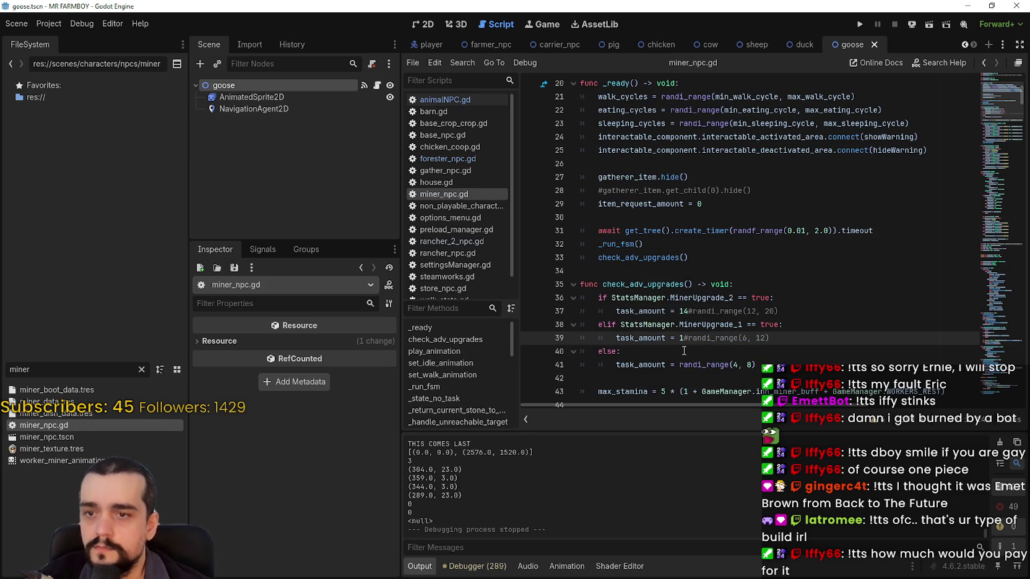
pyautogui.click(679, 365)
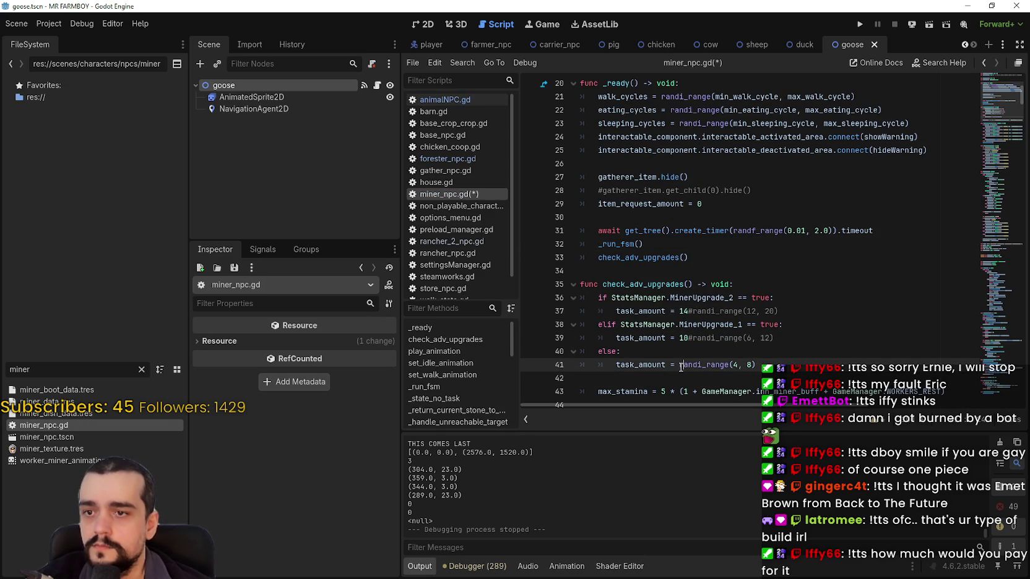
pyautogui.press('BackSpace')
pyautogui.write('#')
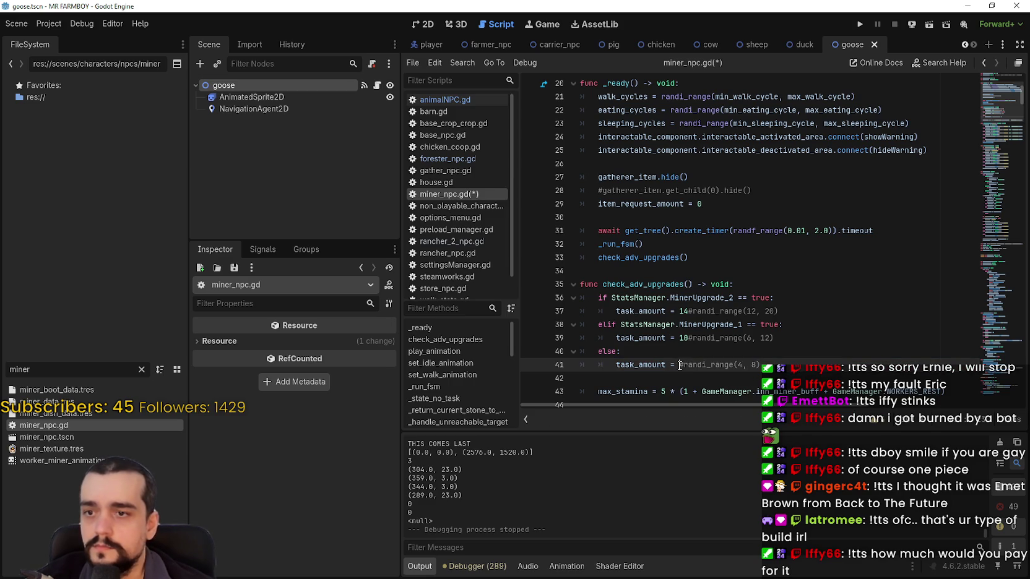
pyautogui.write('6')
pyautogui.click(717, 350)
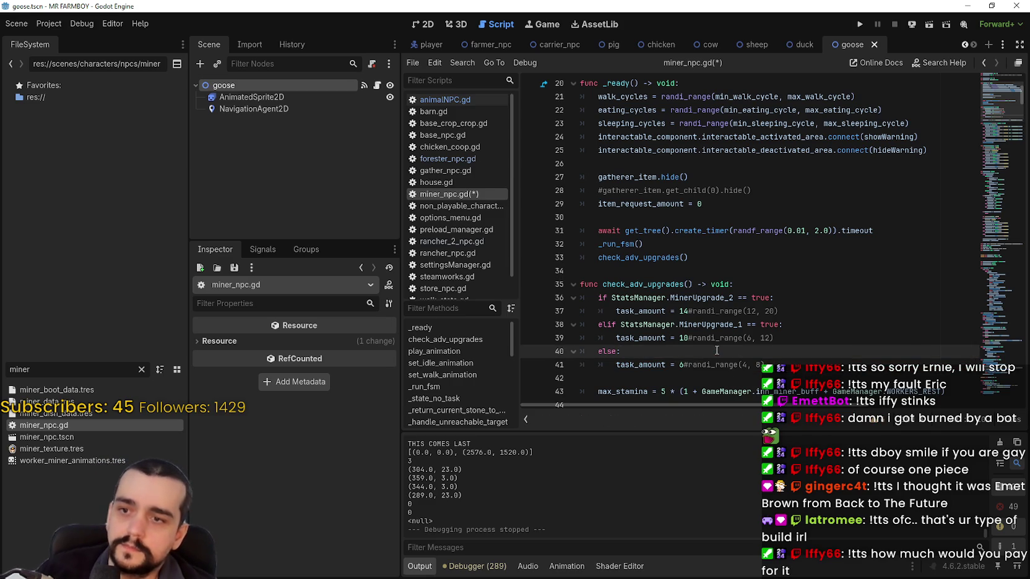
pyautogui.hotkey('ctrl', 's')
# Try 8 on line 41, revert it to 6, resave, and return to the Steam event preview.
pyautogui.scroll(-1, 715, 347)
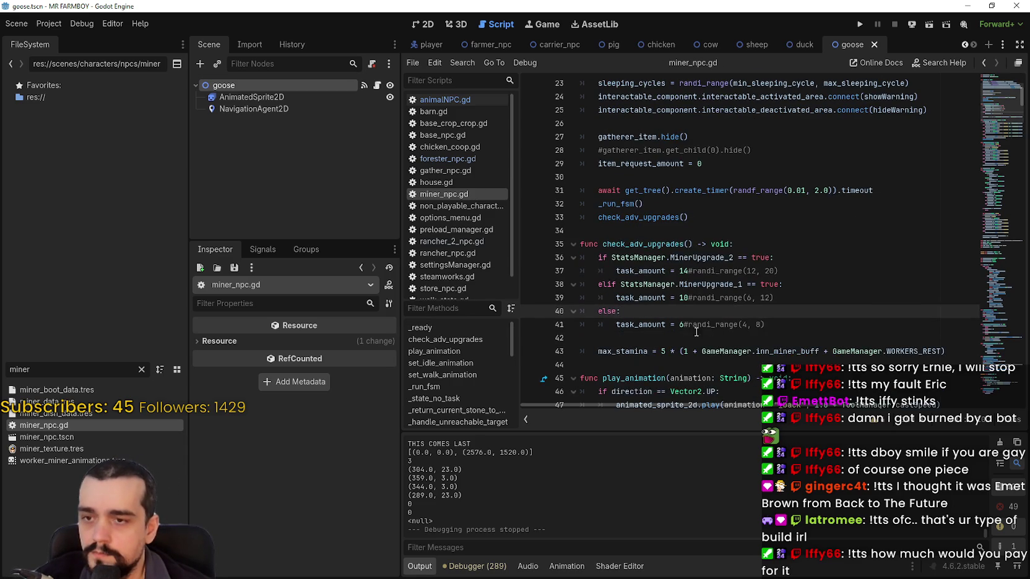
pyautogui.doubleClick(680, 325)
pyautogui.write('8')
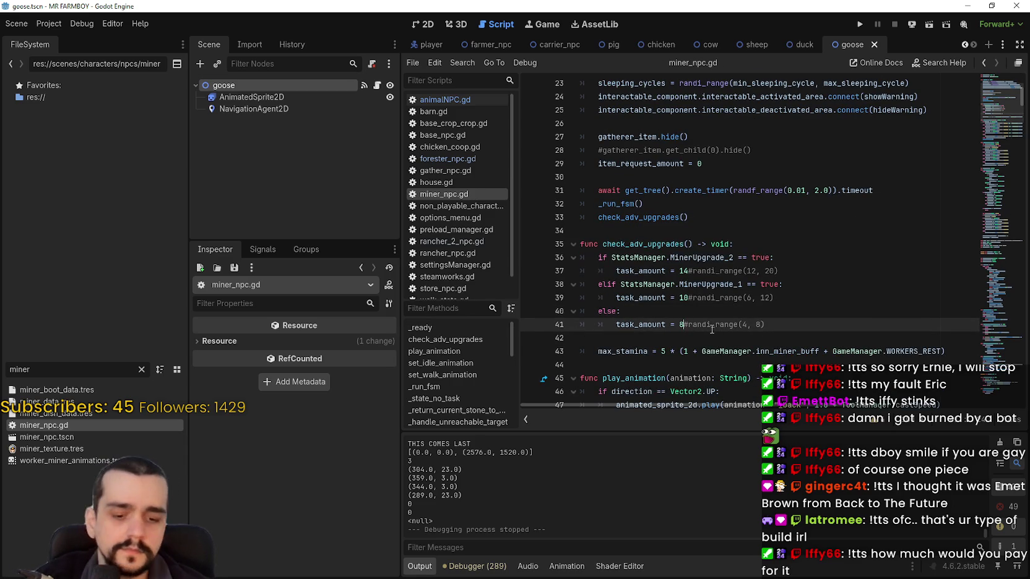
pyautogui.hotkey('ctrl', 's')
pyautogui.hotkey('ctrl', 'z')
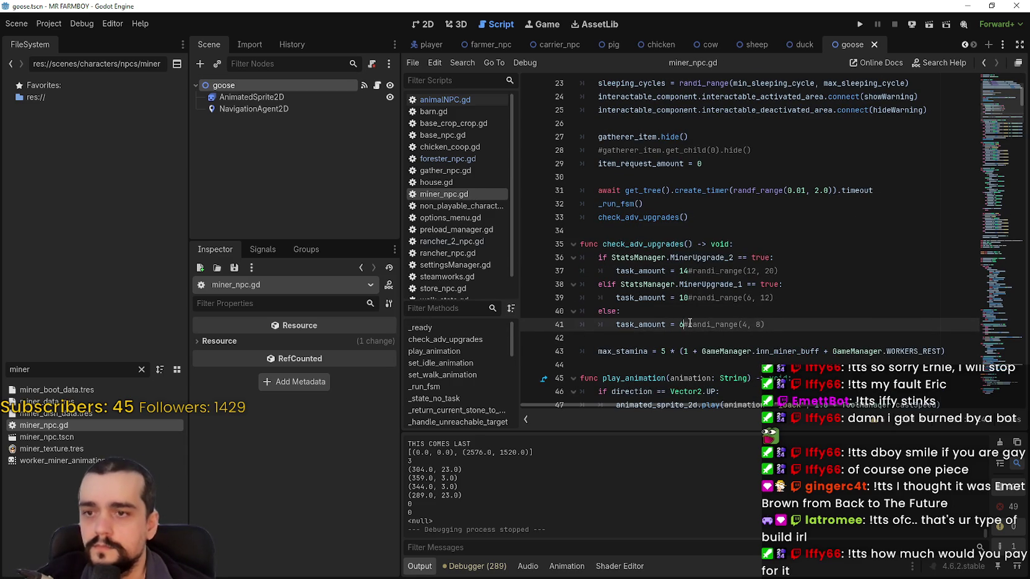
pyautogui.hotkey('ctrl', 's')
pyautogui.scroll(-2, 731, 297)
pyautogui.click(698, 257)
pyautogui.hotkey('ctrl', 's')
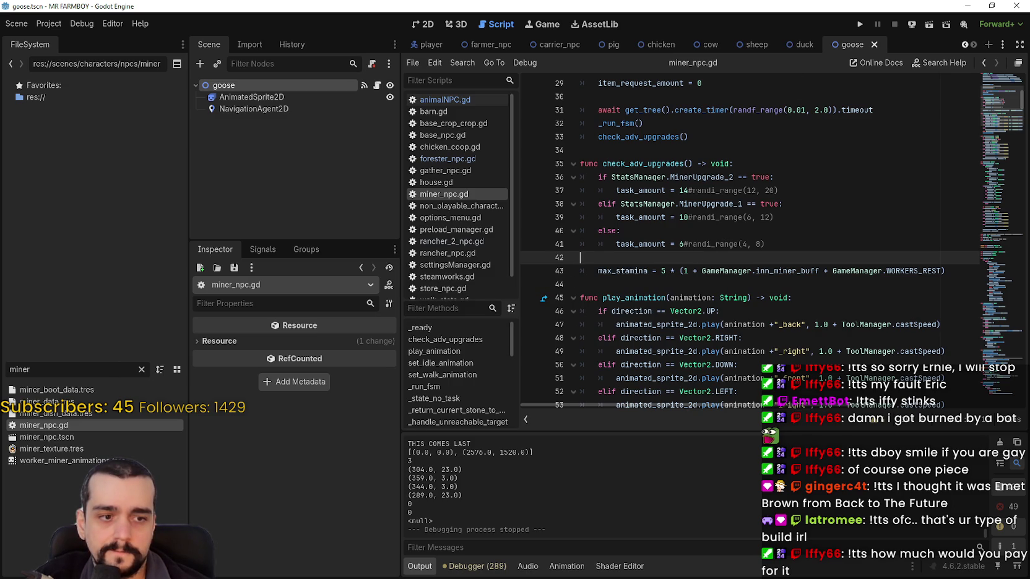
pyautogui.hotkey('alt', 'Tab')
pyautogui.scroll(1, 537, 426)
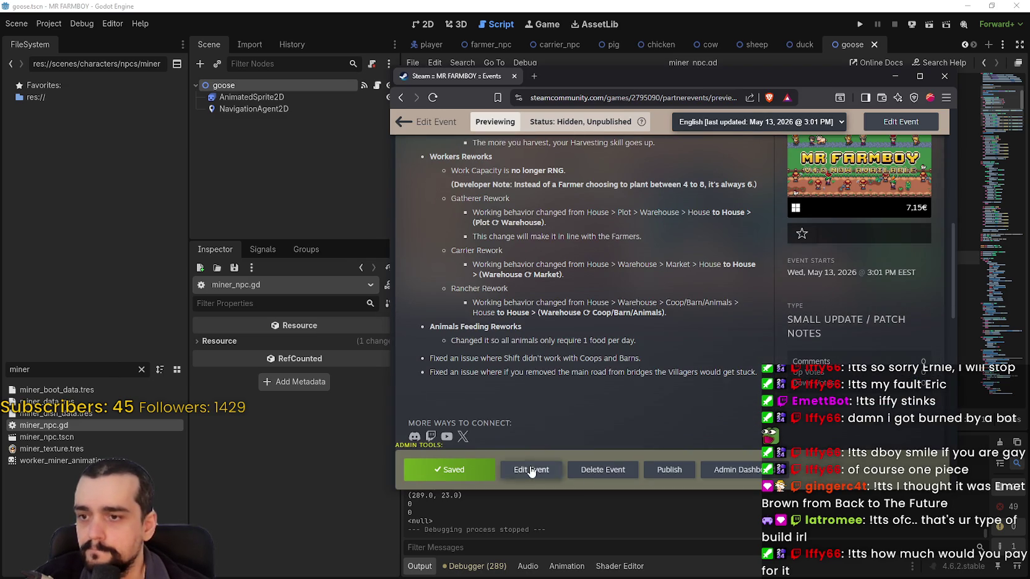
# Retitle 'Rancher Rework' to 'Ranchers Rework', save the event, and add an empty bullet after it.
pyautogui.click(531, 470)
pyautogui.scroll(-10, 635, 297)
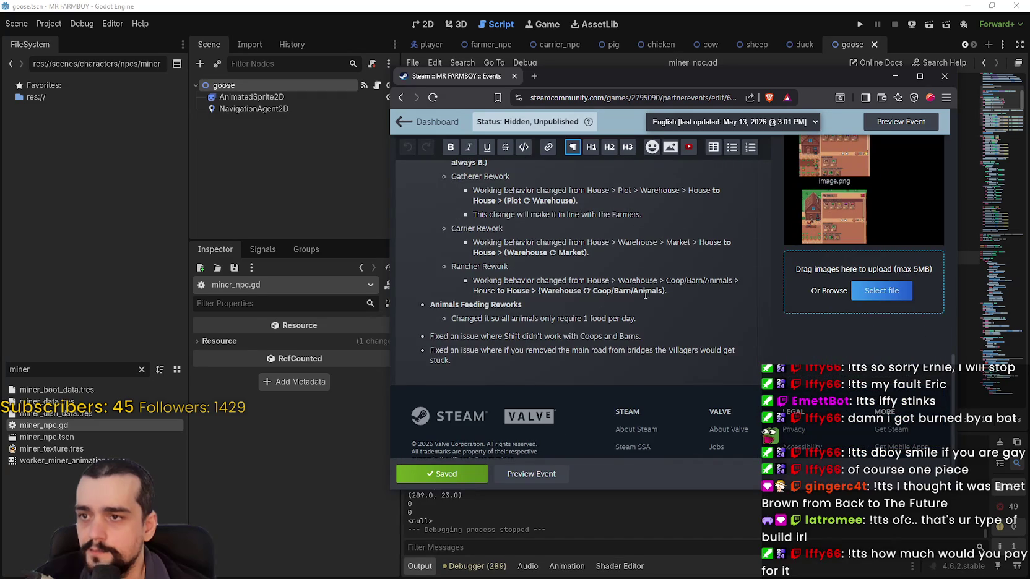
pyautogui.click(672, 281)
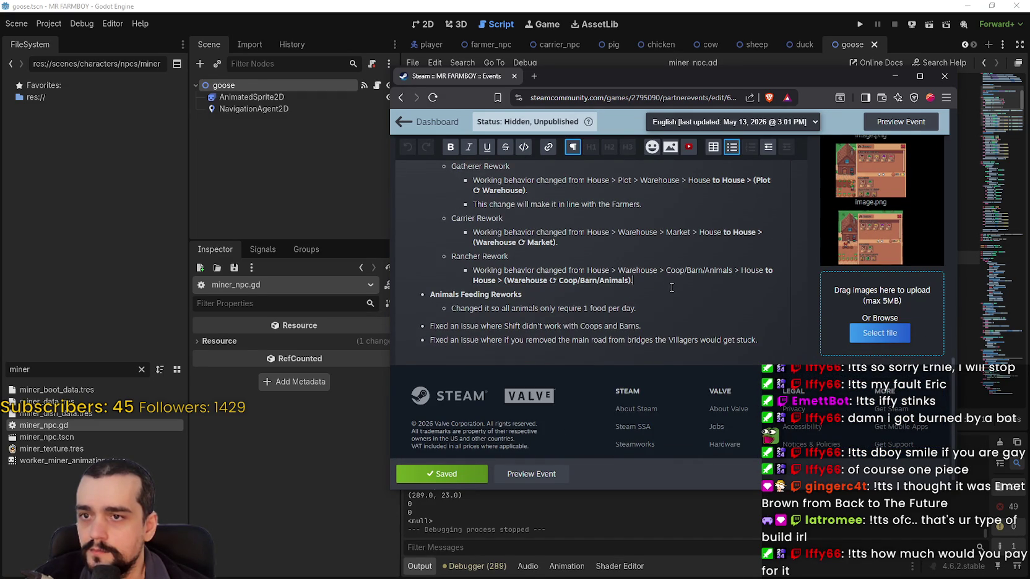
pyautogui.scroll(1, 672, 289)
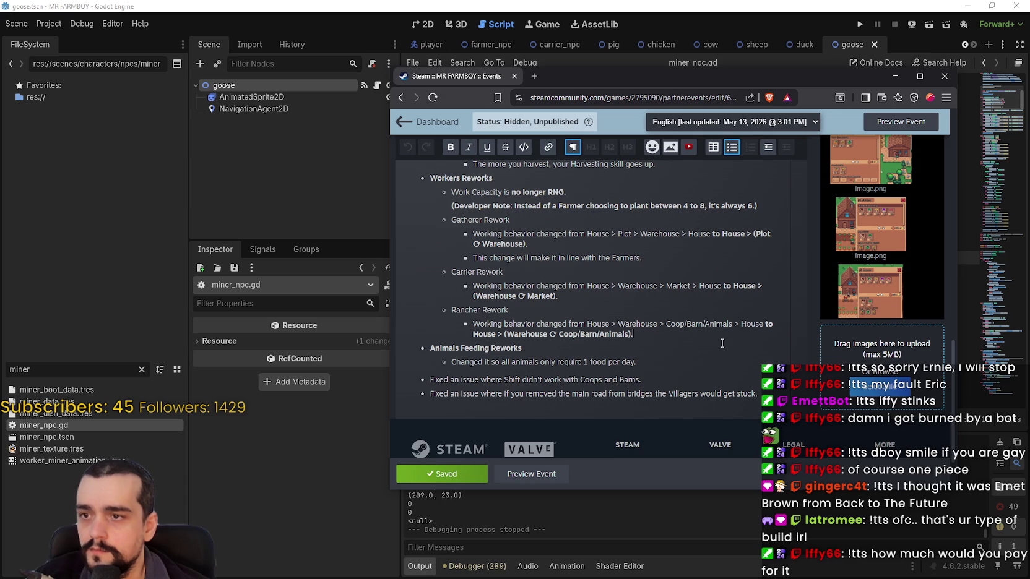
pyautogui.click(483, 310)
pyautogui.write('s')
pyautogui.hotkey('ctrl', 's')
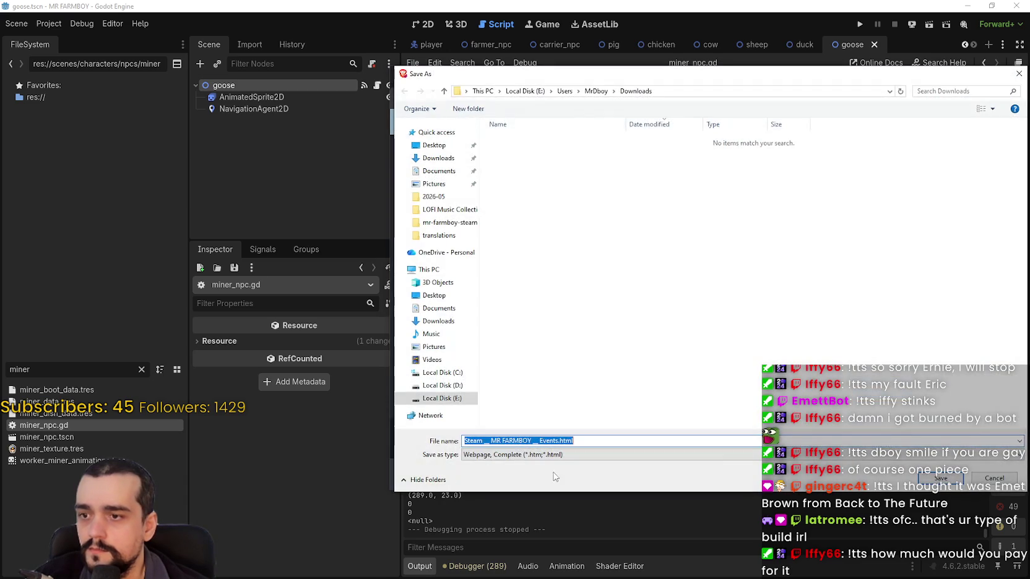
pyautogui.click(997, 486)
pyautogui.click(442, 473)
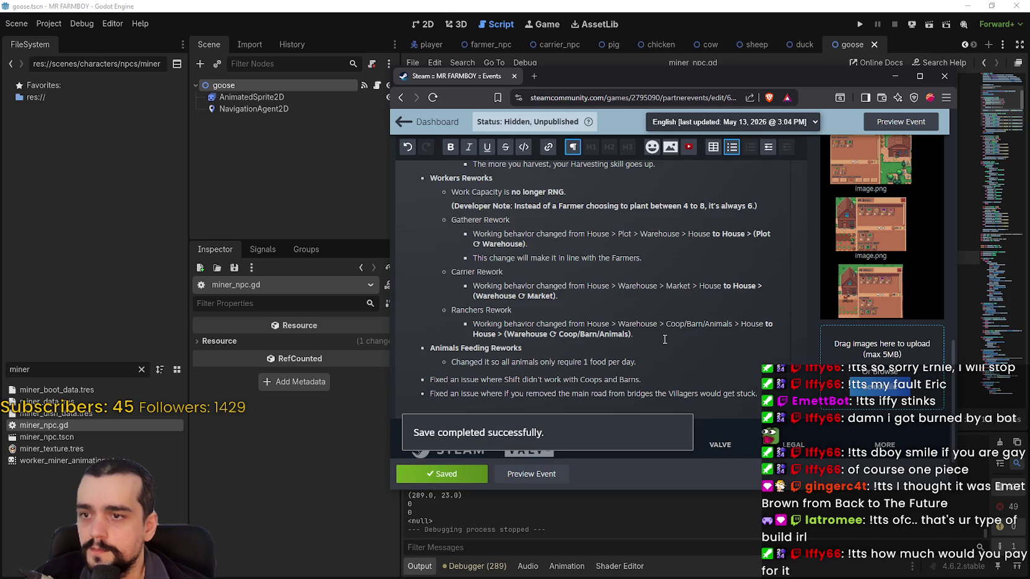
pyautogui.click(664, 339)
pyautogui.press('Return')
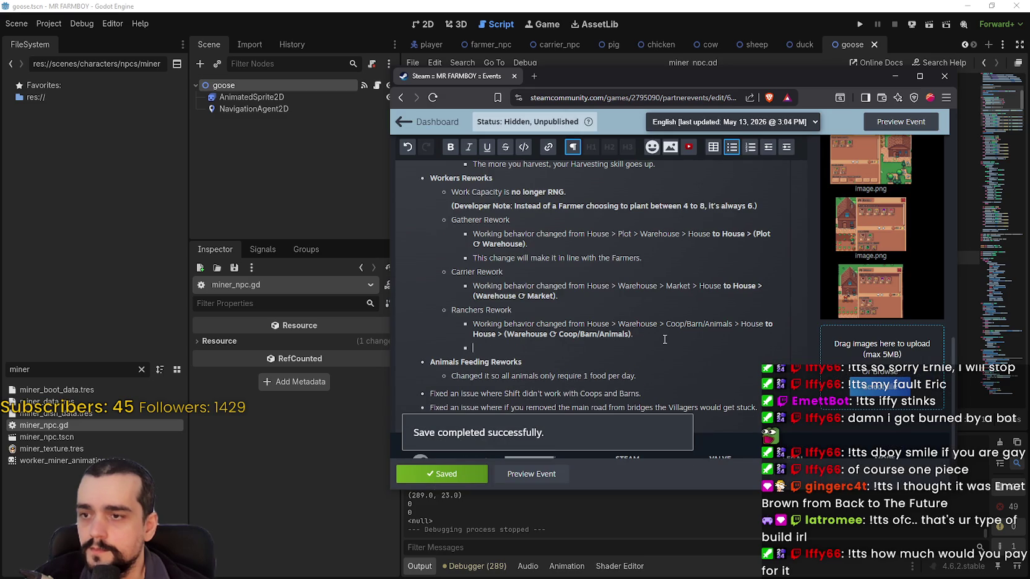
# Duplicate the Ranchers Rework entry into the empty bullet and retitle it 'Foresters&Miners'.
pyautogui.moveTo(664, 339); pyautogui.dragTo(421, 311)
pyautogui.hotkey('ctrl', 'c')
pyautogui.click(476, 348)
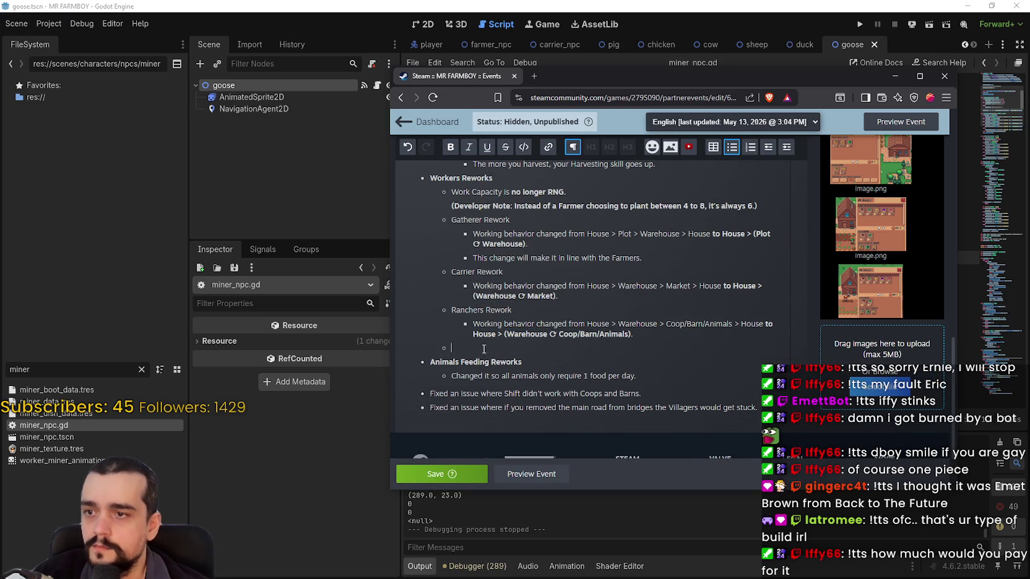
pyautogui.hotkey('ctrl', 'v')
pyautogui.moveTo(484, 350); pyautogui.dragTo(454, 352)
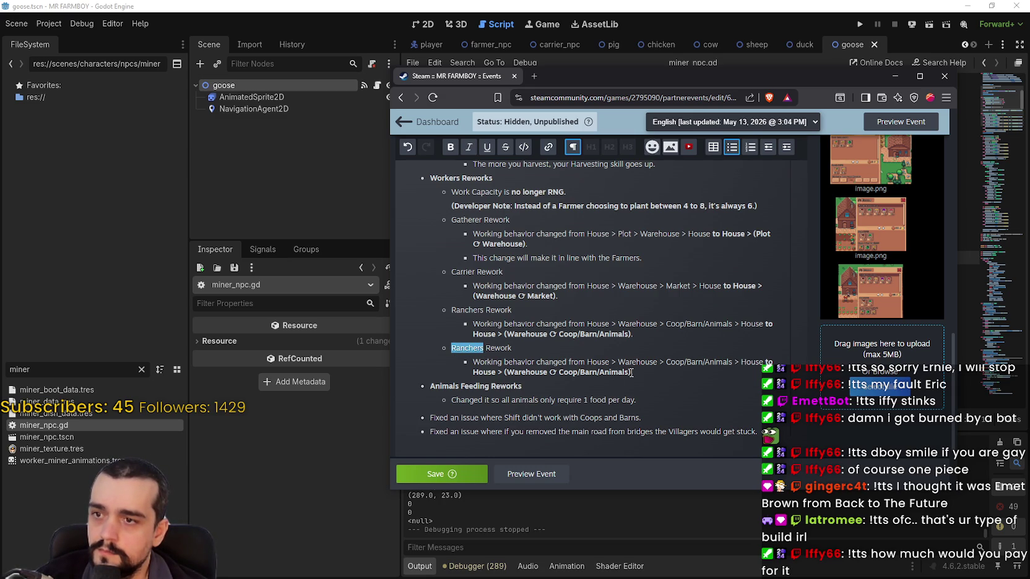
pyautogui.write('Foresters')
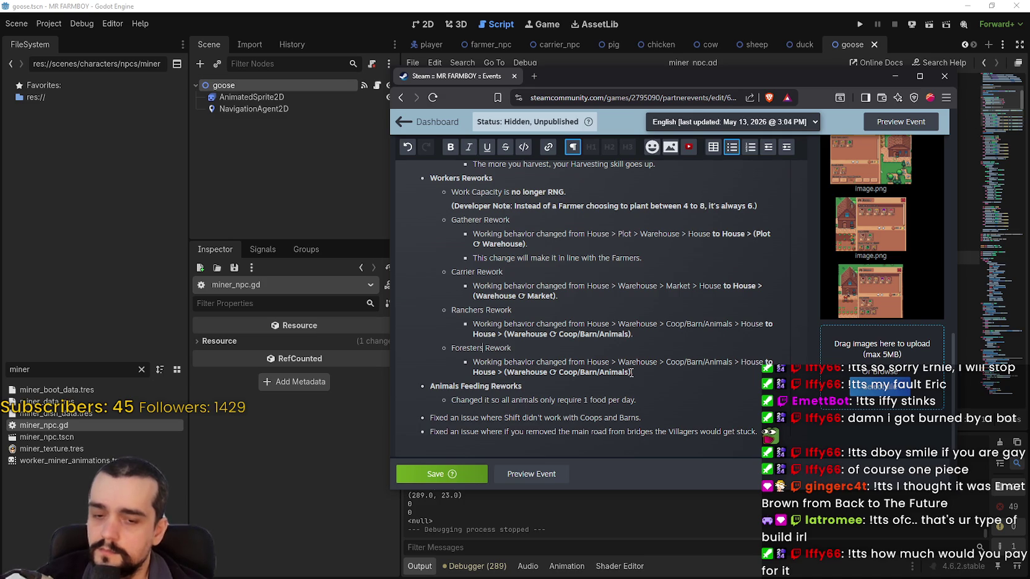
pyautogui.write('&Miners')
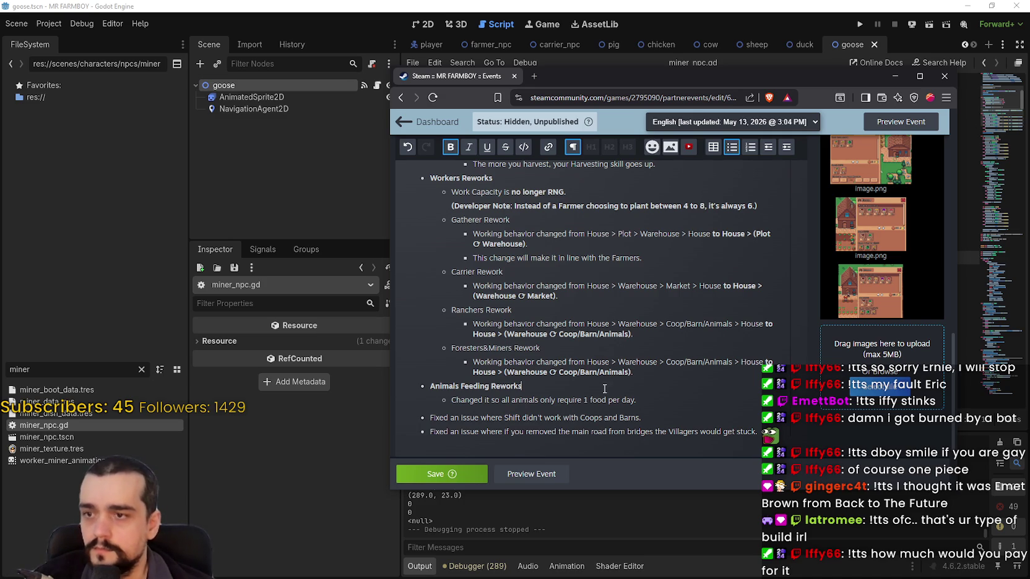
# Replace Warehouse as the first route destination with 'Forester/Mine Nodes'.
pyautogui.click(626, 371)
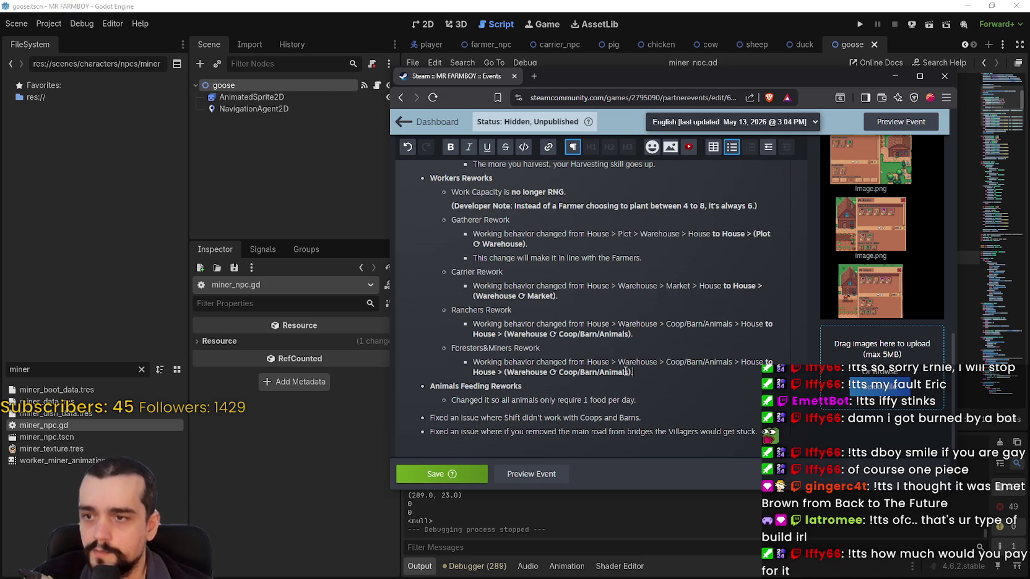
pyautogui.doubleClick(637, 362)
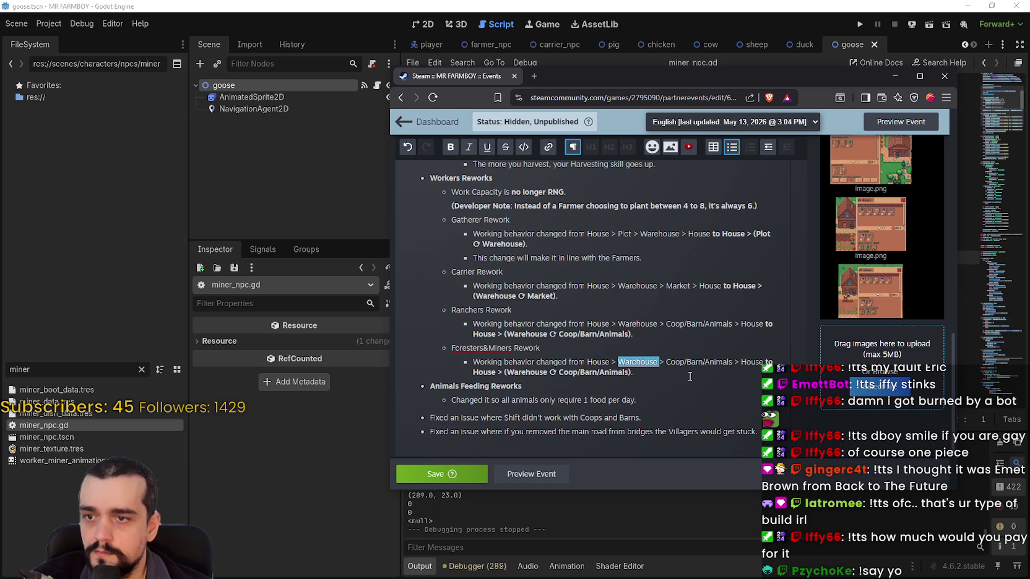
pyautogui.write('B')
pyautogui.press('BackSpace')
pyautogui.write('N')
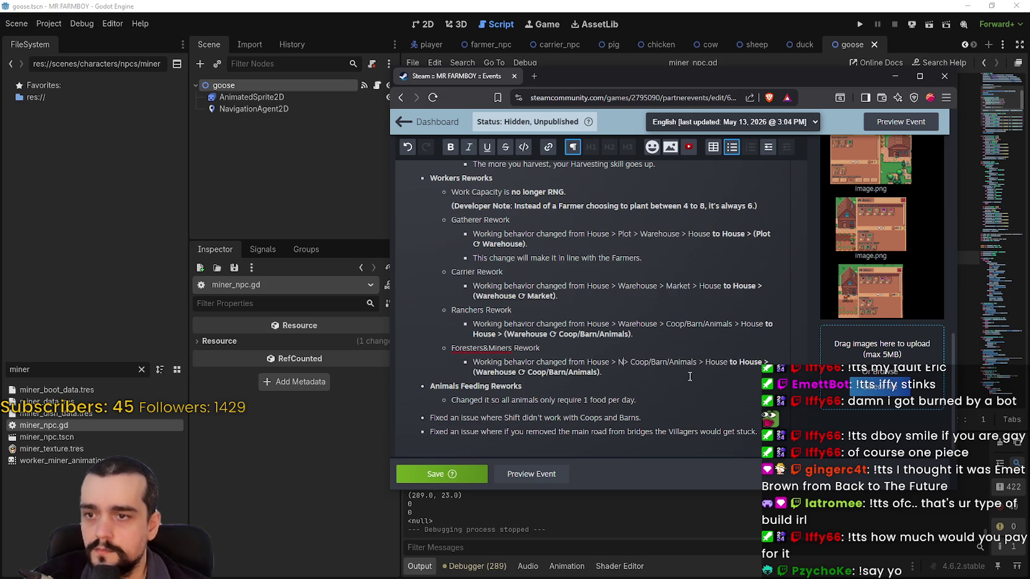
pyautogui.press('BackSpace')
pyautogui.write('Forester')
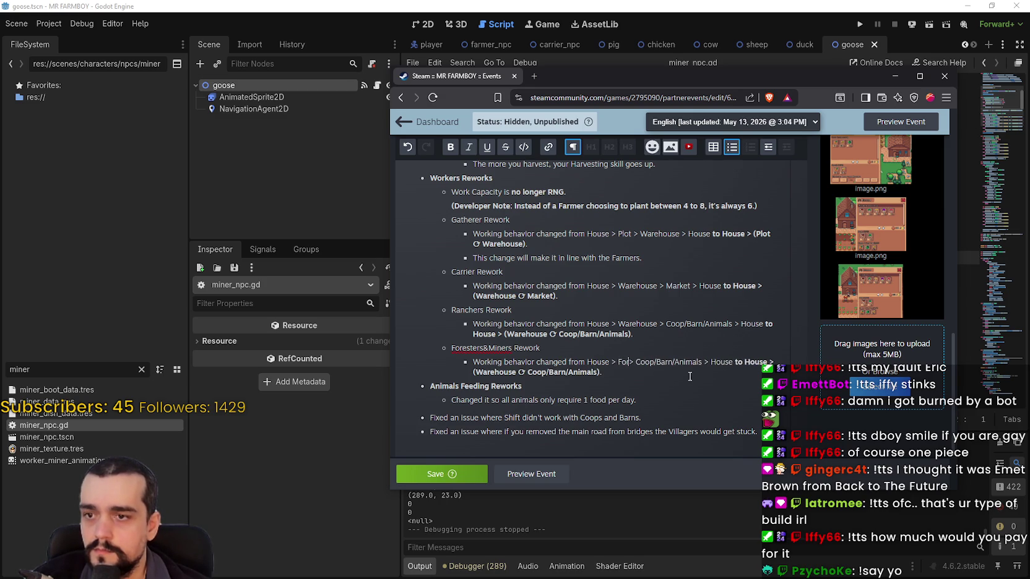
pyautogui.write('/Miner')
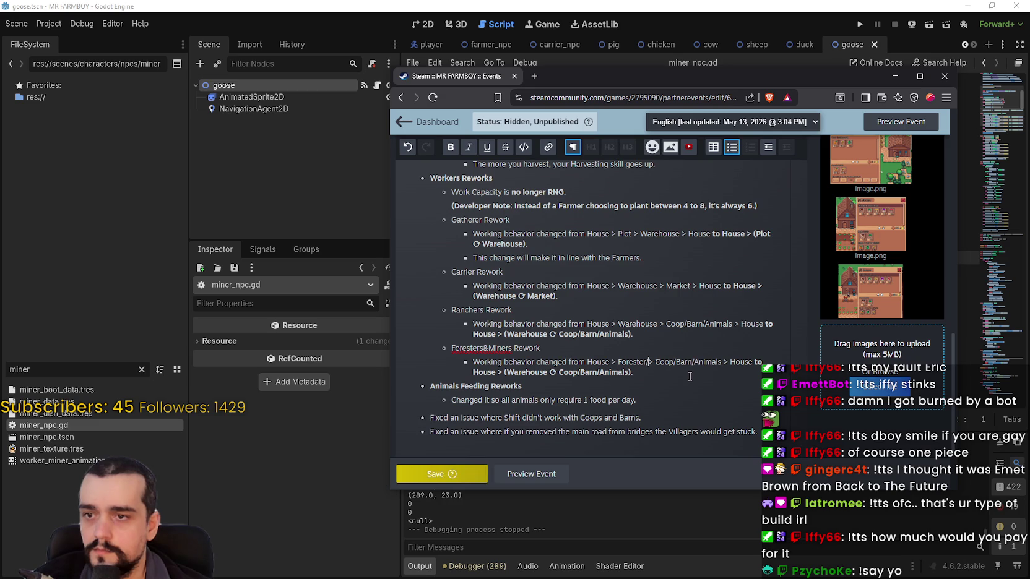
pyautogui.write('odes')
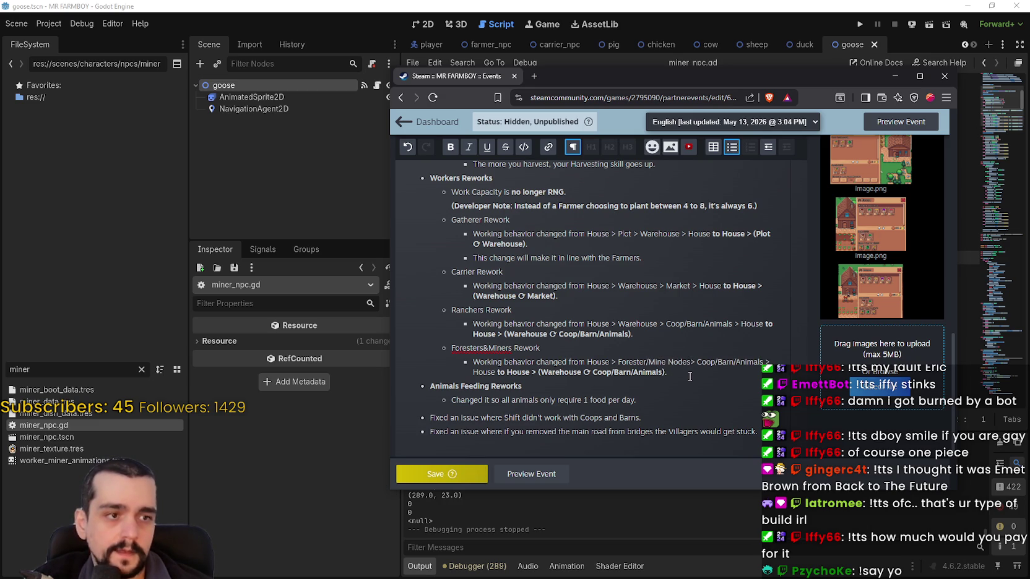
# Space out the title to 'Foresters & Miners' and change the next destination to Warehouse.
pyautogui.click(487, 348)
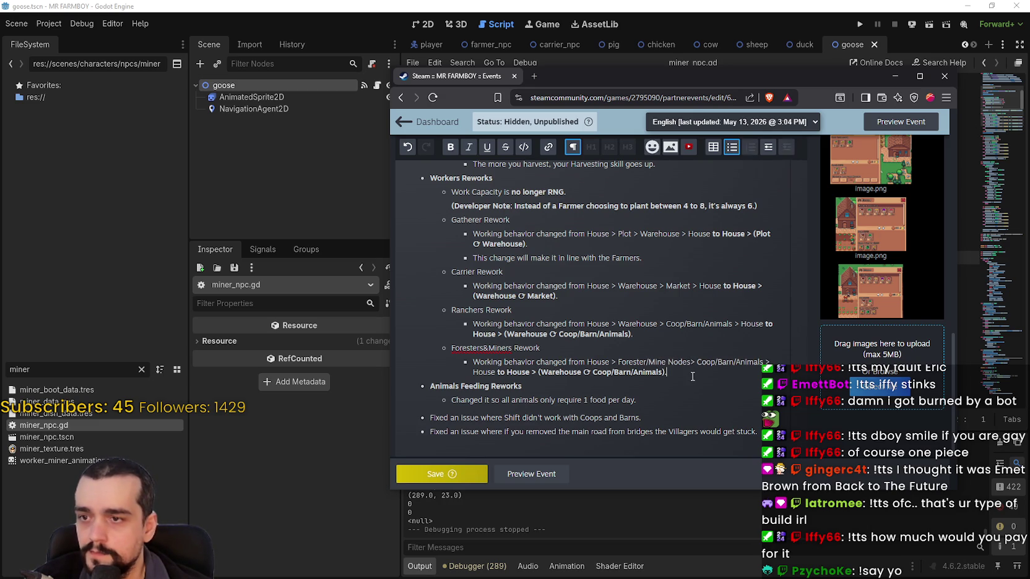
pyautogui.press('Right')
pyautogui.click(547, 350)
pyautogui.moveTo(547, 350); pyautogui.dragTo(433, 346)
pyautogui.click(696, 364)
pyautogui.press('Home')
pyautogui.click(665, 371)
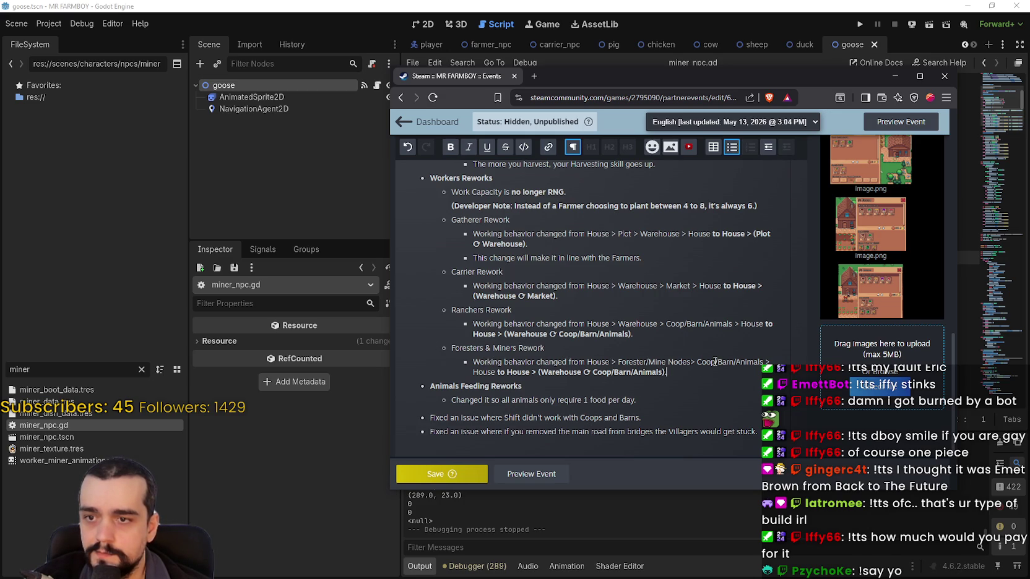
pyautogui.moveTo(704, 361); pyautogui.dragTo(747, 365)
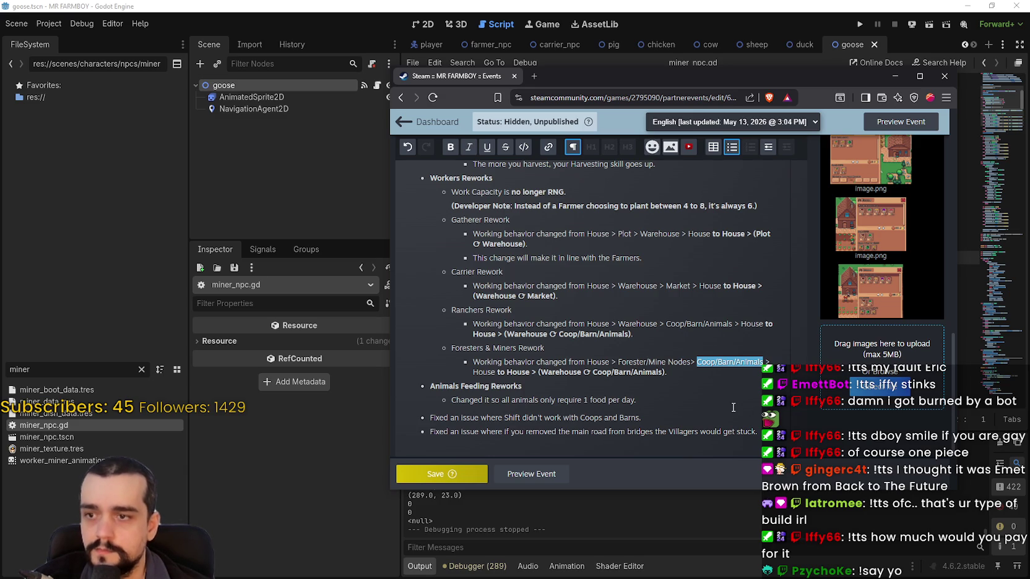
pyautogui.write('Warehouse')
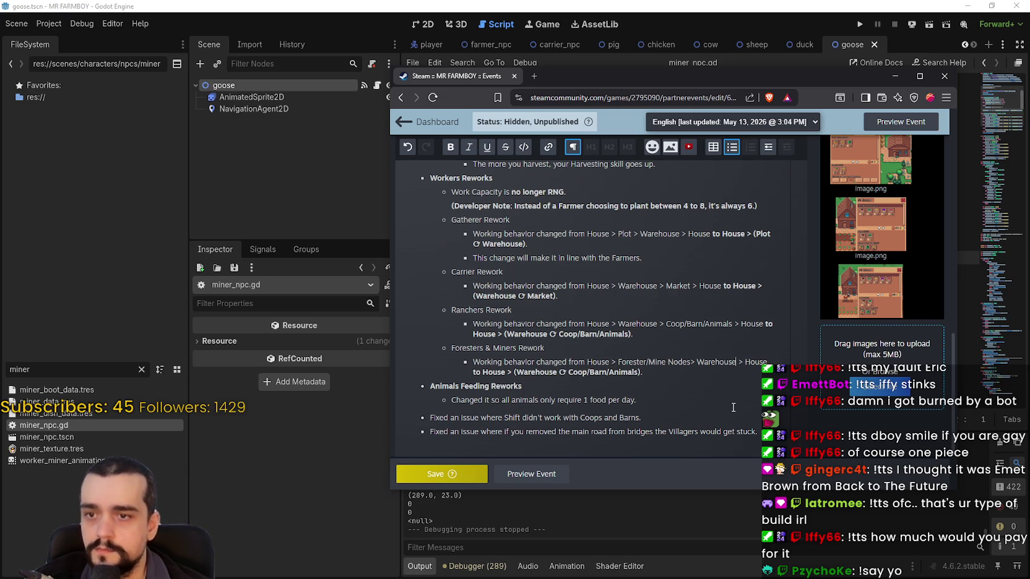
# Make the route's loop read (Forester/Mine Nodes ⟳ Warehouse), with Forester/Mine Nodes in bold.
pyautogui.doubleClick(530, 370)
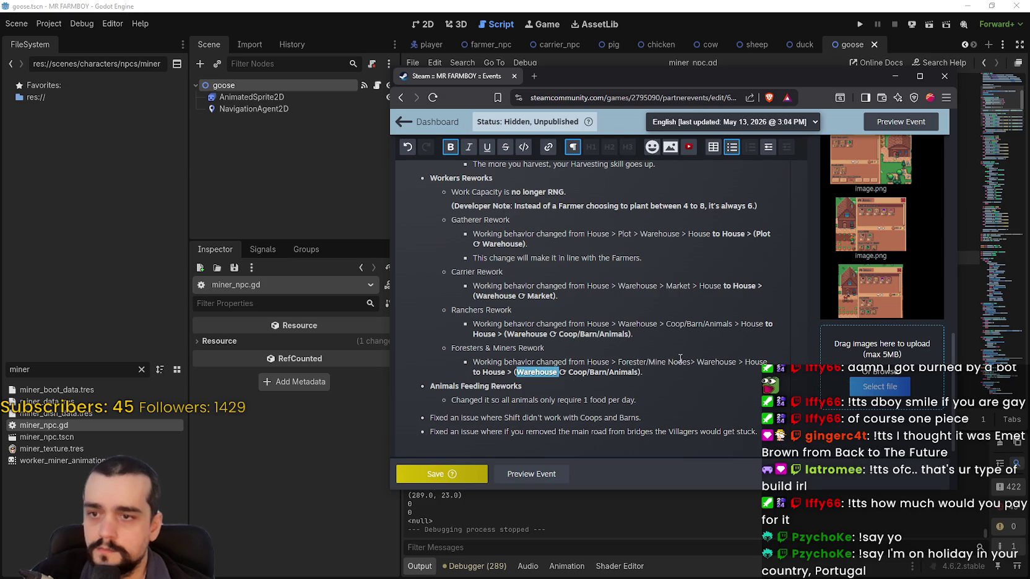
pyautogui.moveTo(691, 362); pyautogui.dragTo(618, 363)
pyautogui.hotkey('ctrl', 'c')
pyautogui.doubleClick(531, 371)
pyautogui.hotkey('ctrl', 'v')
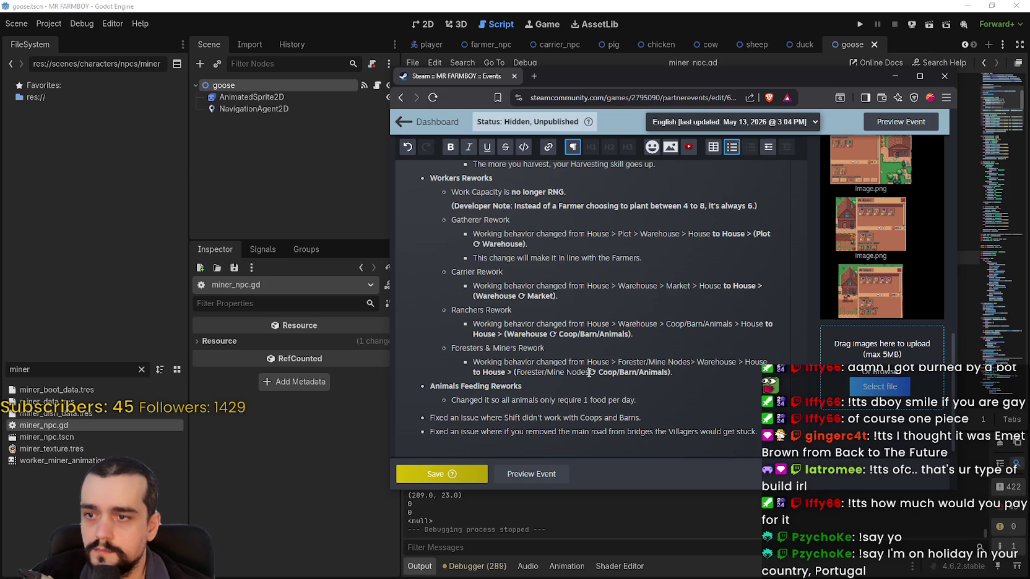
pyautogui.moveTo(588, 372); pyautogui.dragTo(516, 372)
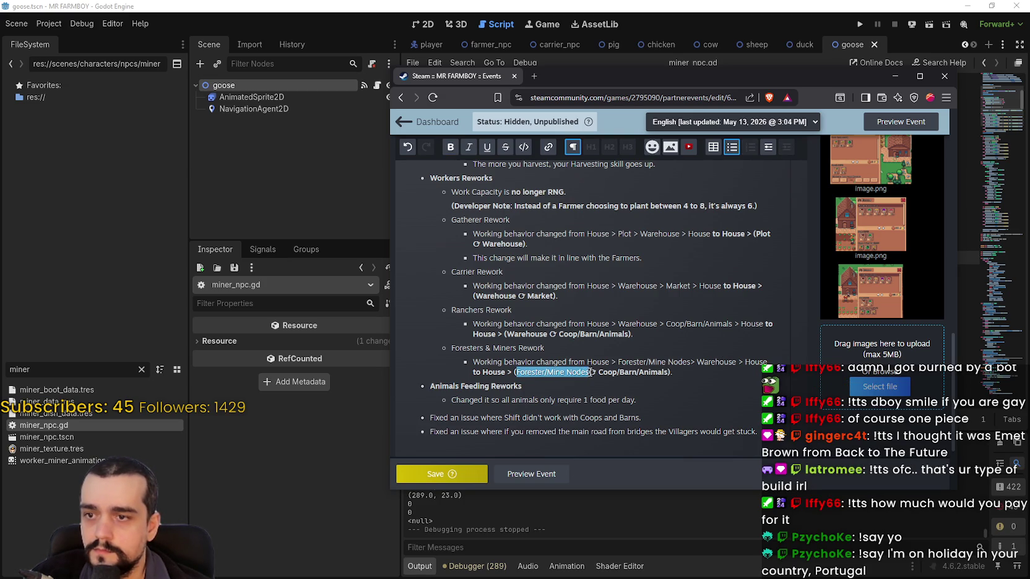
pyautogui.click(589, 372)
pyautogui.moveTo(588, 372); pyautogui.dragTo(521, 366)
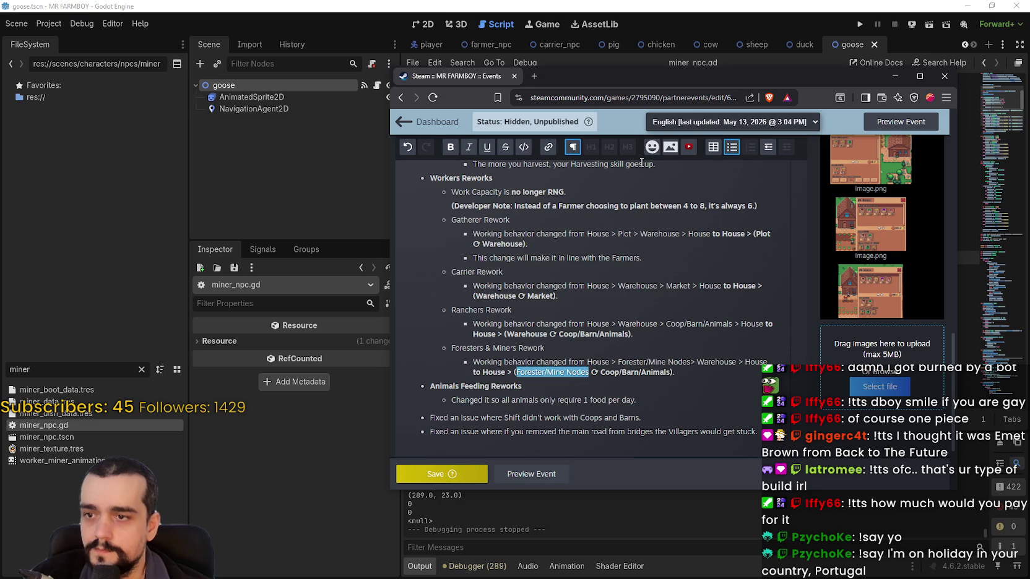
pyautogui.hotkey('ctrl', 'b')
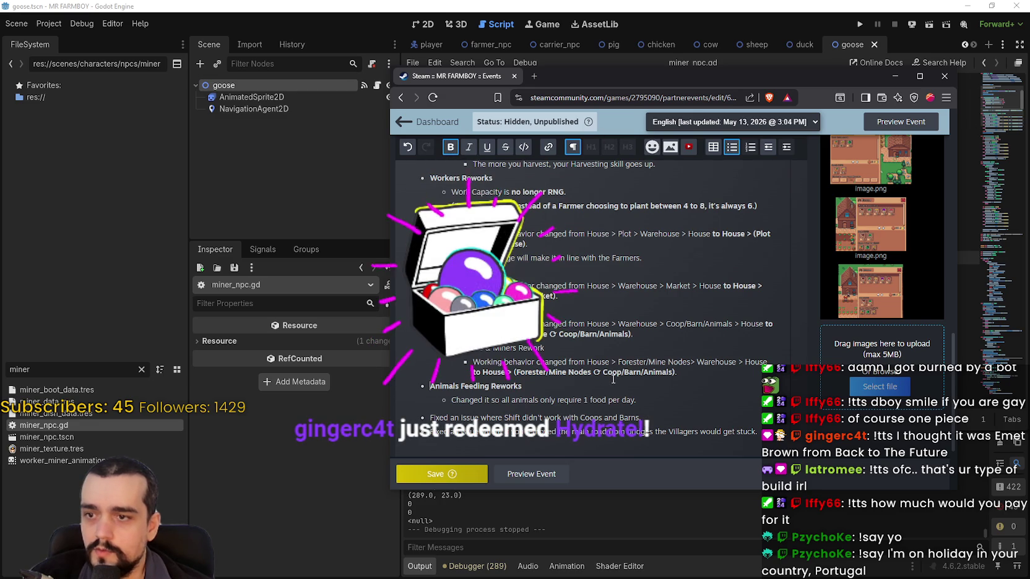
pyautogui.moveTo(674, 372); pyautogui.dragTo(603, 372)
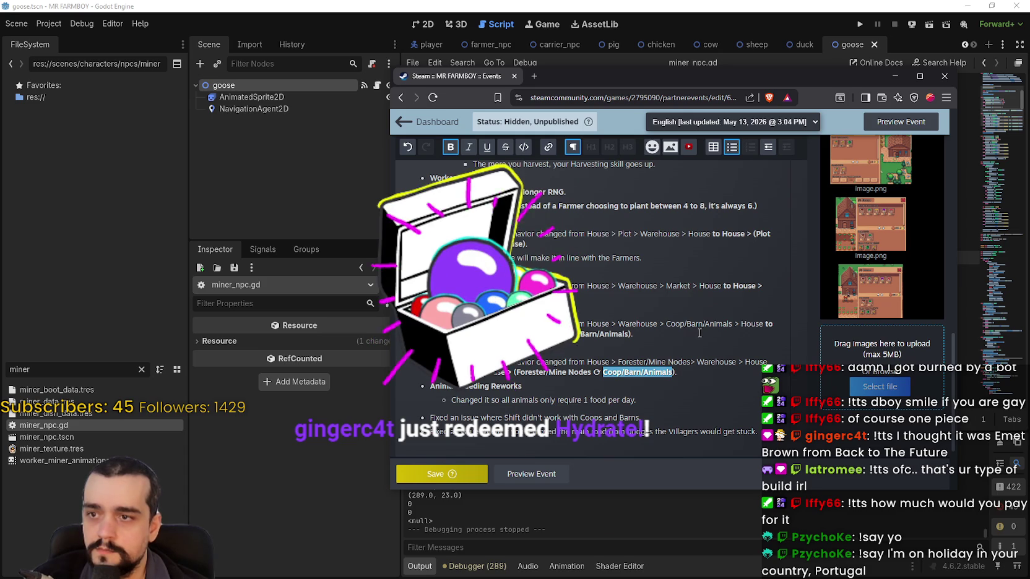
pyautogui.write('Warehouse')
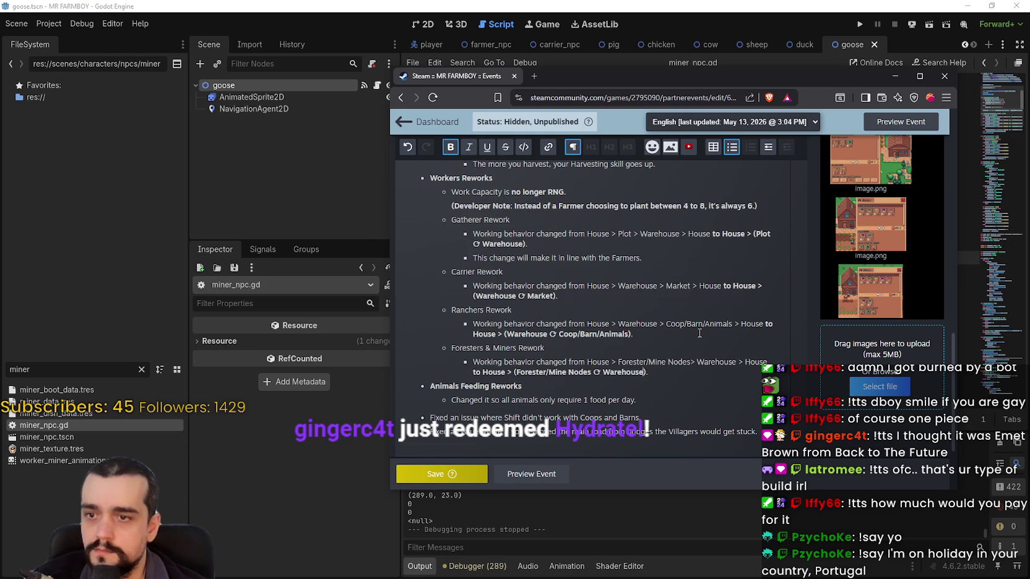
pyautogui.click(665, 373)
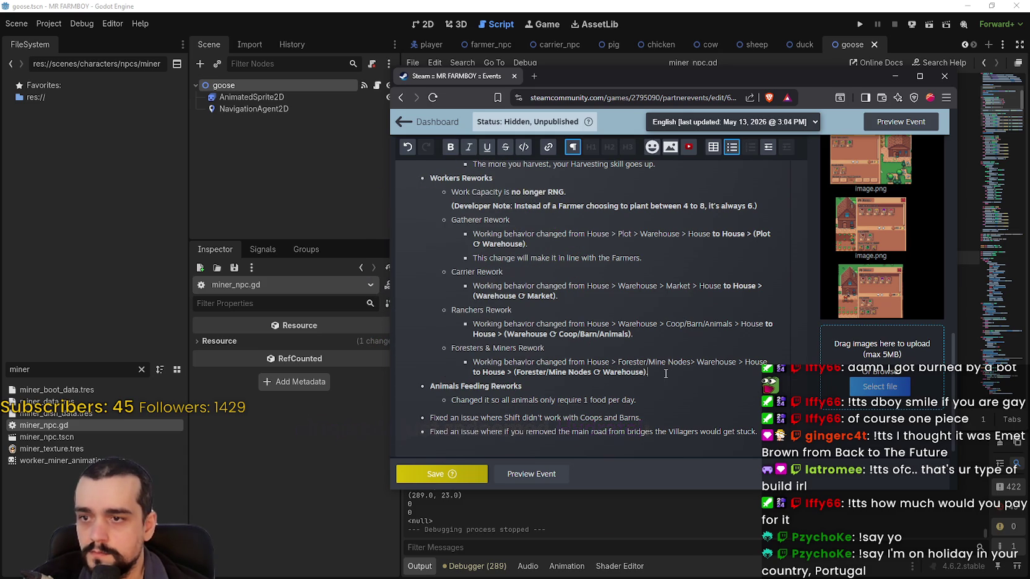
# Save the edited patch notes, then return to the editor before 'to House' in the Gatherer line.
pyautogui.click(474, 476)
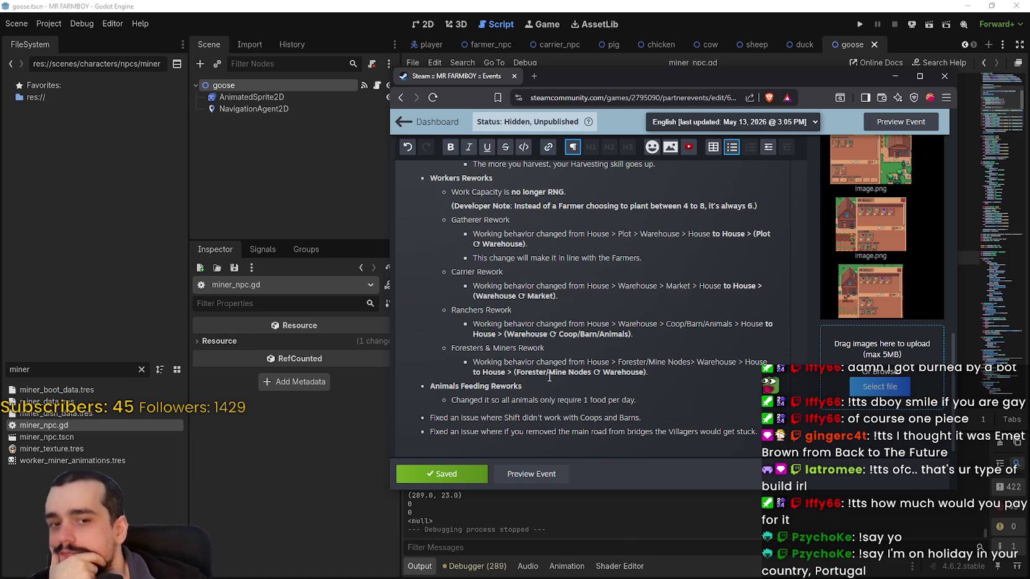
pyautogui.click(681, 374)
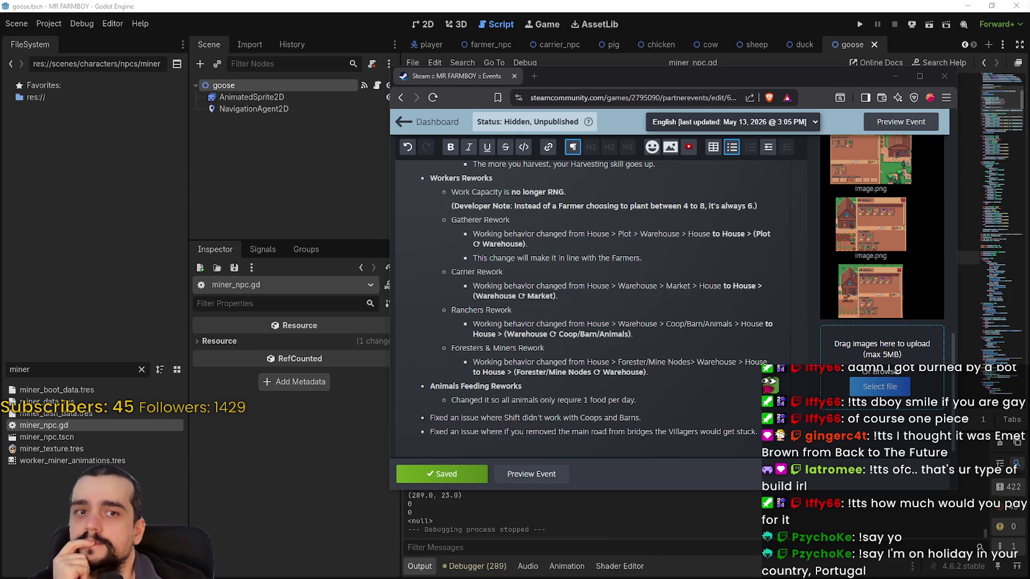
pyautogui.click(660, 360)
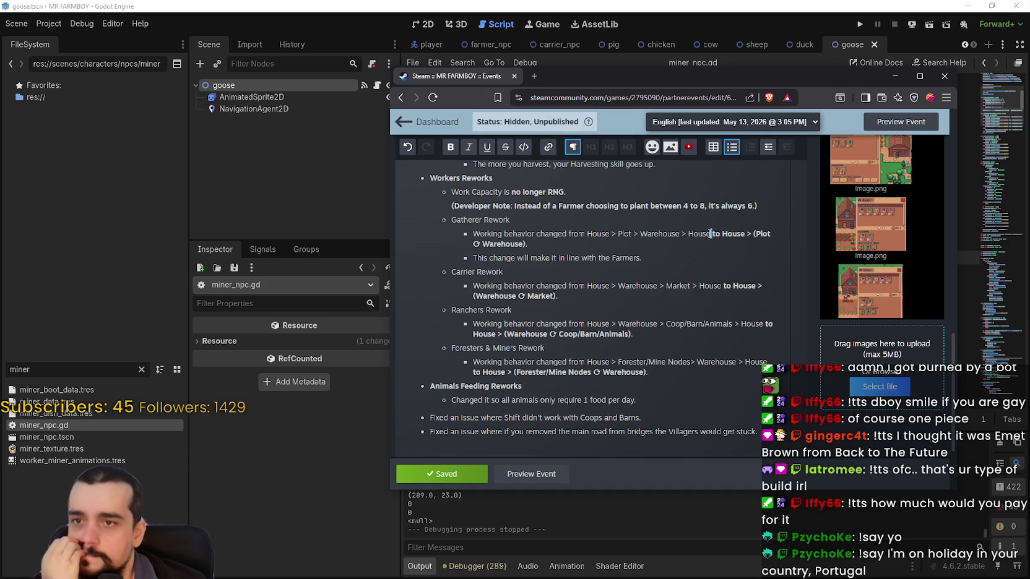
pyautogui.click(711, 233)
# Break the Gatherer, Carrier and Ranchers lines so each 'to House' route starts a new line.
pyautogui.press('Return')
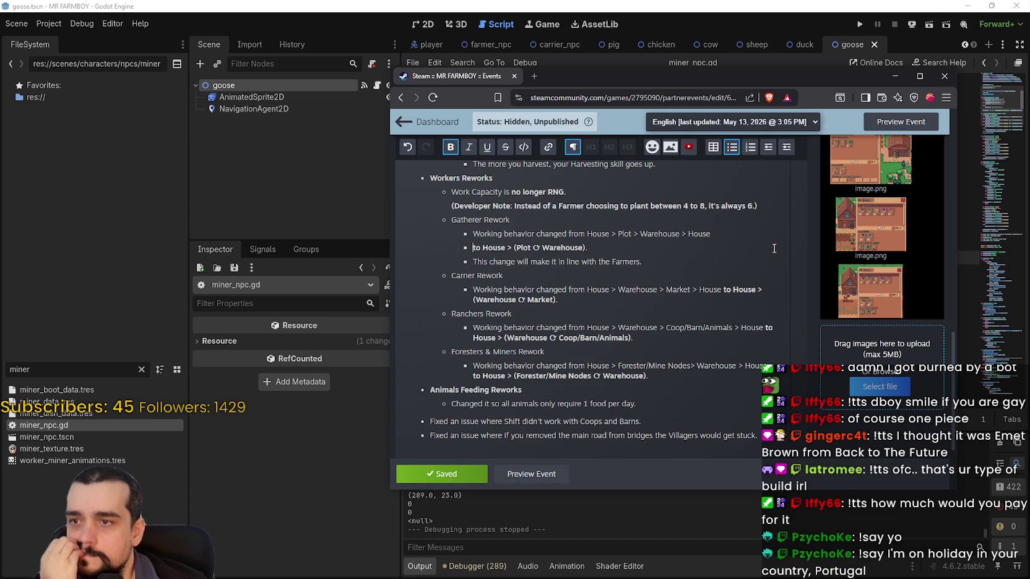
pyautogui.press('BackSpace')
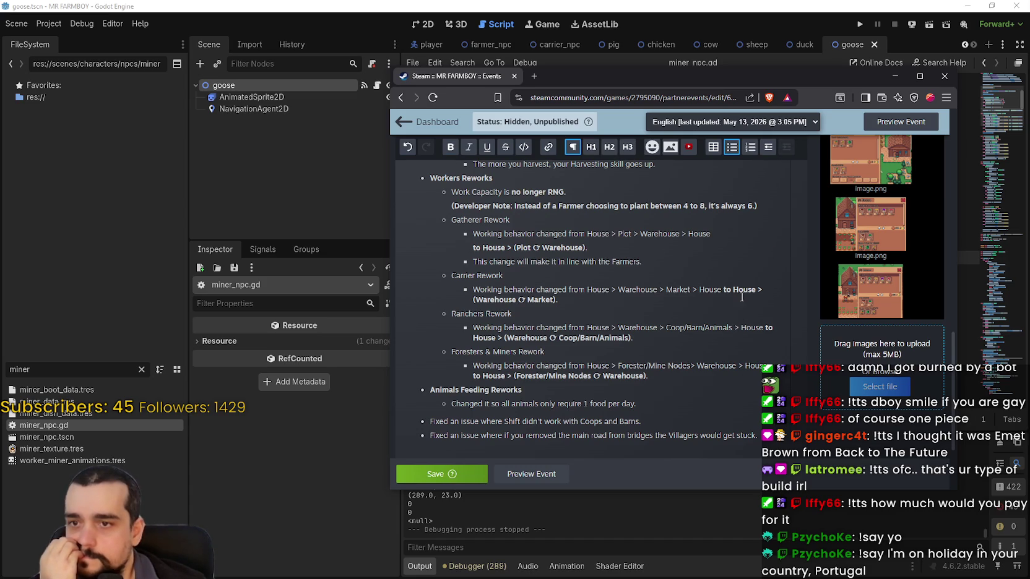
pyautogui.click(724, 290)
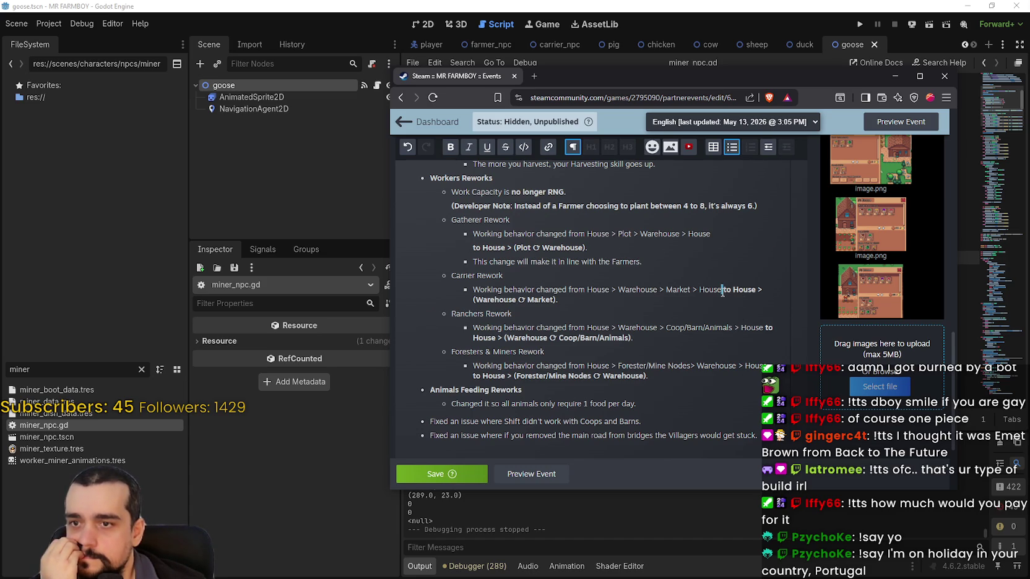
pyautogui.hotkey('shift', 'Return')
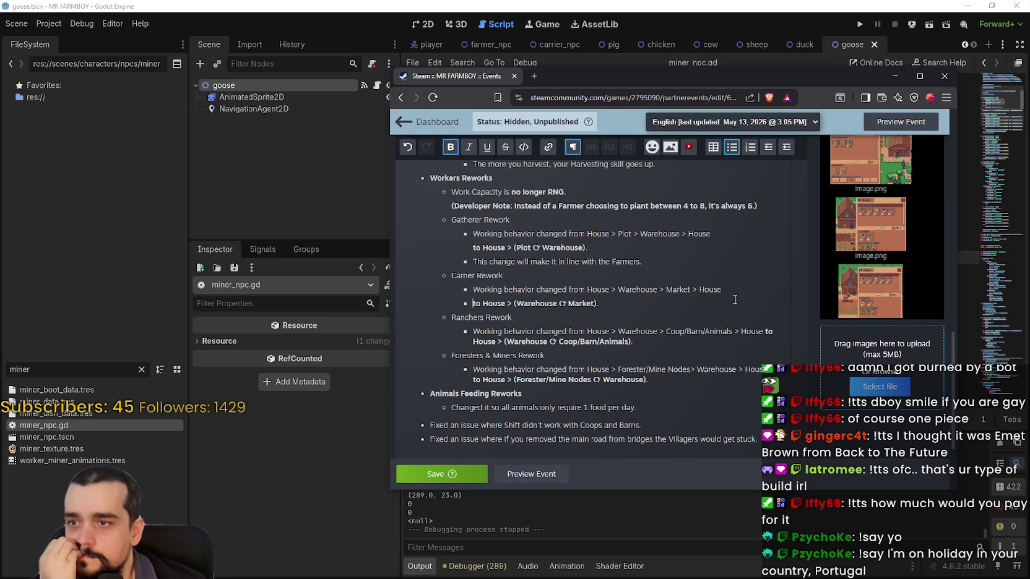
pyautogui.click(765, 332)
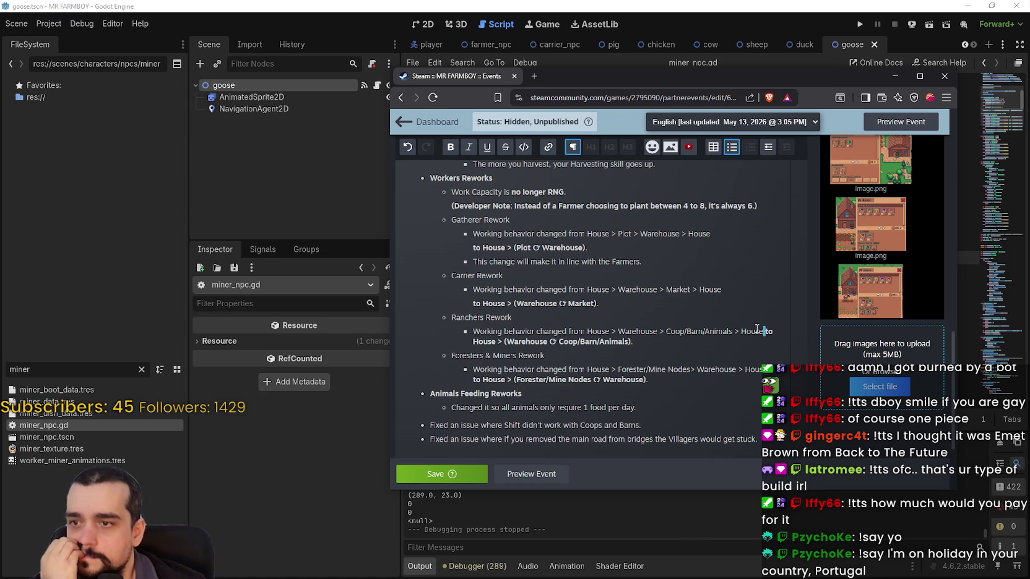
pyautogui.hotkey('shift', 'Return')
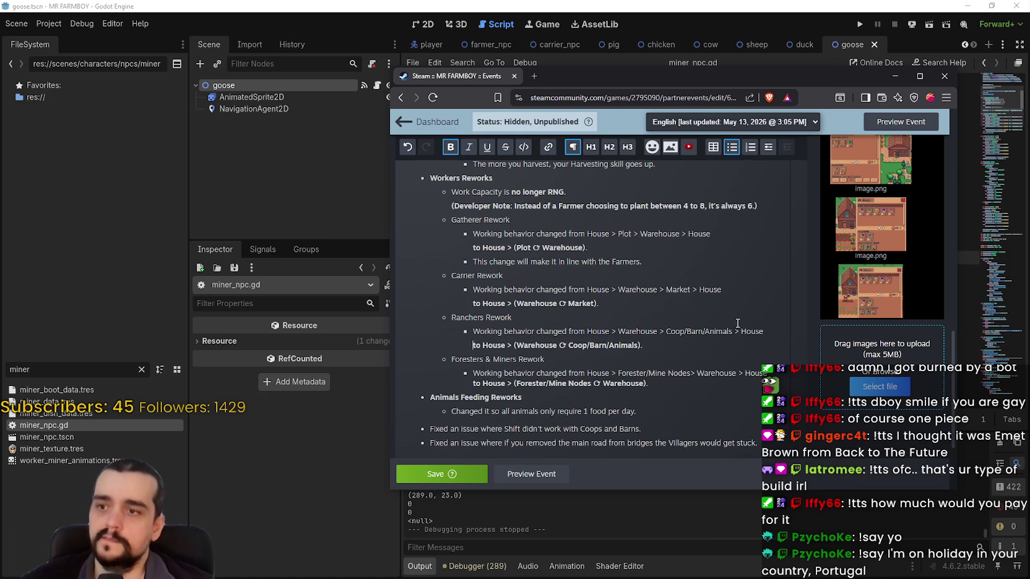
pyautogui.click(765, 333)
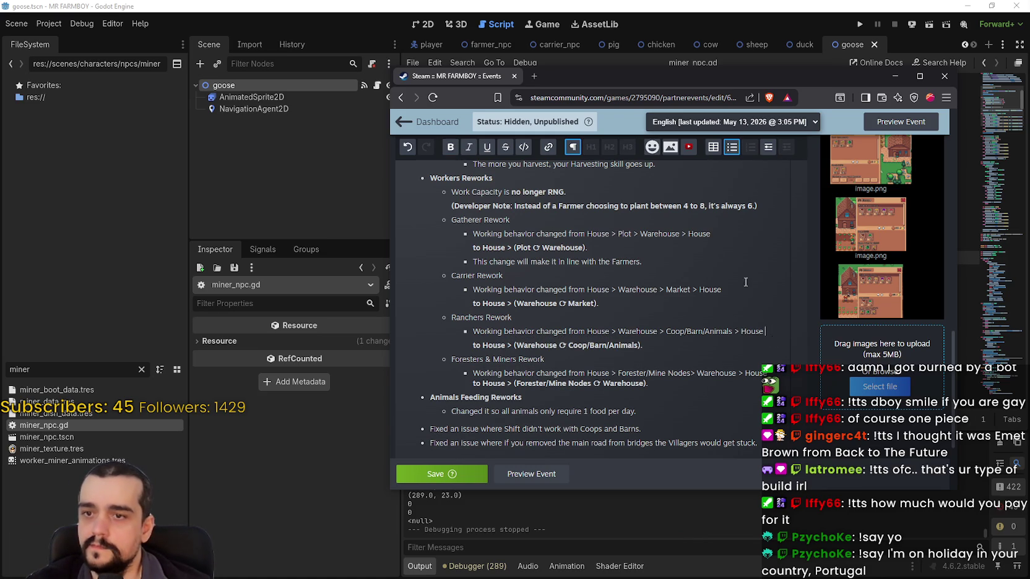
pyautogui.click(723, 281)
pyautogui.click(734, 233)
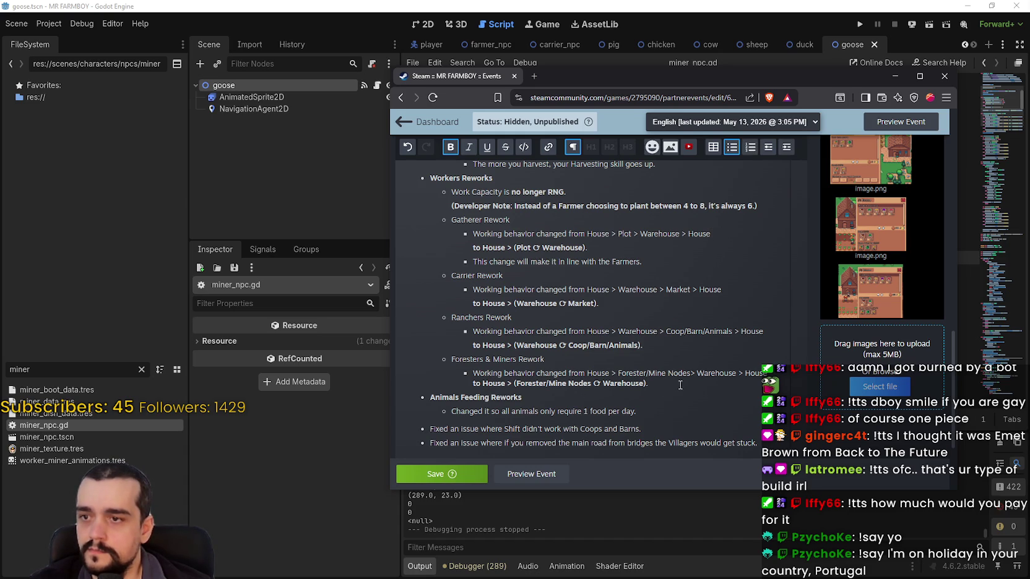
# Save the reformatted patch notes and preview the event down to the notes.
pyautogui.click(419, 483)
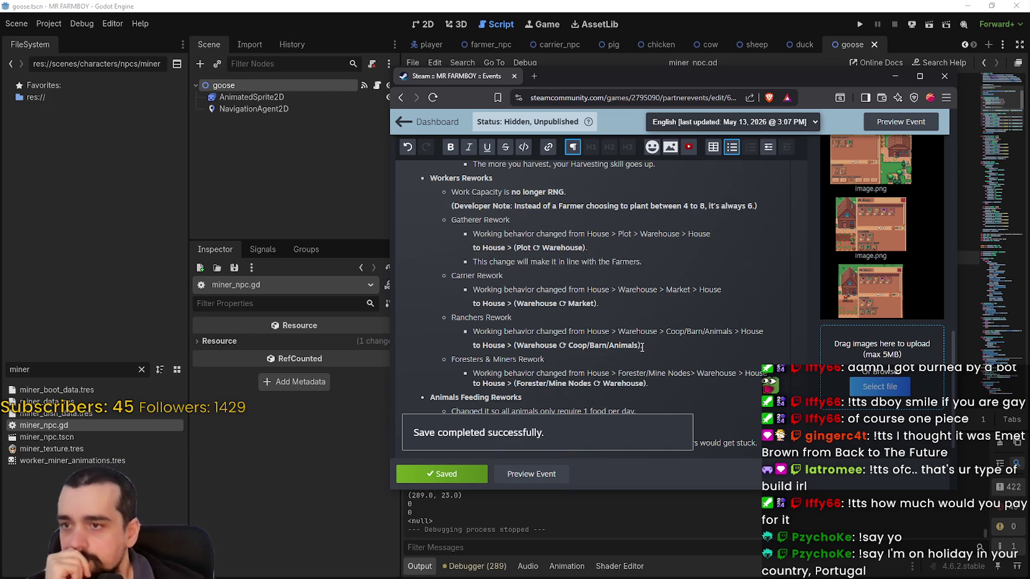
pyautogui.click(531, 474)
pyautogui.scroll(-8, 626, 320)
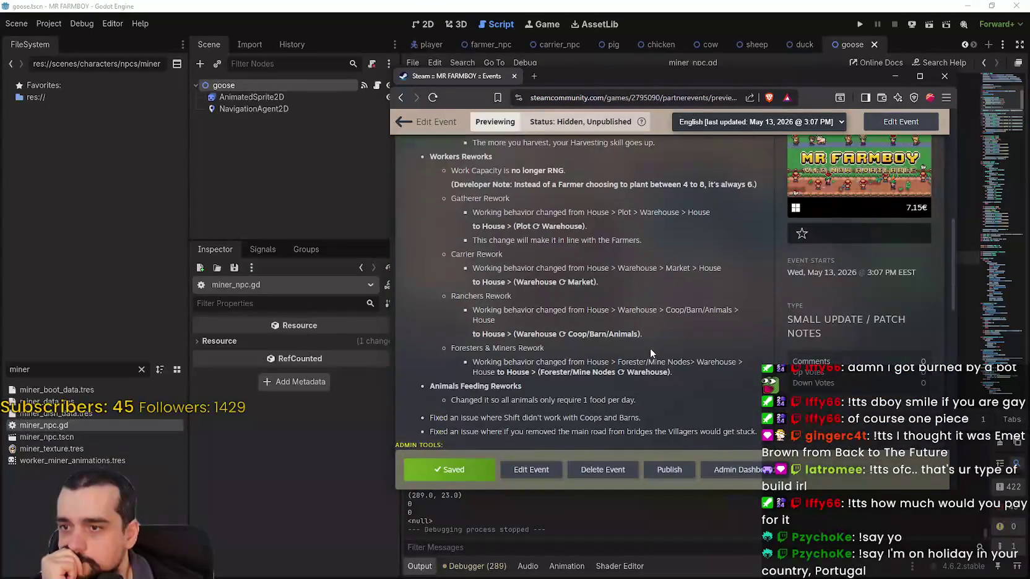
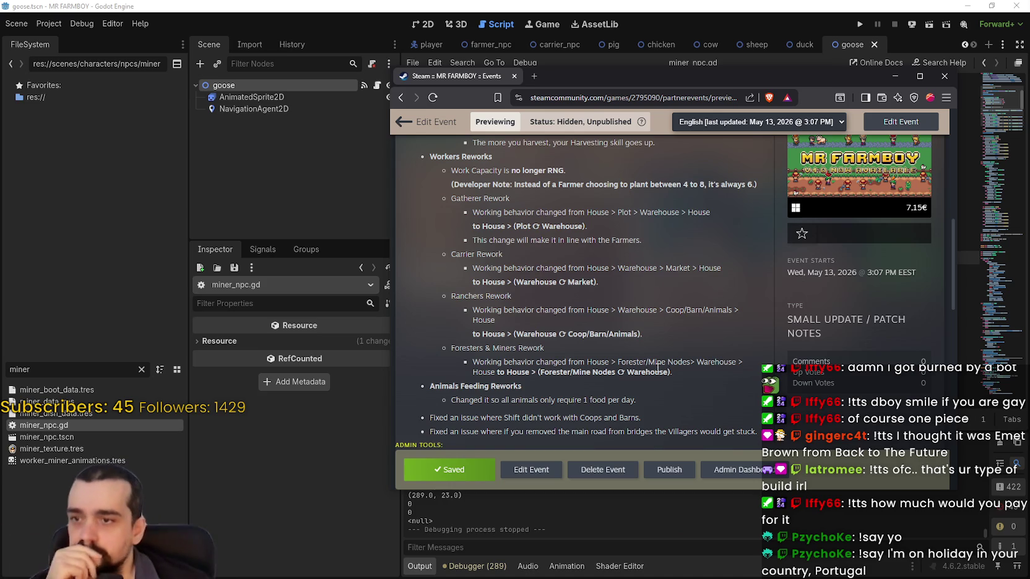
# Leave the browser and return to miner_npc.gd in the Godot script editor, caret on line 44.
pyautogui.scroll(-2, 650, 373)
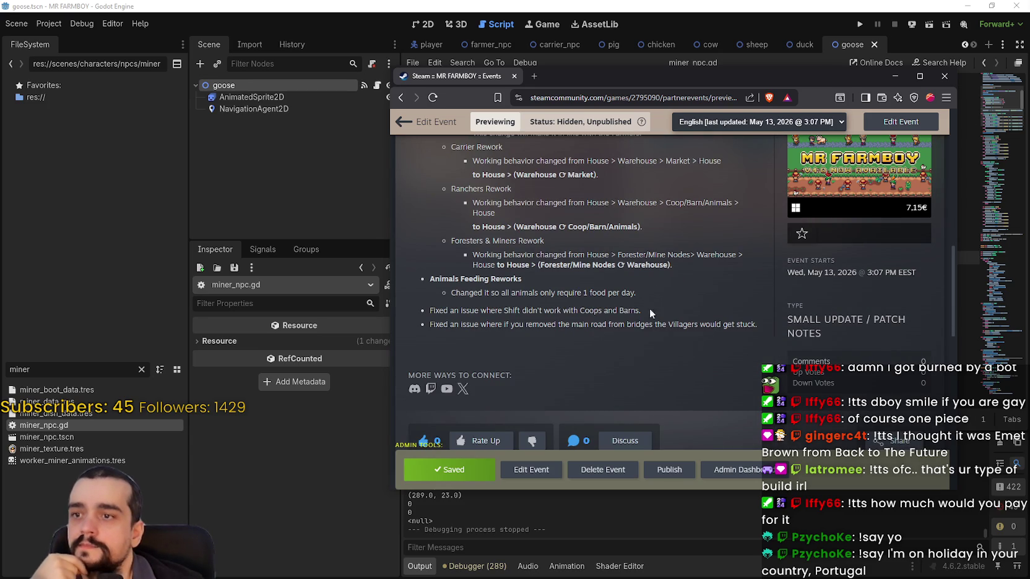
pyautogui.scroll(2, 694, 358)
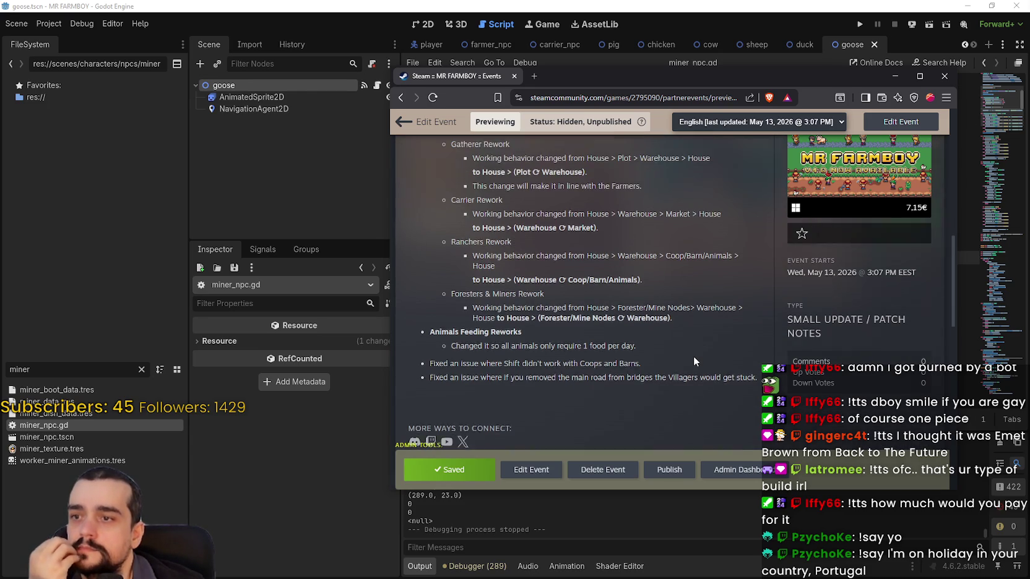
pyautogui.scroll(4, 693, 357)
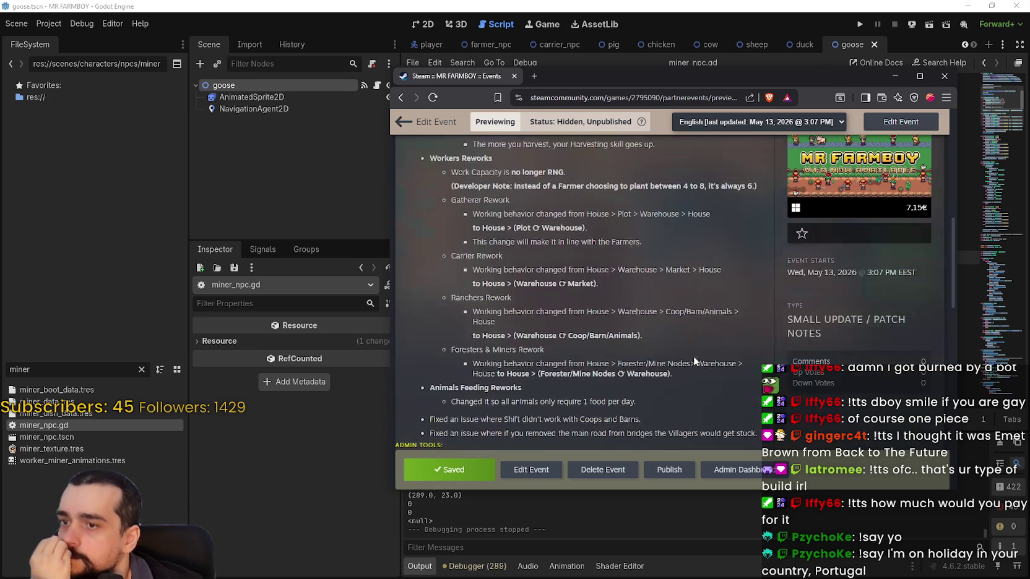
pyautogui.scroll(-5, 693, 357)
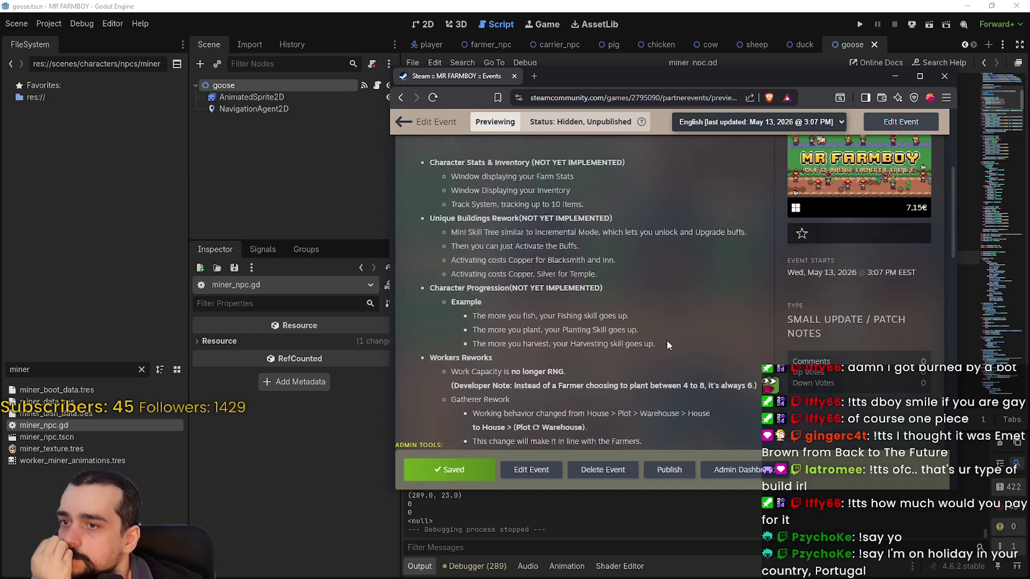
pyautogui.scroll(2, 724, 391)
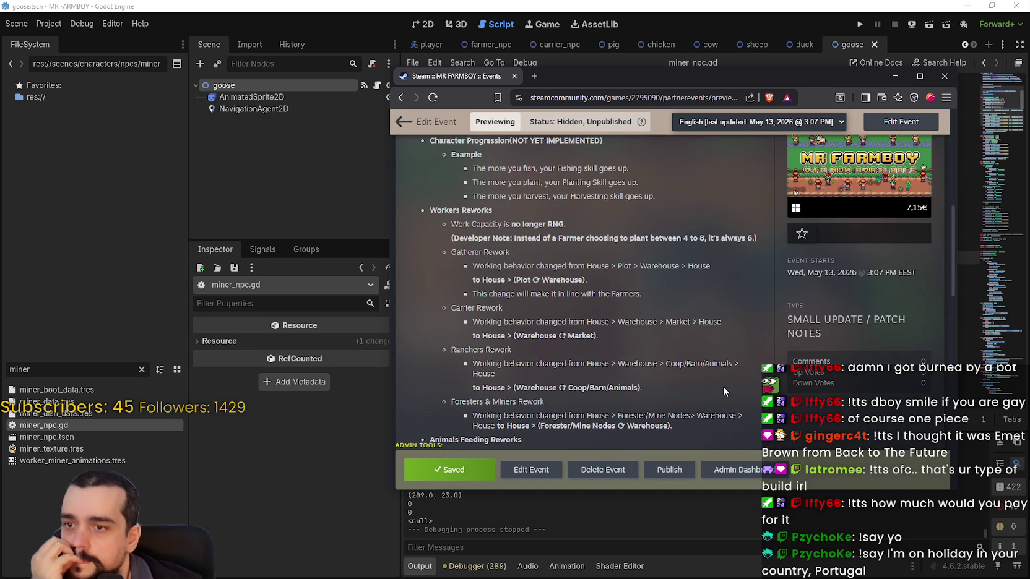
pyautogui.scroll(4, 720, 384)
pyautogui.scroll(-6, 720, 384)
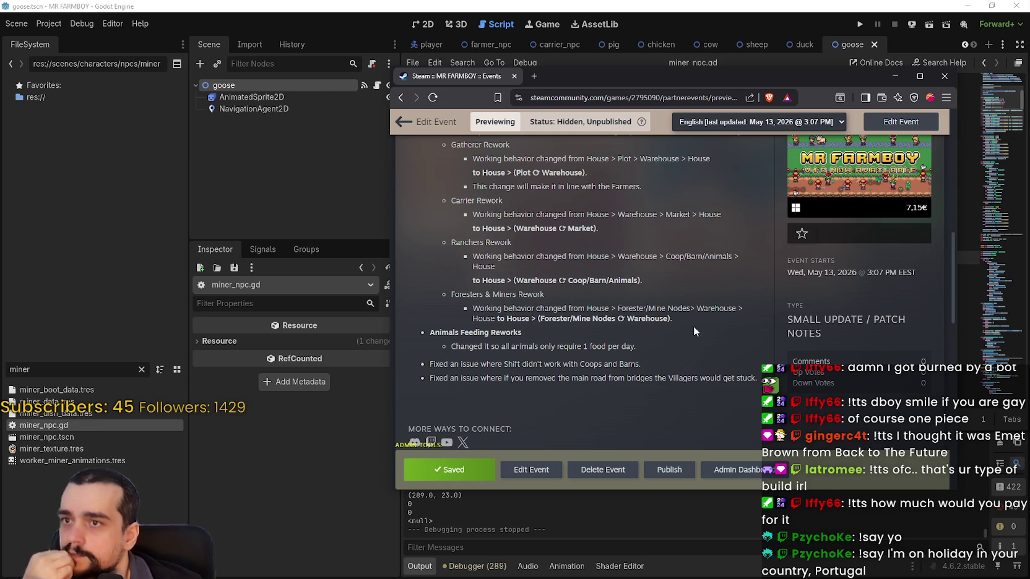
pyautogui.hotkey('alt', 'Tab')
pyautogui.click(721, 270)
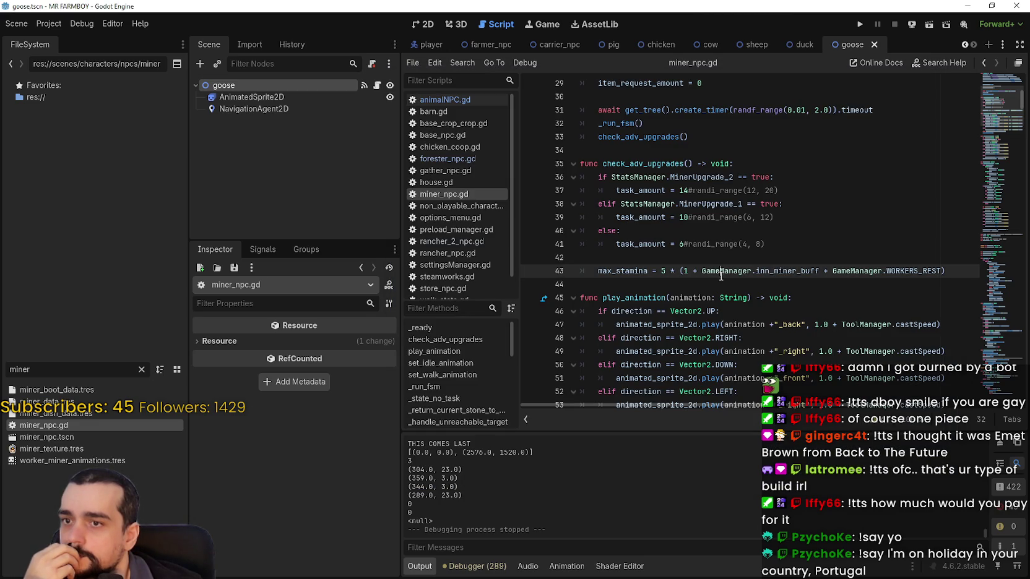
pyautogui.click(721, 284)
# Filter the FileSystem for 'Forester' and open forester_npc.gd.
pyautogui.click(141, 369)
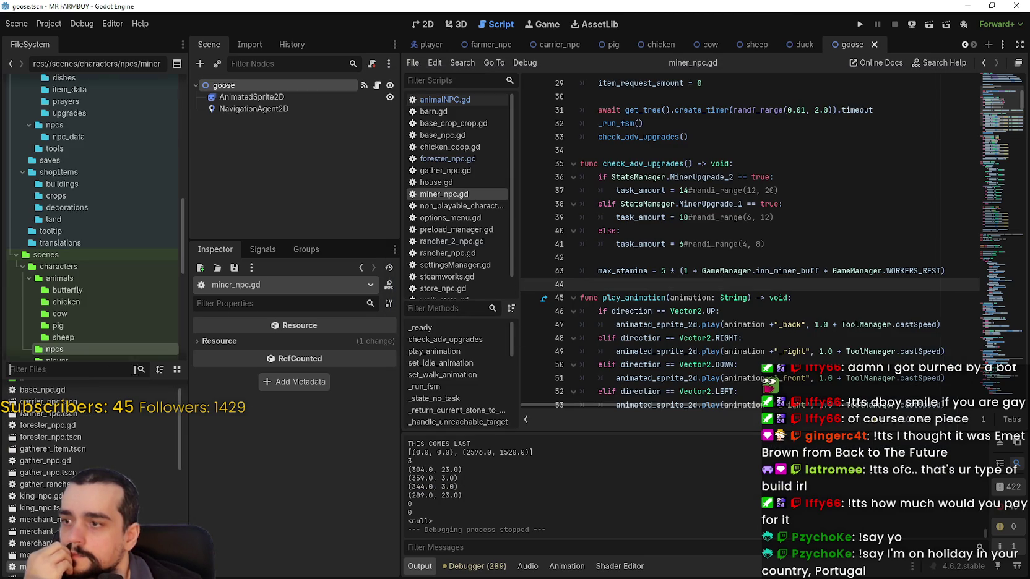
pyautogui.write('Forester')
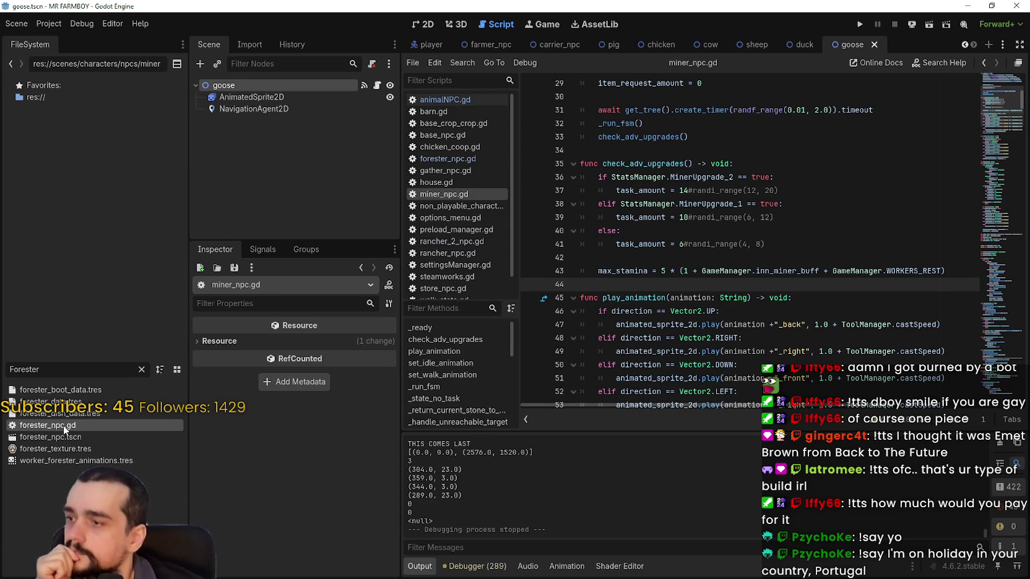
pyautogui.doubleClick(62, 425)
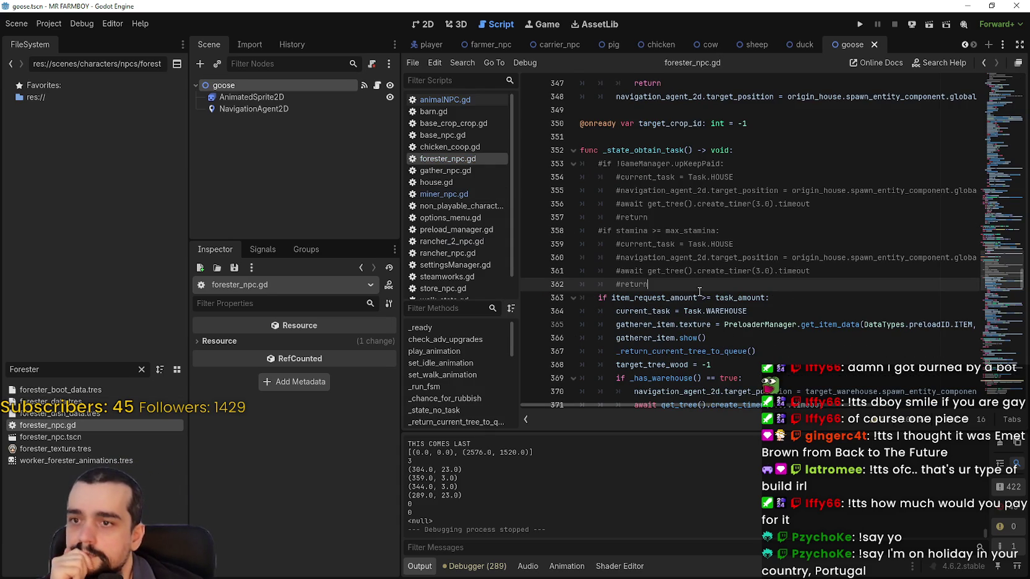
# Scroll through forester_npc.gd with the minimap and select target_tree_wood to see its uses.
pyautogui.scroll(-2, 990, 278)
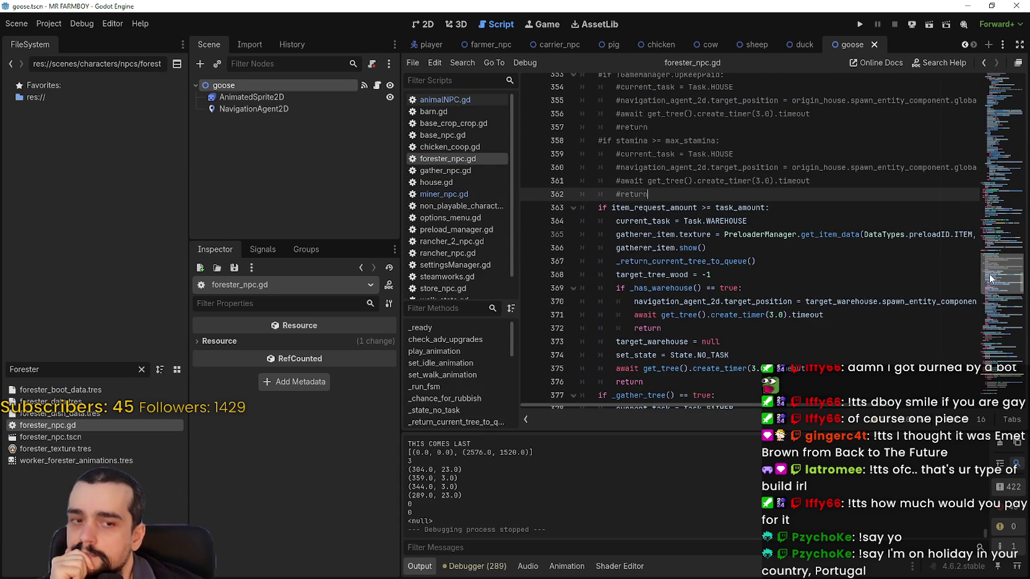
pyautogui.scroll(-7, 990, 282)
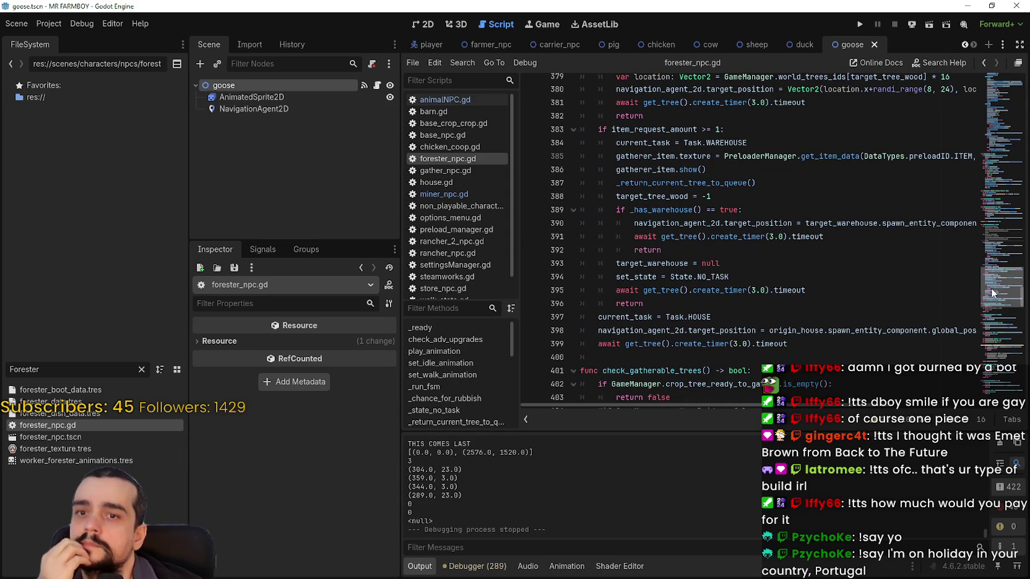
pyautogui.scroll(-5, 991, 295)
pyautogui.moveTo(991, 303); pyautogui.dragTo(992, 334)
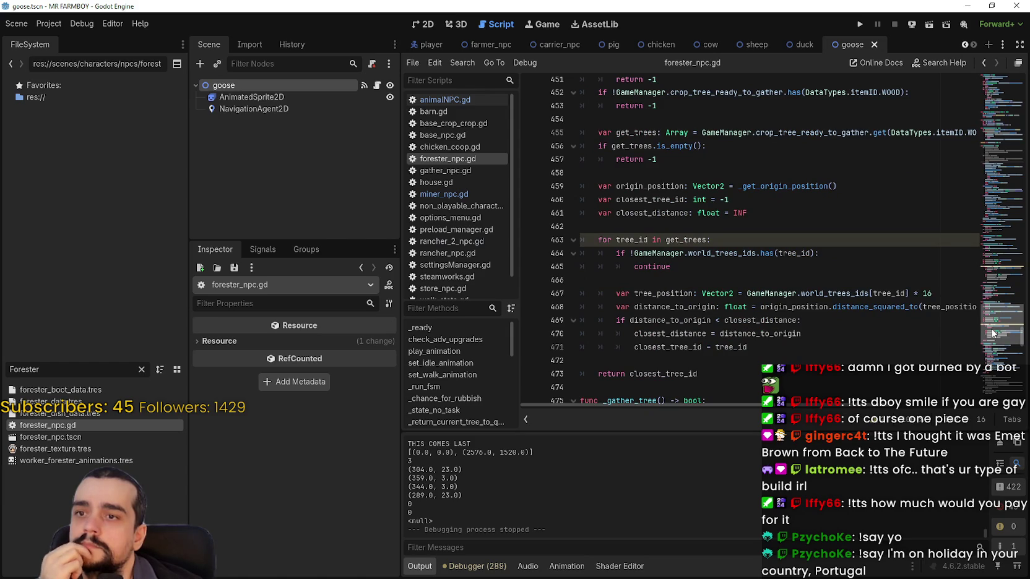
pyautogui.moveTo(992, 334); pyautogui.dragTo(996, 314)
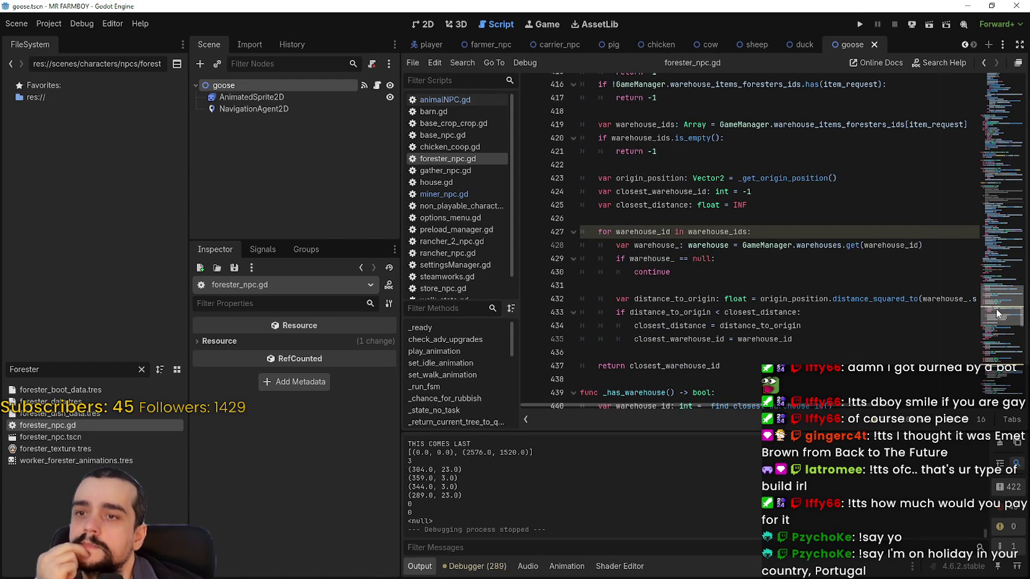
pyautogui.moveTo(996, 314); pyautogui.dragTo(994, 292)
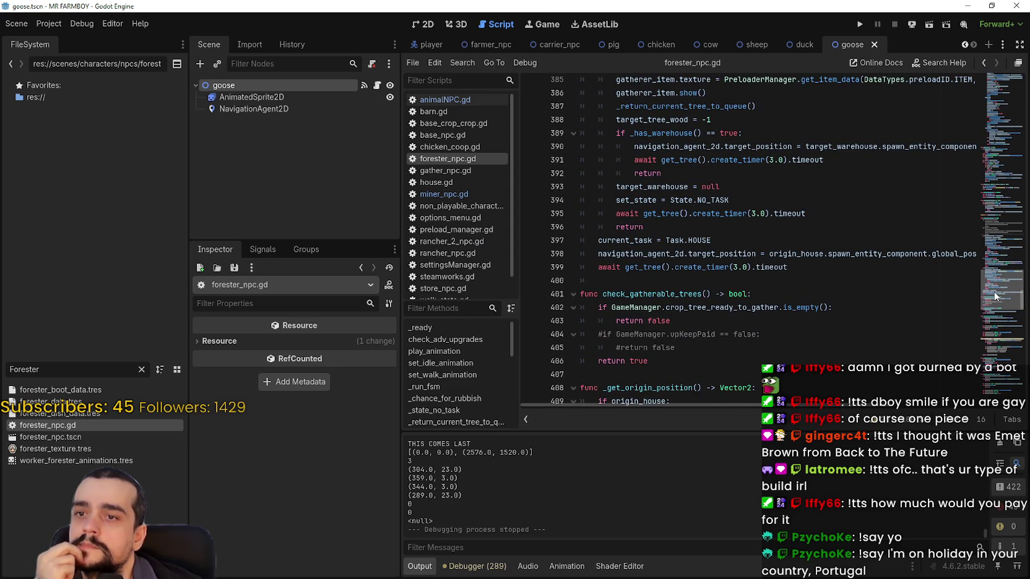
pyautogui.moveTo(994, 295)
pyautogui.mouseDown()
pyautogui.moveTo(991, 266)
pyautogui.moveTo(988, 294)
pyautogui.mouseUp()
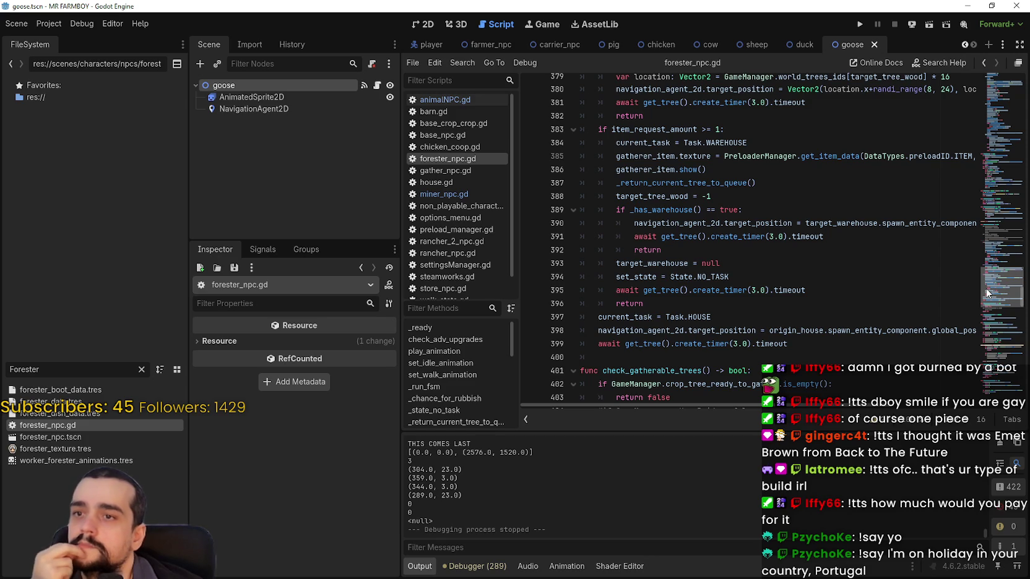
pyautogui.moveTo(986, 292); pyautogui.dragTo(987, 302)
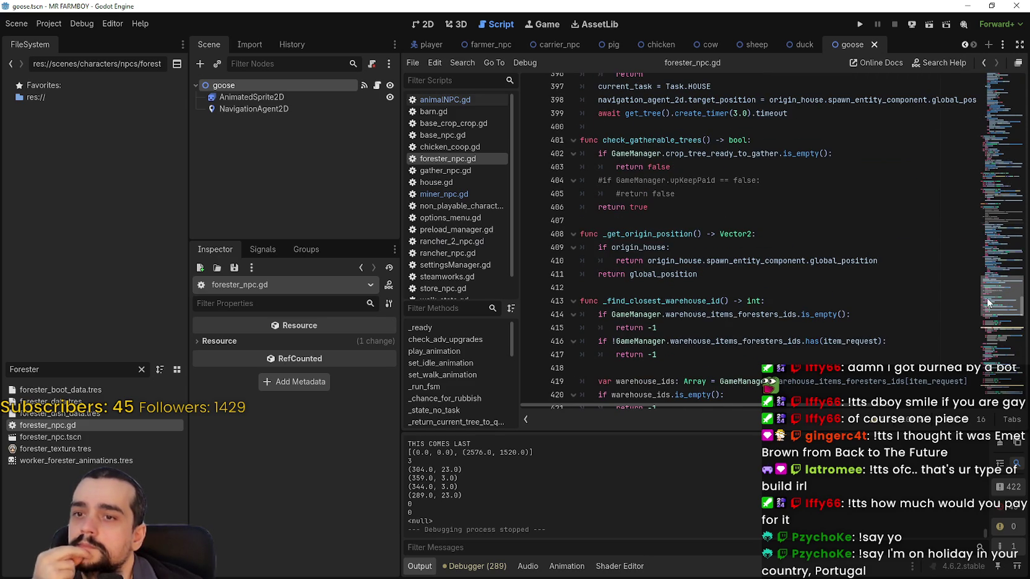
pyautogui.moveTo(987, 302)
pyautogui.mouseDown()
pyautogui.moveTo(996, 214)
pyautogui.moveTo(1007, 228)
pyautogui.mouseUp()
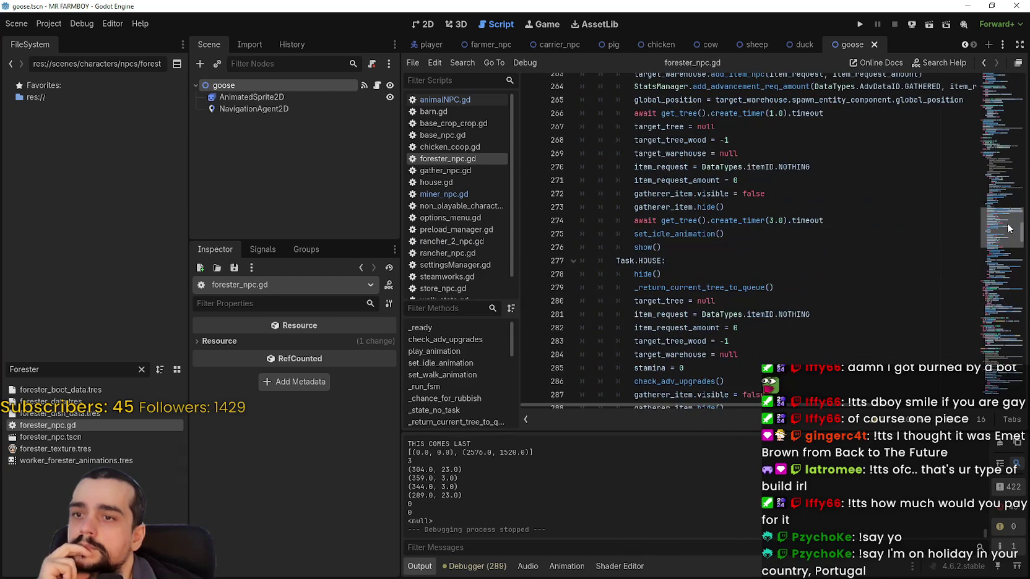
pyautogui.doubleClick(690, 140)
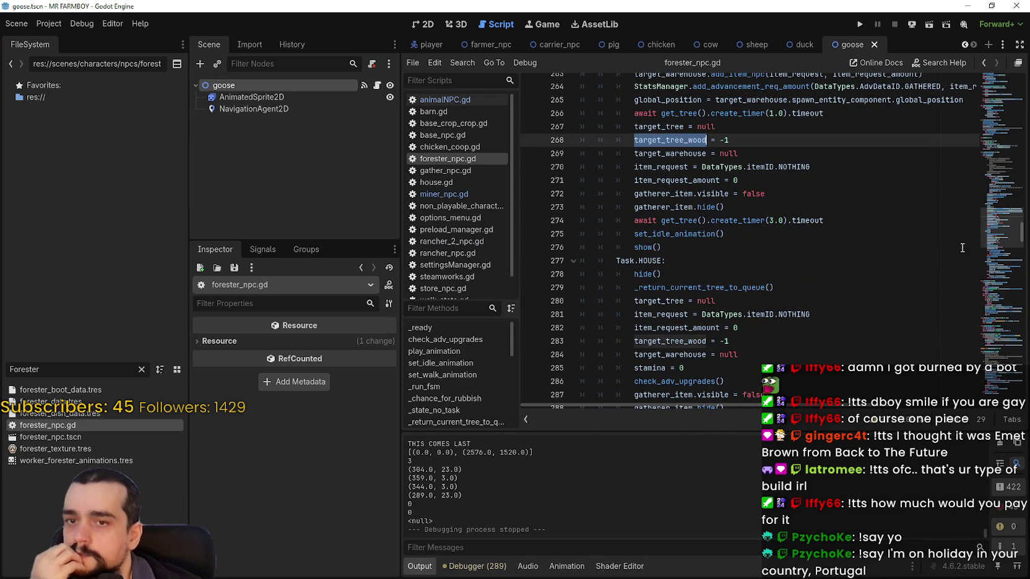
# Select and copy the _return_current_tree_to_queue() call on line 279.
pyautogui.scroll(2, 823, 233)
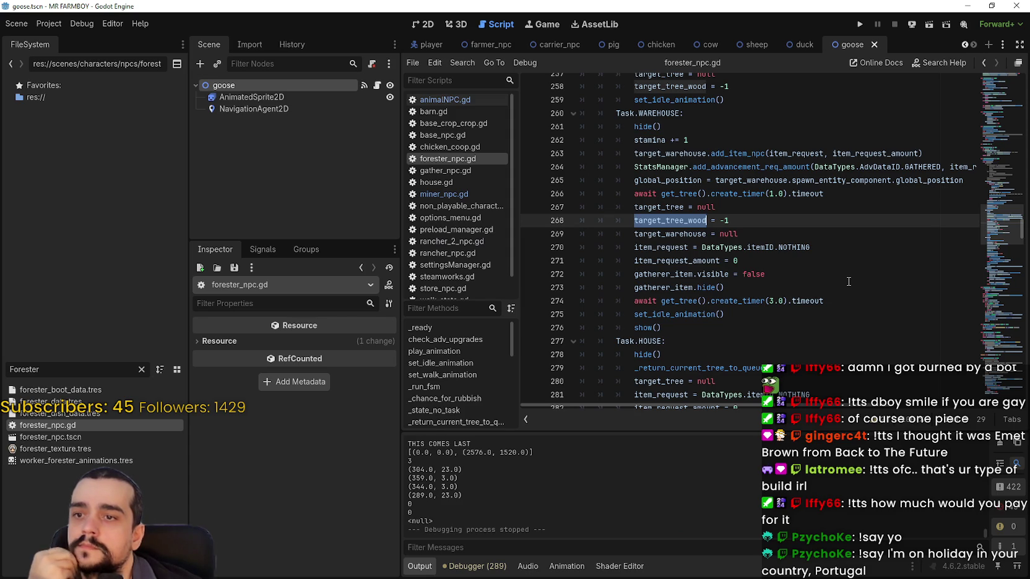
pyautogui.scroll(2, 848, 281)
pyautogui.scroll(-3, 846, 279)
pyautogui.scroll(1, 844, 276)
pyautogui.scroll(-3, 844, 276)
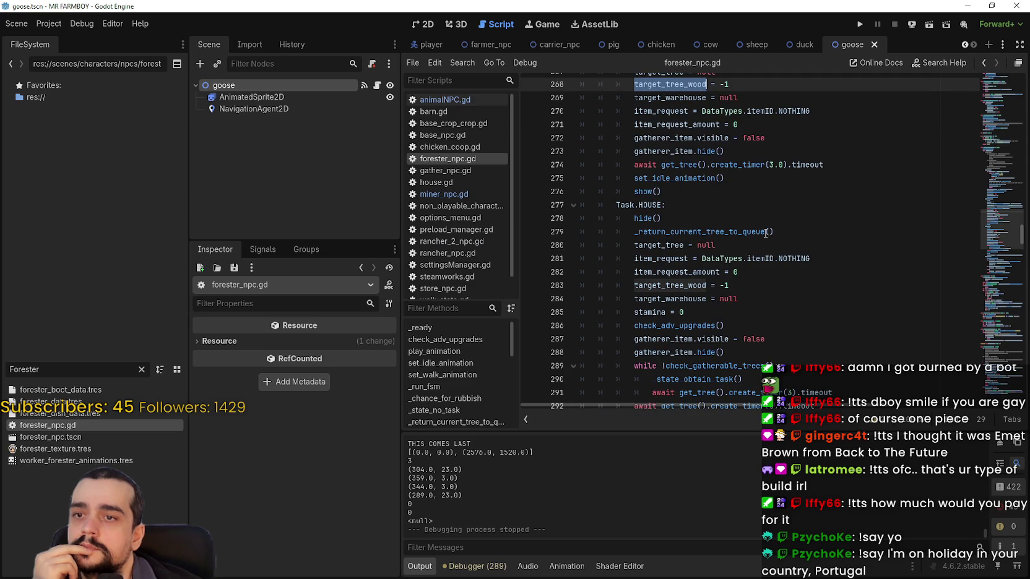
pyautogui.moveTo(734, 232)
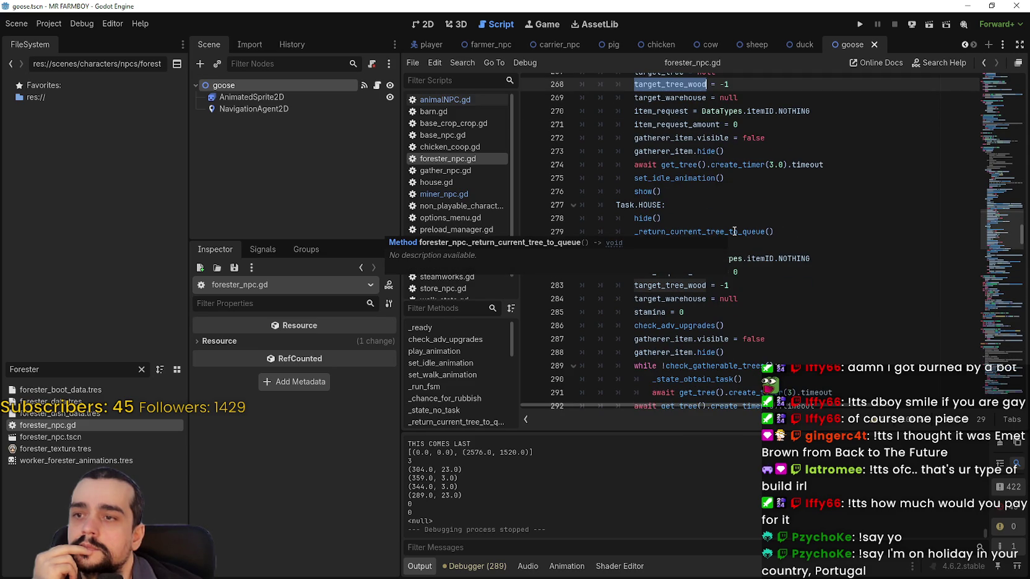
pyautogui.click(734, 231)
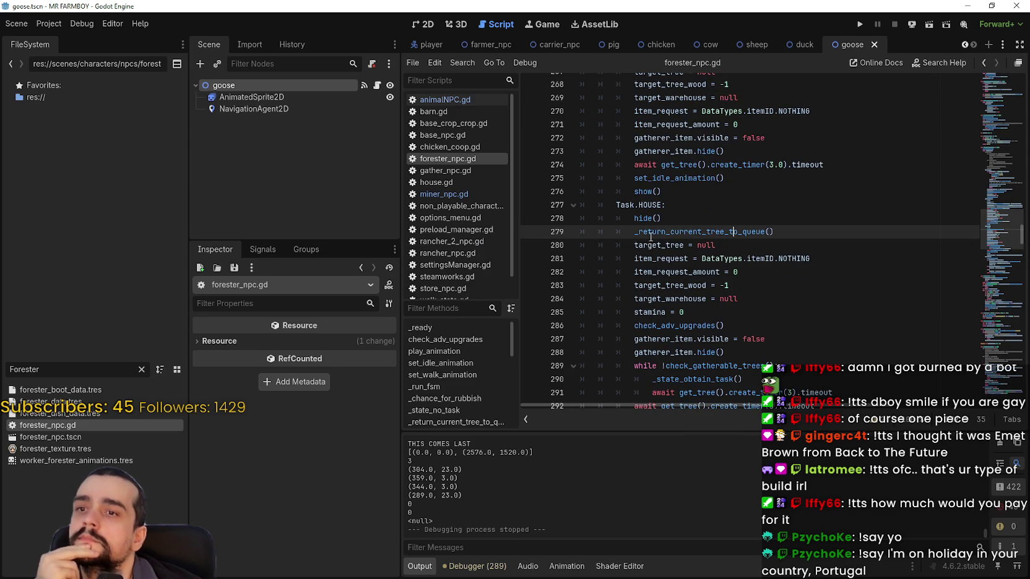
pyautogui.doubleClick(651, 233)
pyautogui.moveTo(766, 230); pyautogui.dragTo(775, 231)
pyautogui.rightClick(745, 234)
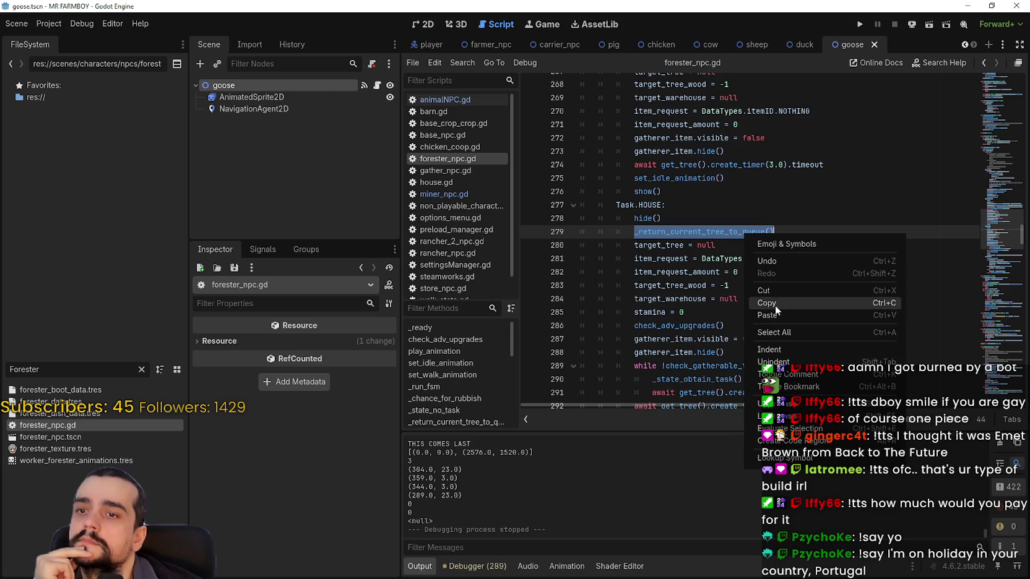
pyautogui.click(775, 305)
# Comment out that call with '#' and move up to line 265.
pyautogui.click(632, 233)
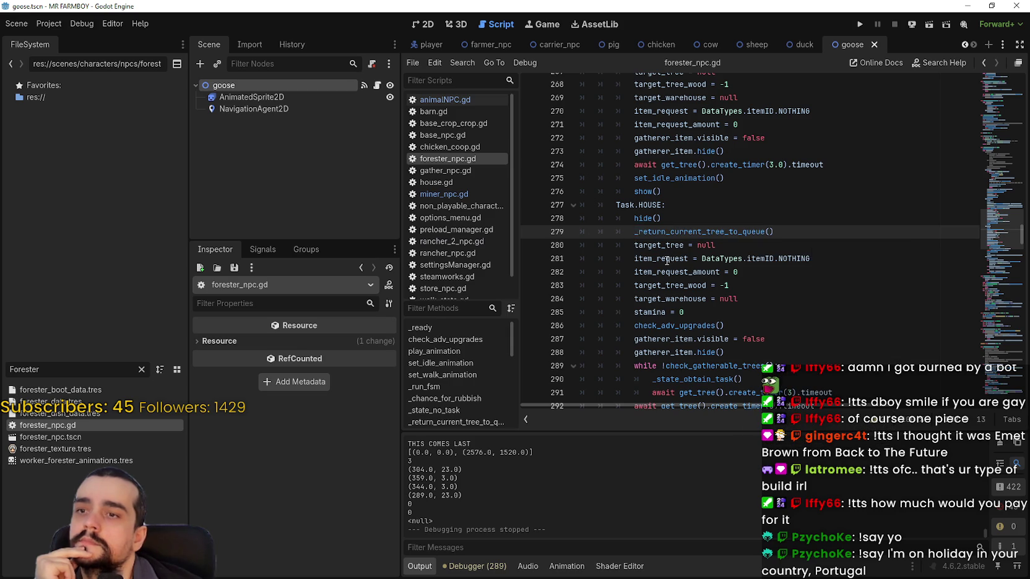
pyautogui.write('#')
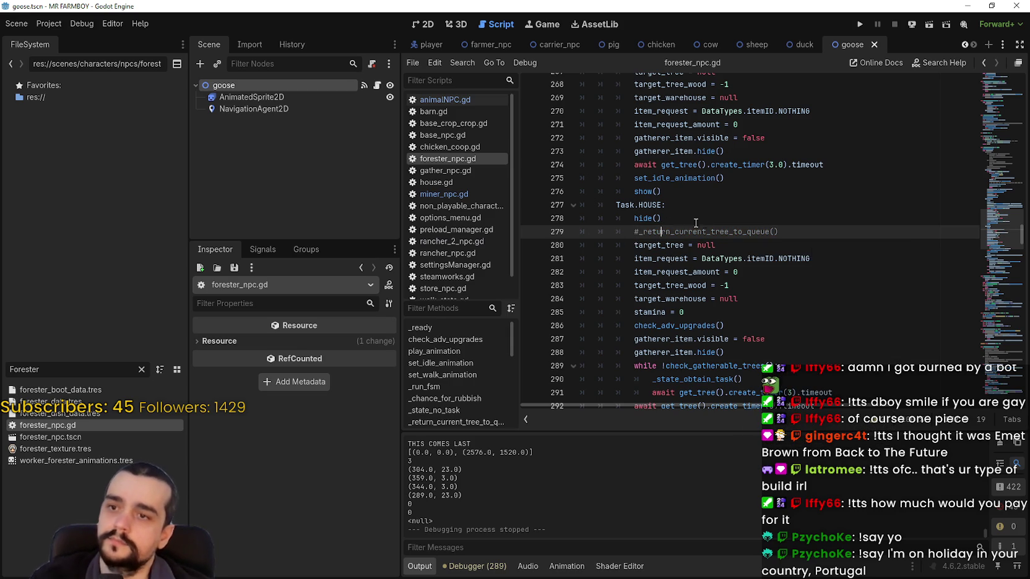
pyautogui.click(683, 258)
pyautogui.scroll(5, 712, 247)
pyautogui.click(724, 233)
pyautogui.scroll(4, 730, 237)
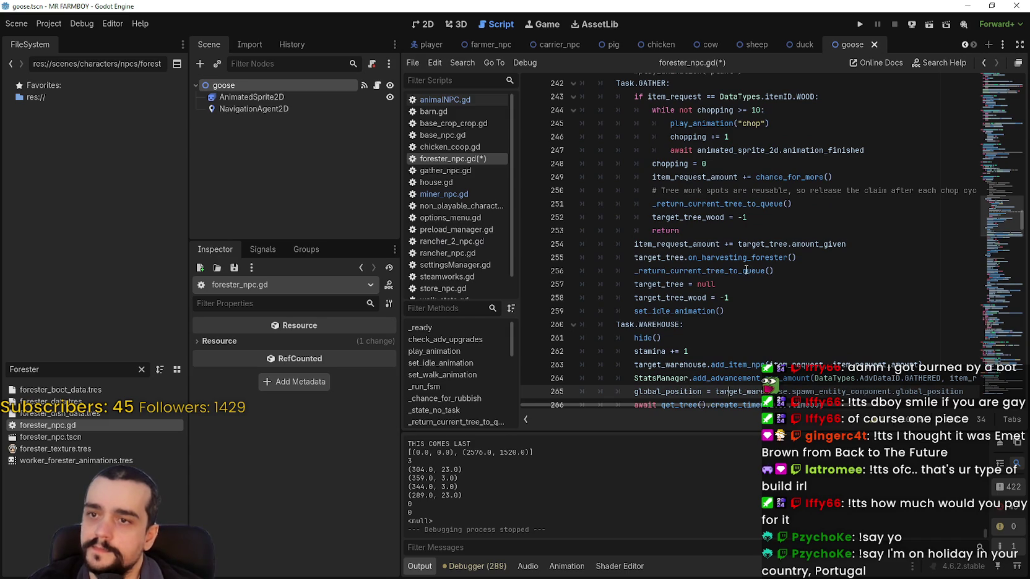
pyautogui.moveTo(720, 206)
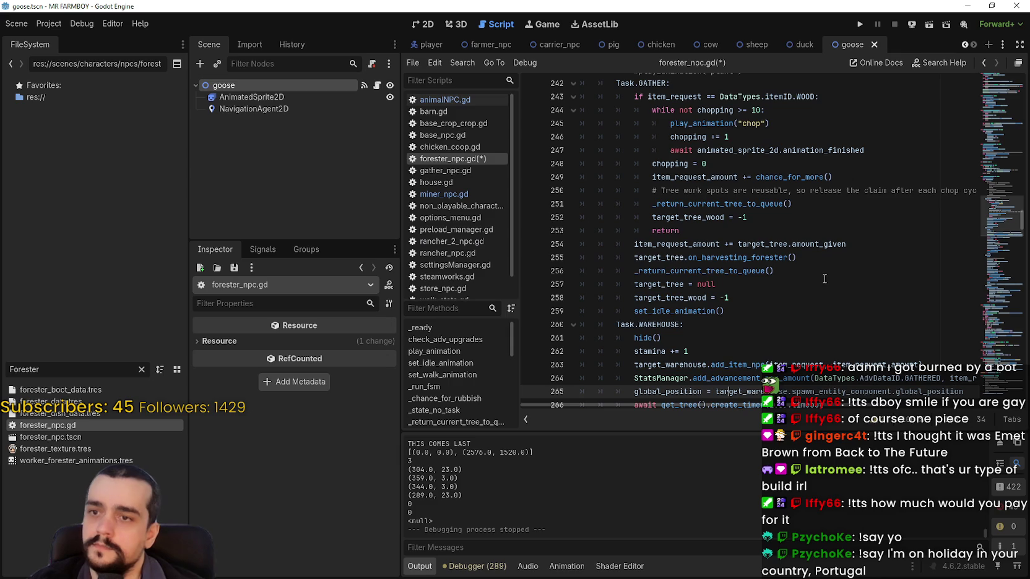
pyautogui.doubleClick(742, 204)
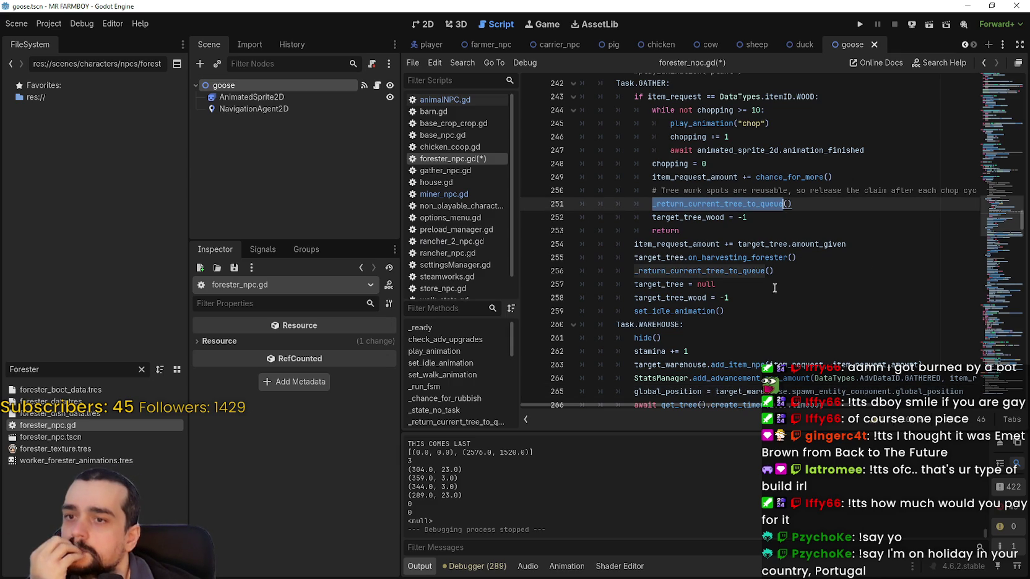
pyautogui.rightClick(743, 274)
pyautogui.click(818, 447)
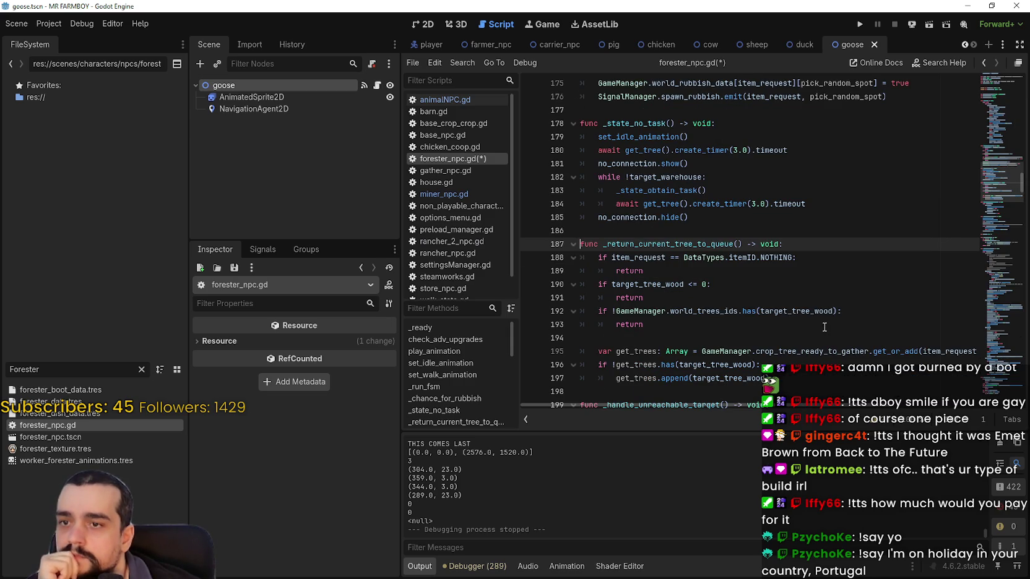
pyautogui.moveTo(734, 289); pyautogui.dragTo(573, 285)
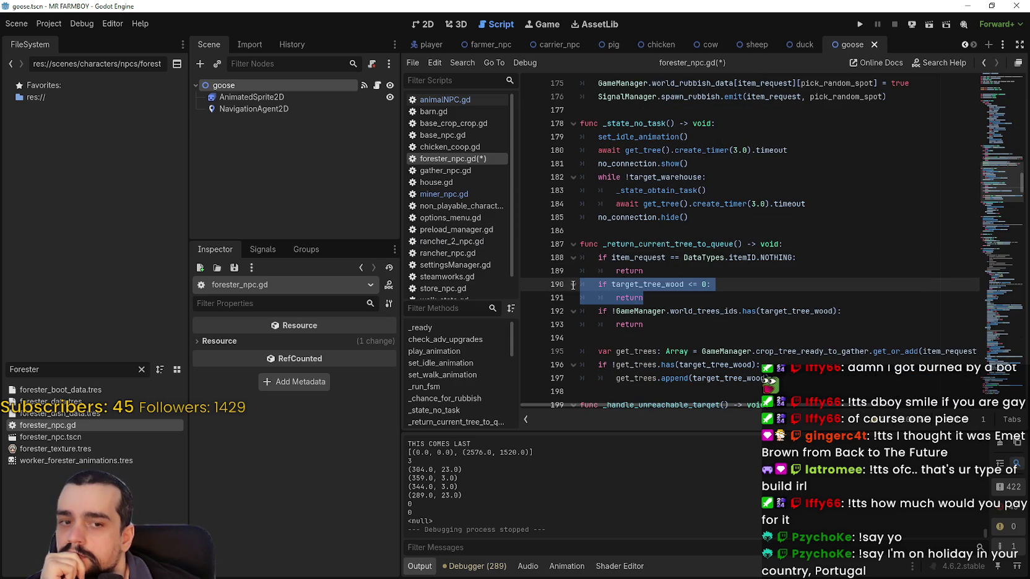
pyautogui.scroll(-3, 720, 338)
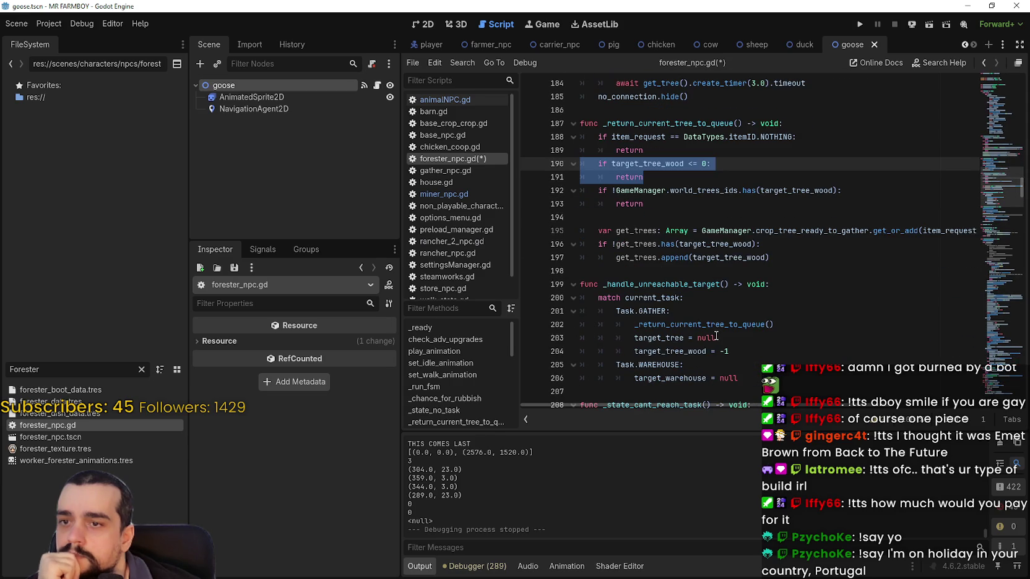
pyautogui.scroll(-15, 805, 247)
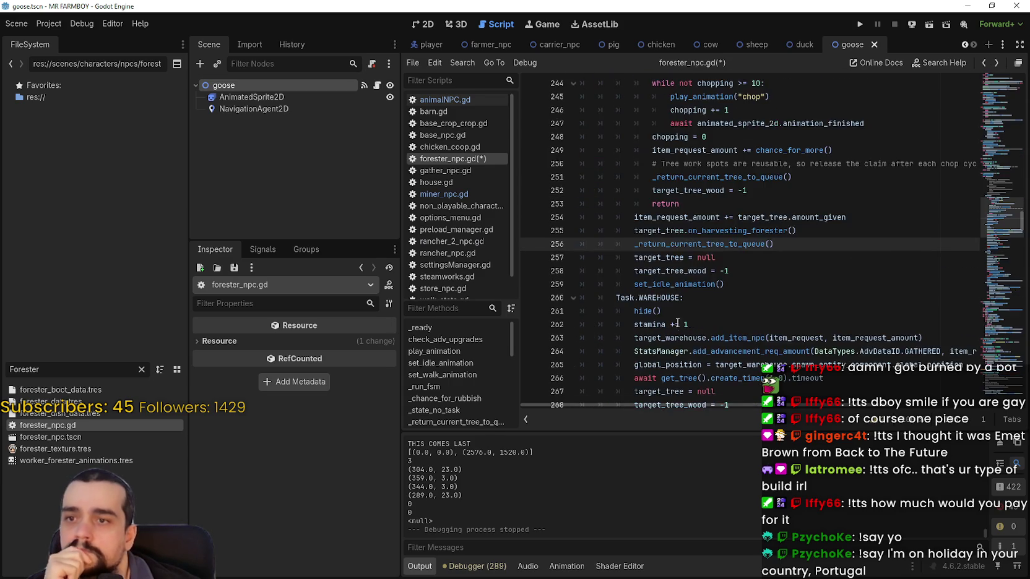
pyautogui.click(677, 310)
pyautogui.moveTo(675, 311)
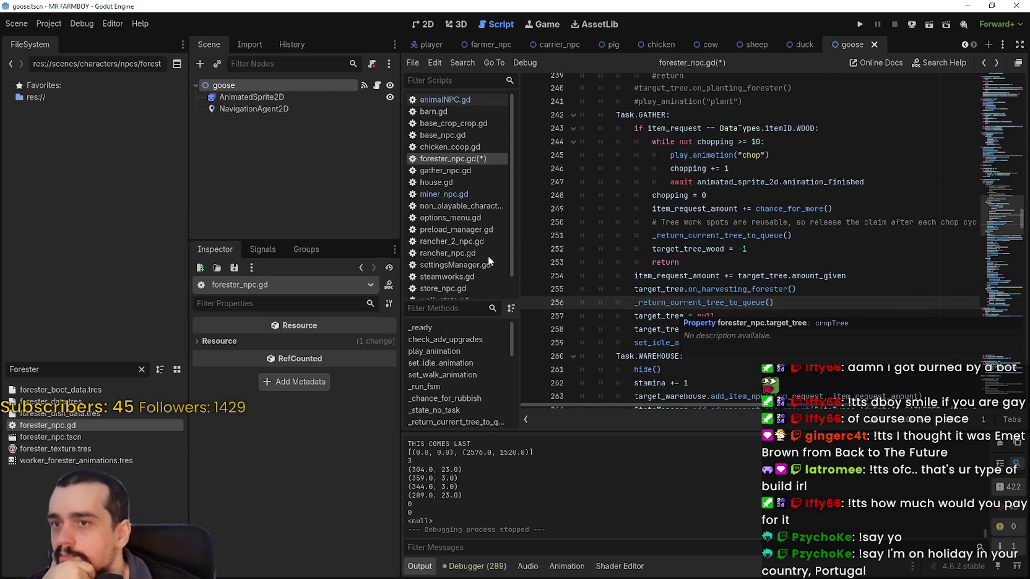
pyautogui.moveTo(688, 274)
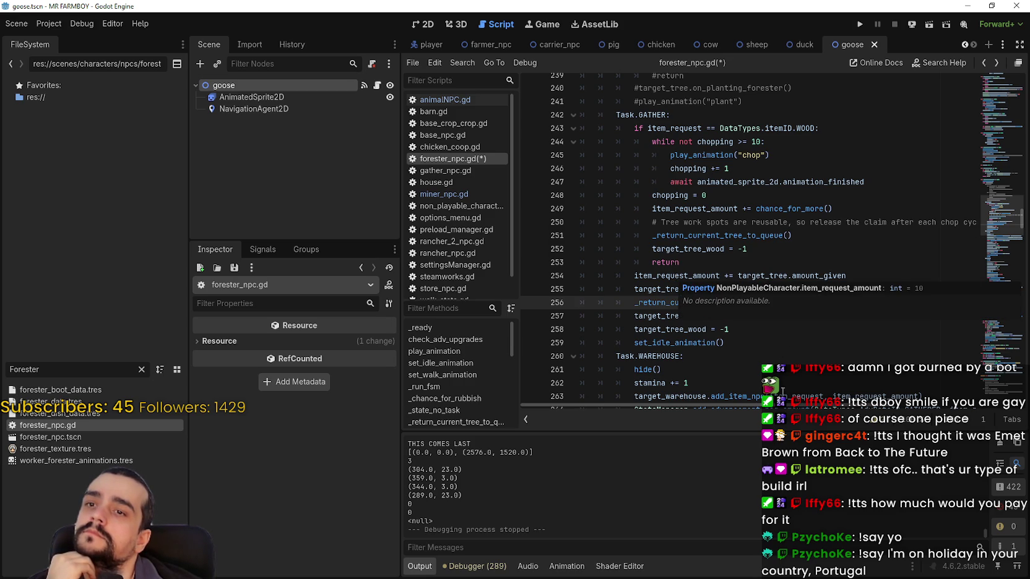
pyautogui.moveTo(746, 402); pyautogui.dragTo(769, 408)
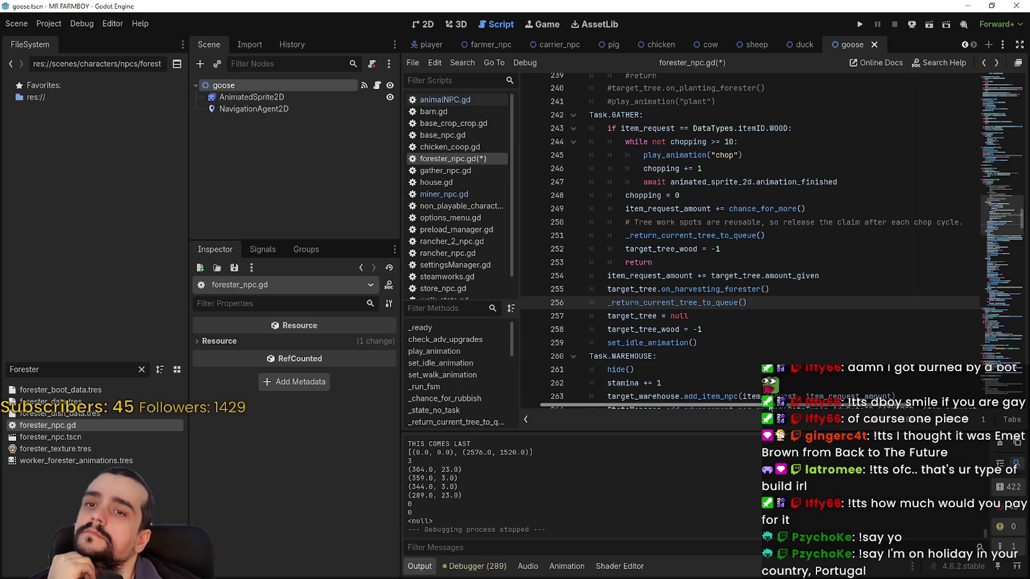
pyautogui.moveTo(769, 406); pyautogui.dragTo(746, 406)
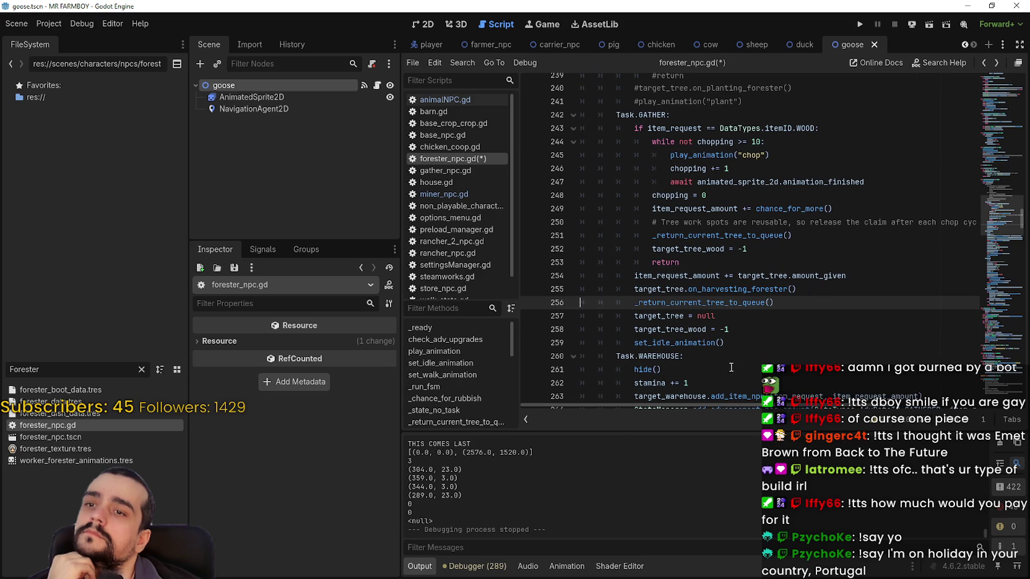
pyautogui.doubleClick(721, 236)
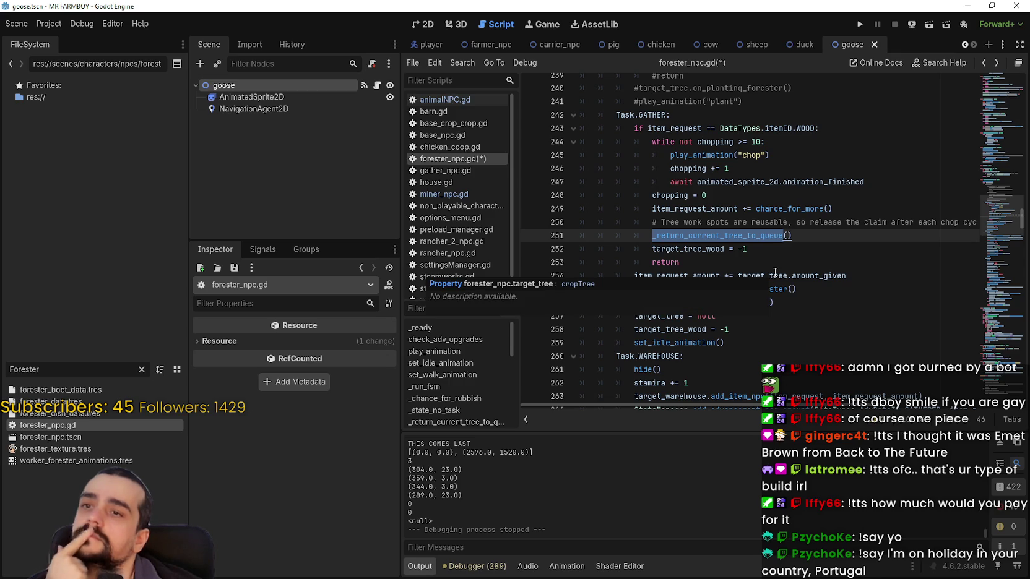
pyautogui.click(735, 258)
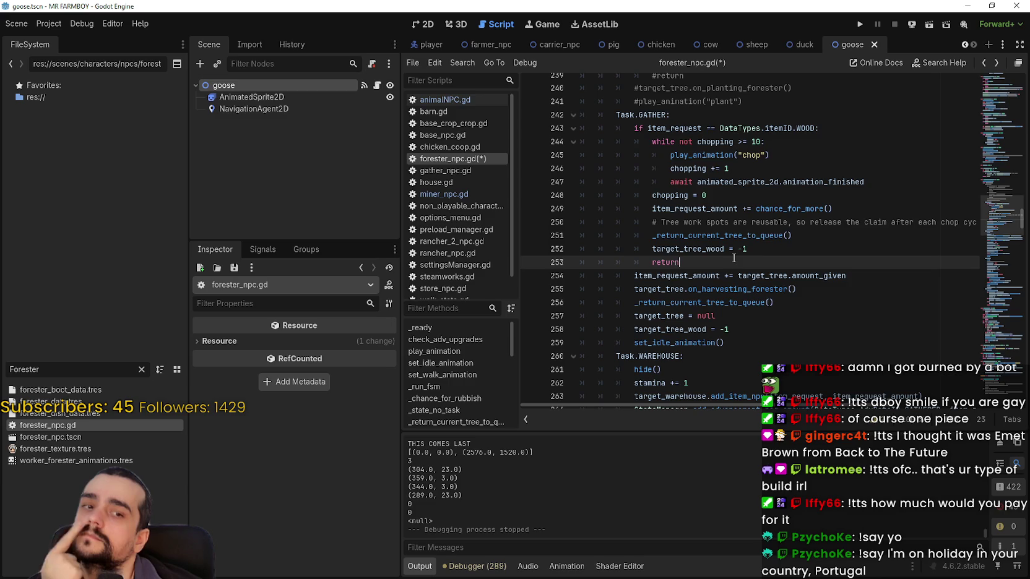
pyautogui.scroll(-4, 731, 259)
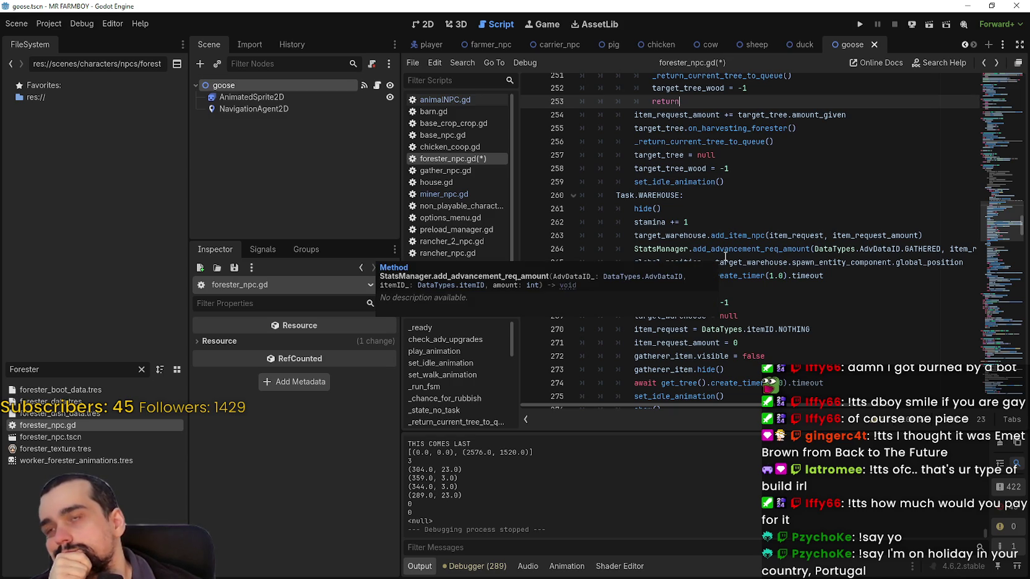
# Scroll to the GATHER loop and select the chopping variable on line 244.
pyautogui.scroll(-1, 752, 179)
pyautogui.moveTo(1001, 234)
pyautogui.mouseDown()
pyautogui.moveTo(1003, 211)
pyautogui.moveTo(994, 218)
pyautogui.mouseUp()
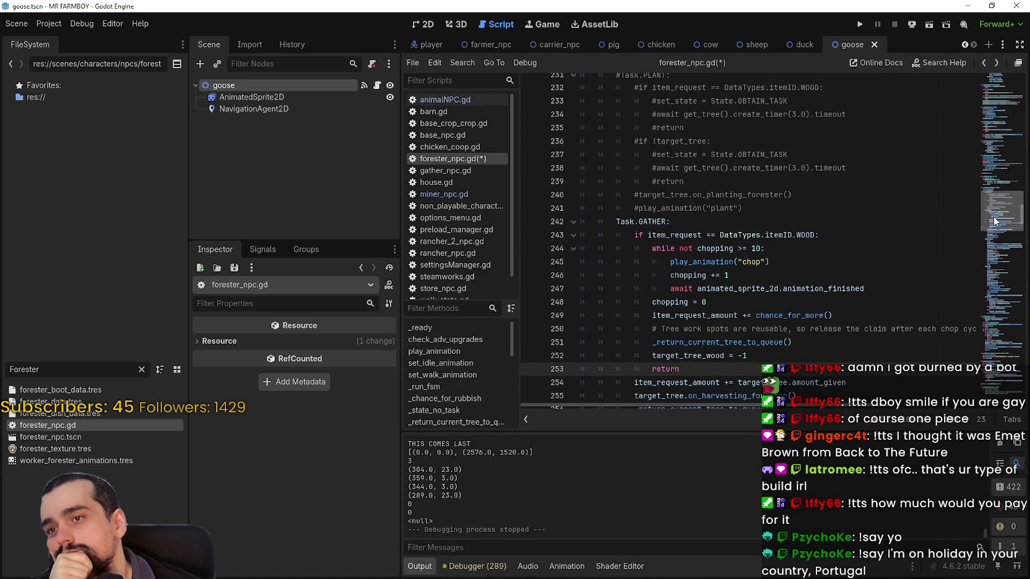
pyautogui.moveTo(728, 248)
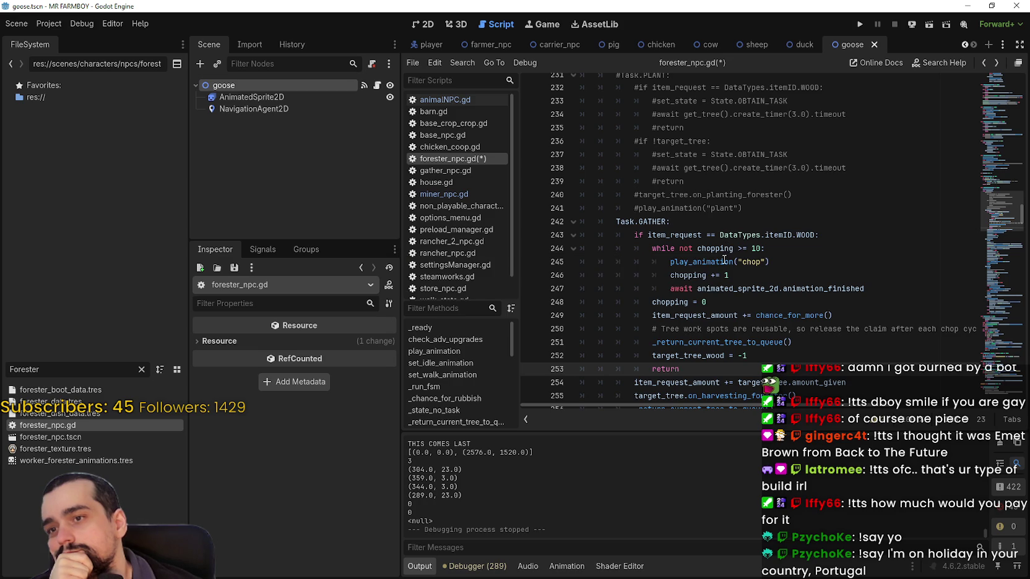
pyautogui.doubleClick(721, 250)
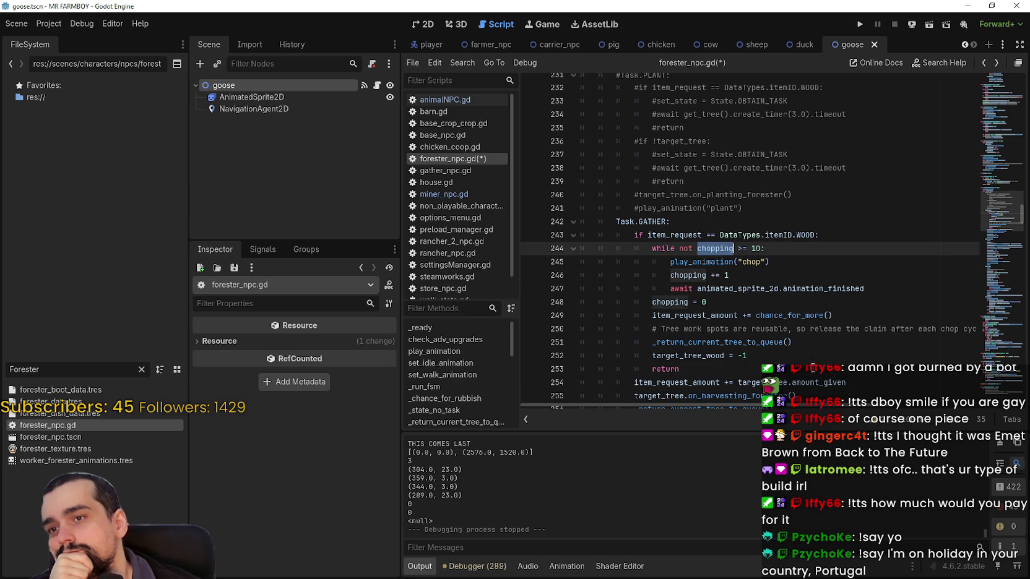
pyautogui.moveTo(811, 375)
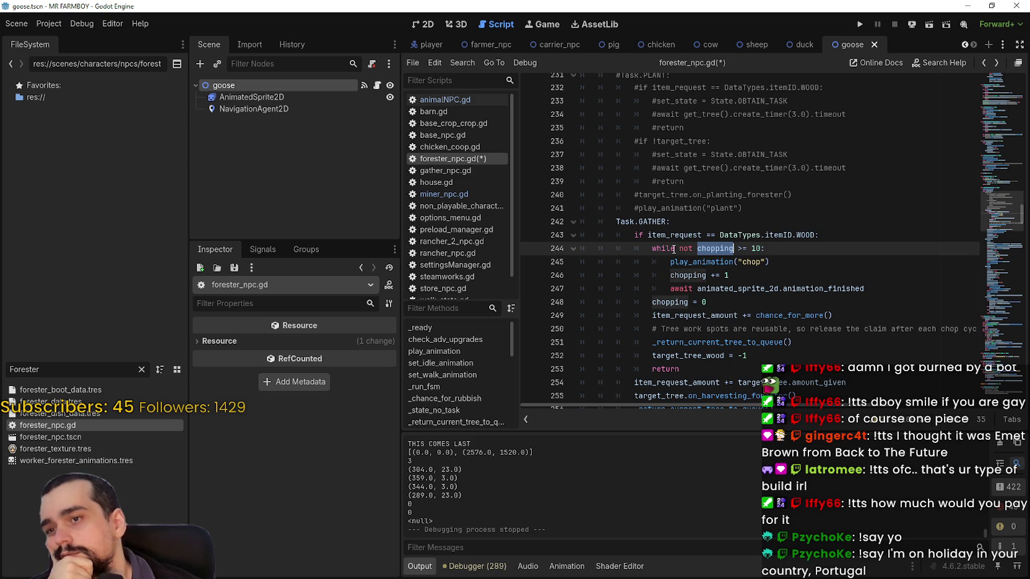
# After chopping += 1, add 'if chopping == 2:' with the pasted _return_current_tree_to_queue() call.
pyautogui.press('Down')
pyautogui.press('Down')
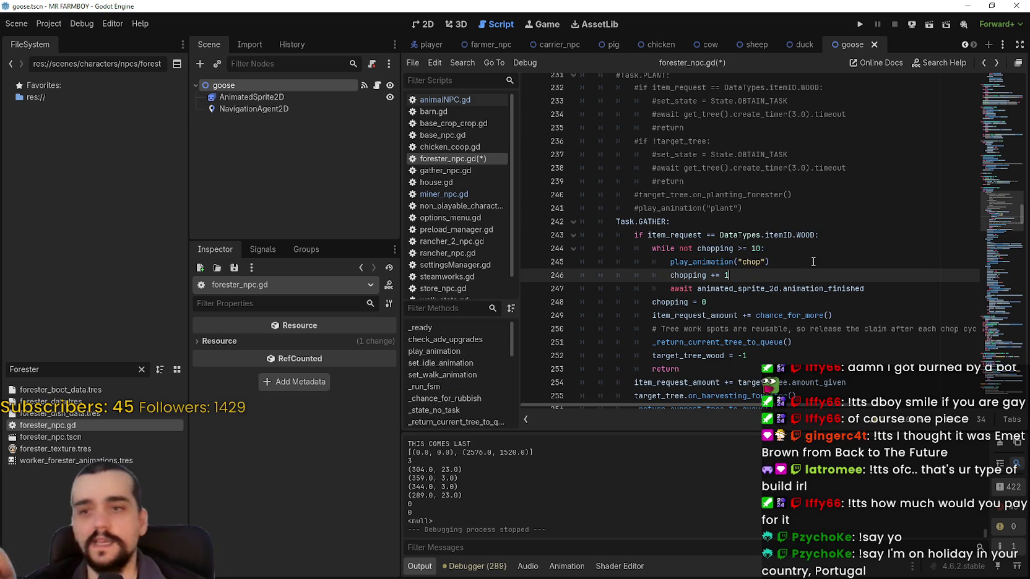
pyautogui.press('Return')
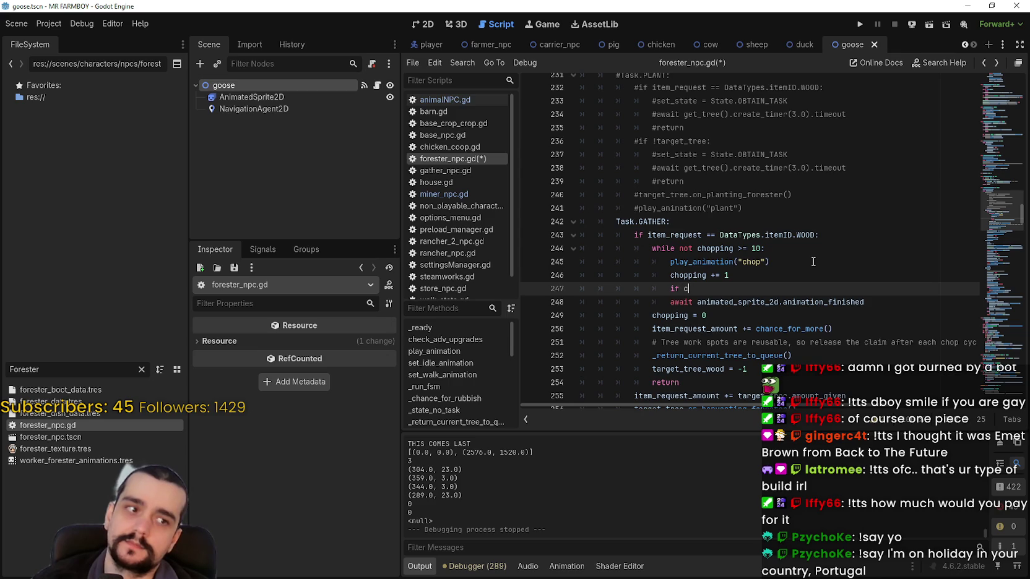
pyautogui.write('if cho')
pyautogui.press('Return')
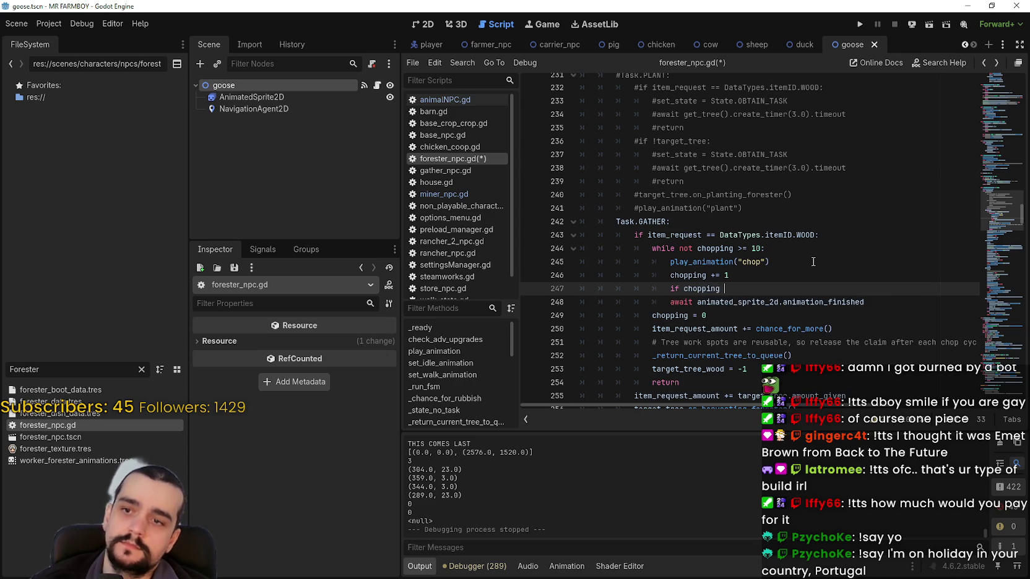
pyautogui.write('== ')
pyautogui.write('1')
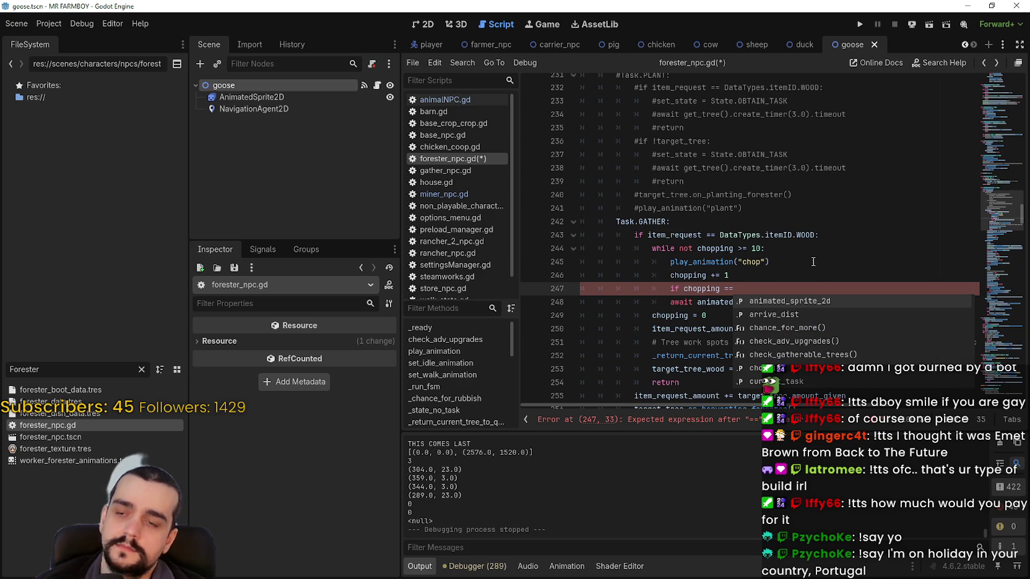
pyautogui.write(':')
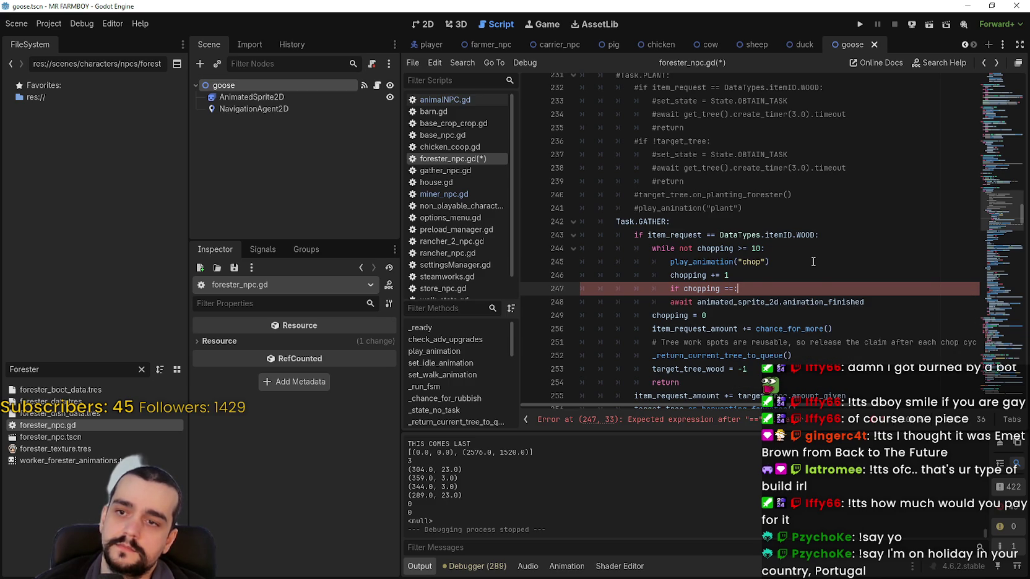
pyautogui.press('BackSpace')
pyautogui.press('BackSpace')
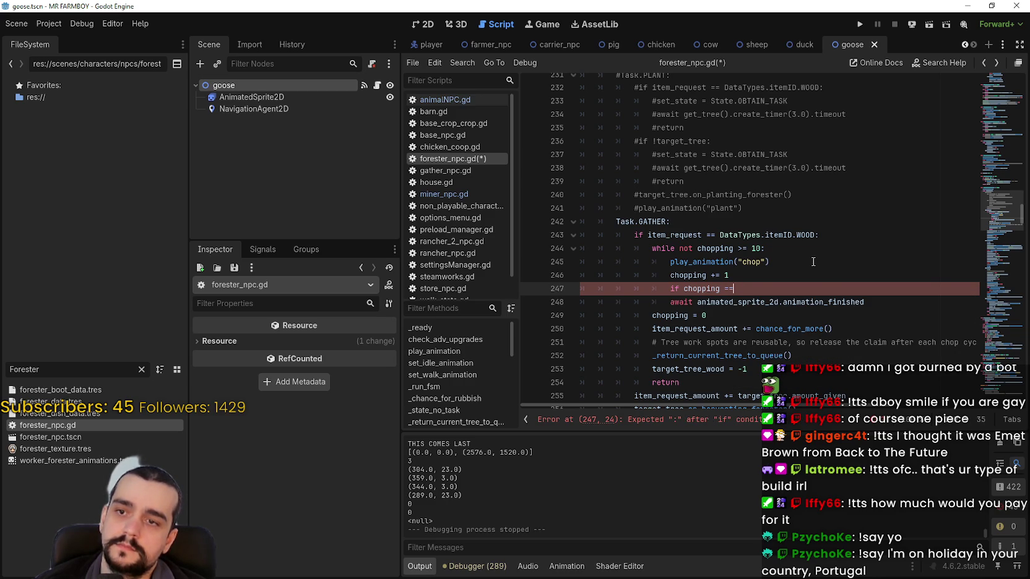
pyautogui.write(' 2')
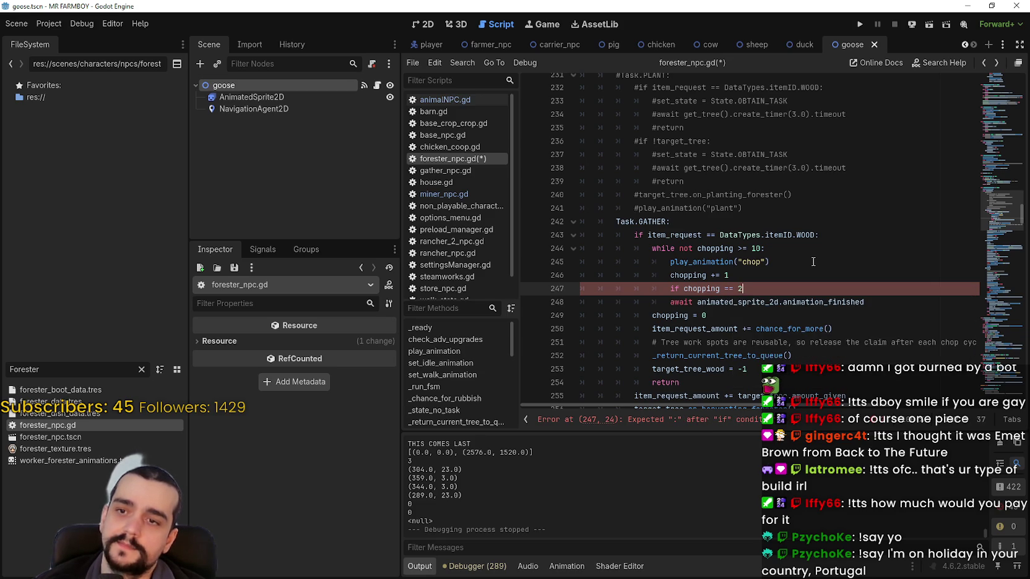
pyautogui.write(':')
pyautogui.press('Return')
pyautogui.write('_return_current_tree_to_queue()')
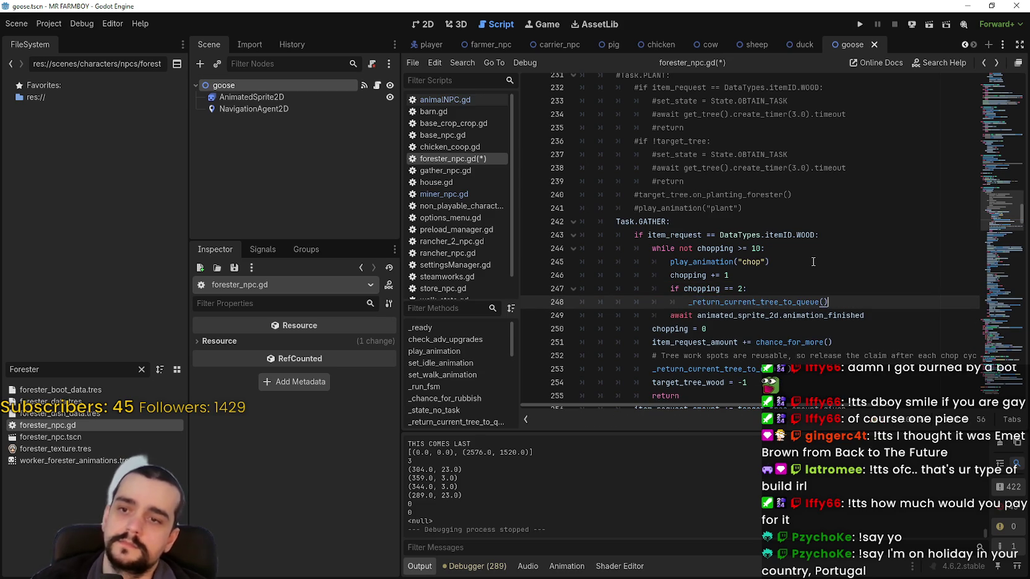
# Comment out the old release call on line 253 and save the script.
pyautogui.scroll(-2, 759, 263)
pyautogui.click(652, 288)
pyautogui.click(685, 312)
pyautogui.hotkey('ctrl', 's')
pyautogui.click(653, 288)
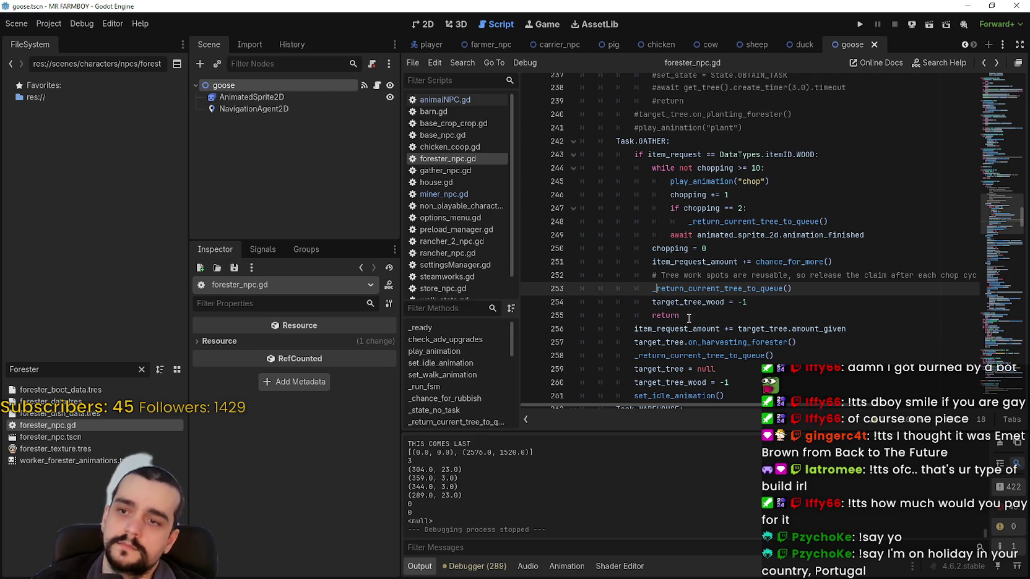
pyautogui.write('#')
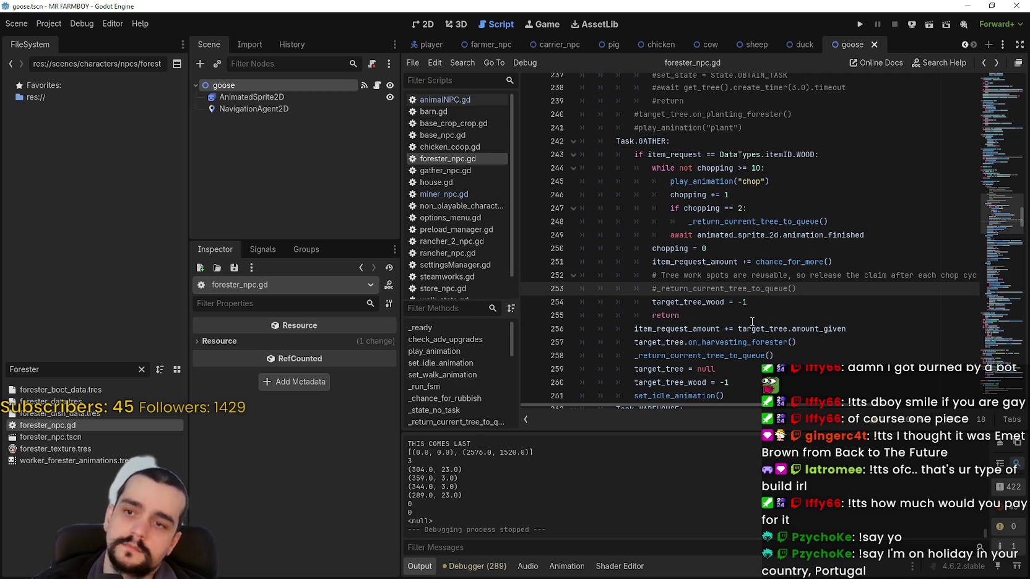
pyautogui.click(749, 317)
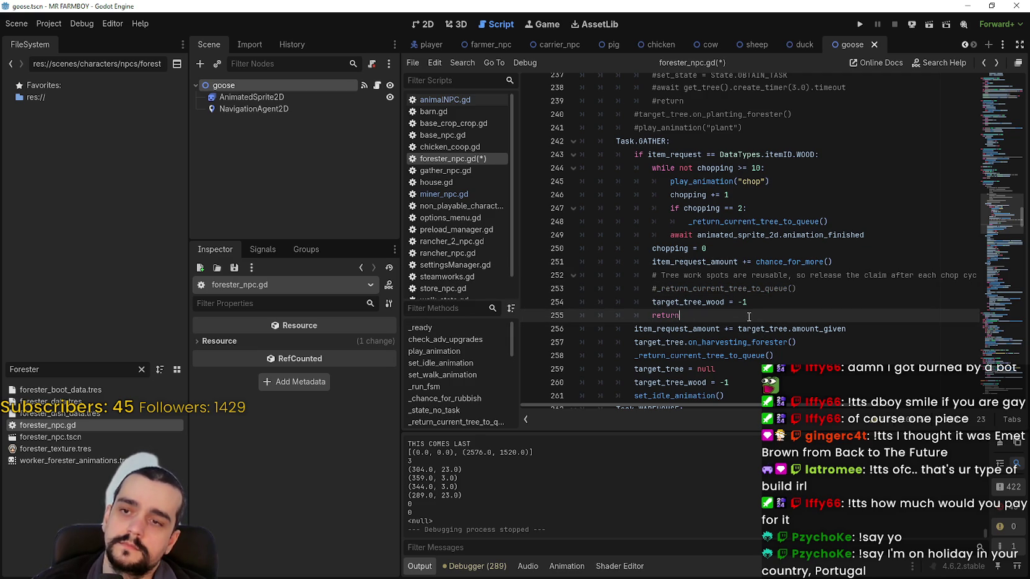
pyautogui.doubleClick(732, 289)
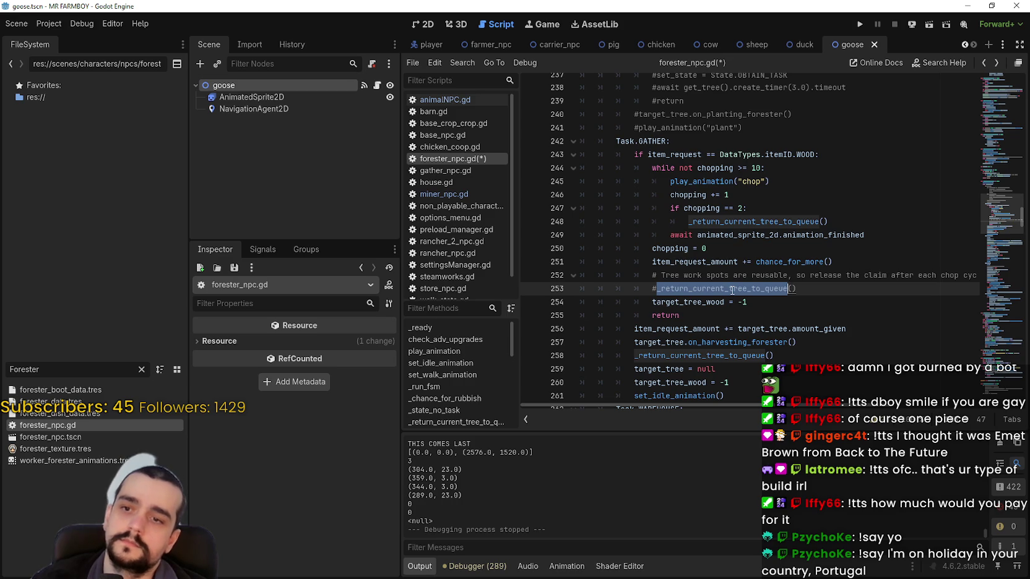
pyautogui.scroll(-1, 732, 289)
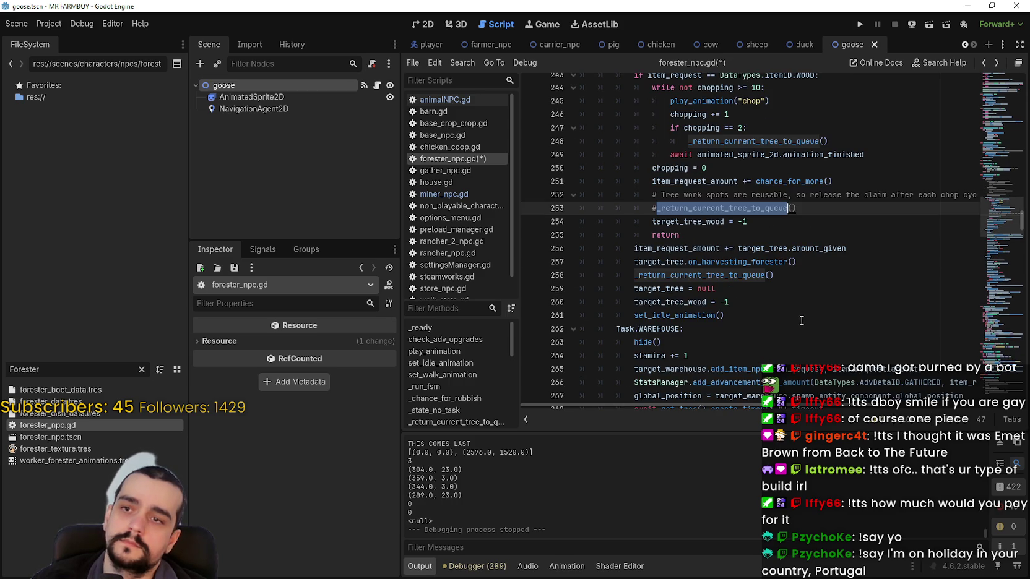
pyautogui.click(754, 288)
pyautogui.hotkey('ctrl', 's')
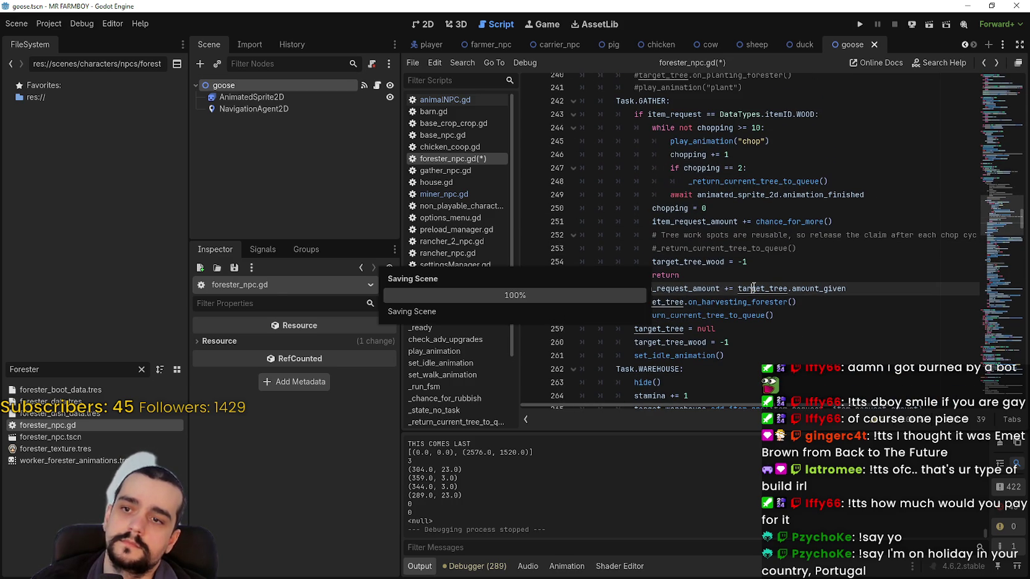
# Uncomment the _return_current_tree_to_queue() call on line 258 and save.
pyautogui.click(656, 248)
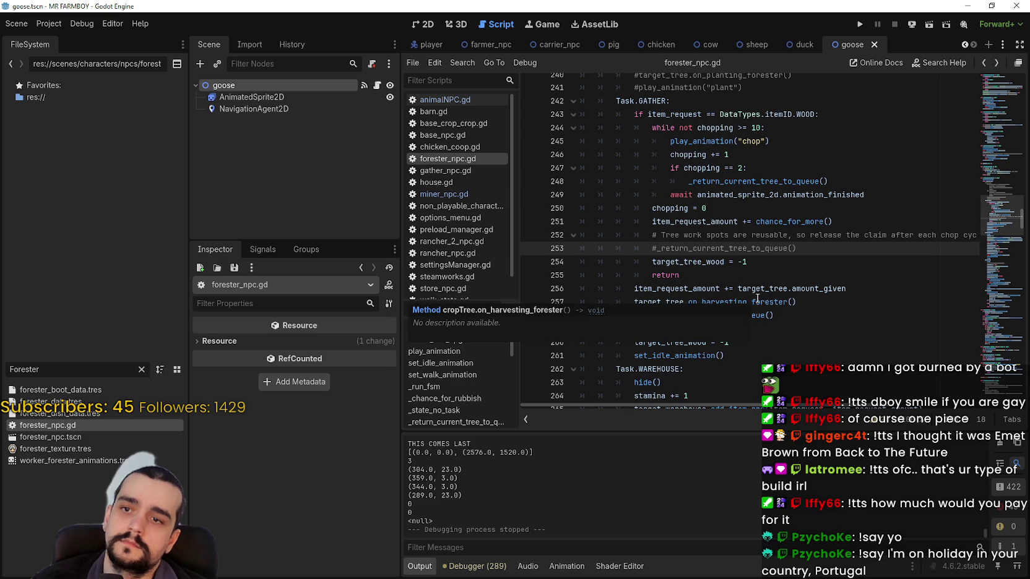
pyautogui.click(633, 315)
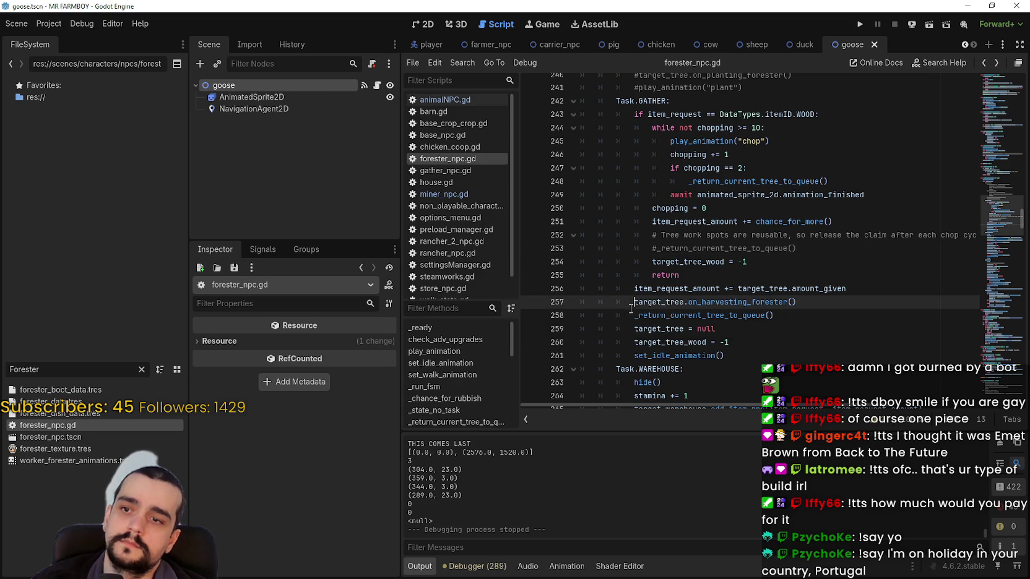
pyautogui.write('#')
pyautogui.click(683, 316)
pyautogui.hotkey('ctrl', 's')
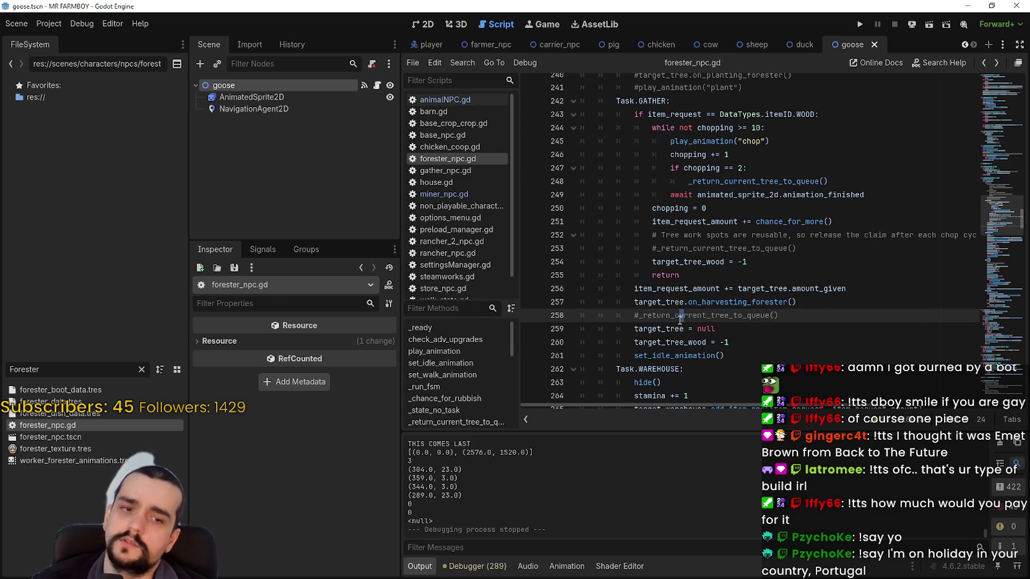
pyautogui.doubleClick(682, 315)
pyautogui.press('Left')
pyautogui.press('BackSpace')
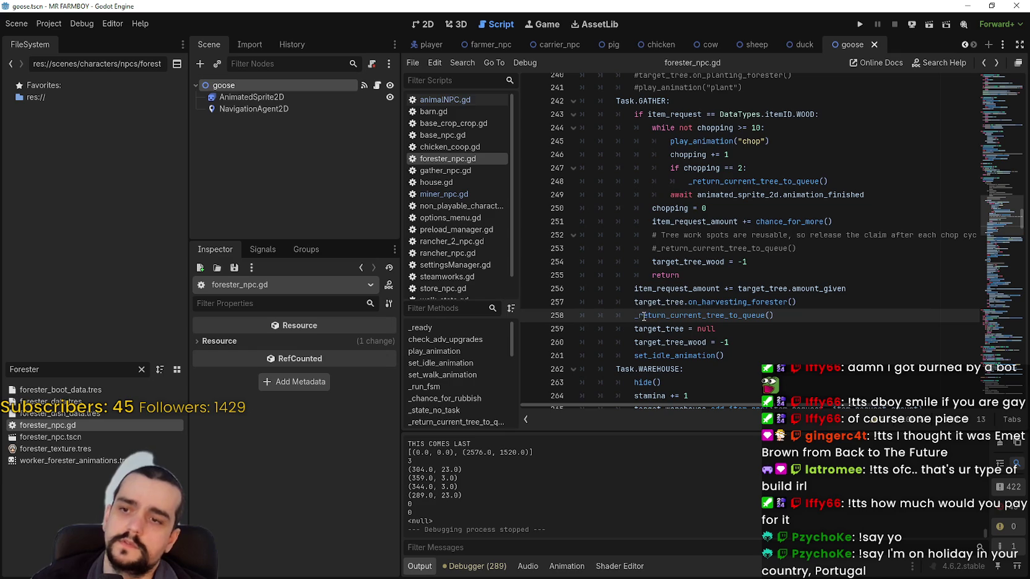
pyautogui.keyDown('shift'); pyautogui.click(785, 315); pyautogui.keyUp('shift')
pyautogui.click(786, 312)
pyautogui.moveTo(786, 312)
pyautogui.mouseDown()
pyautogui.moveTo(618, 300)
pyautogui.moveTo(633, 312)
pyautogui.mouseUp()
# Uncomment the call on line 253, save, and jump to the function's definition.
pyautogui.click(657, 250)
pyautogui.press('BackSpace')
pyautogui.hotkey('ctrl', 's')
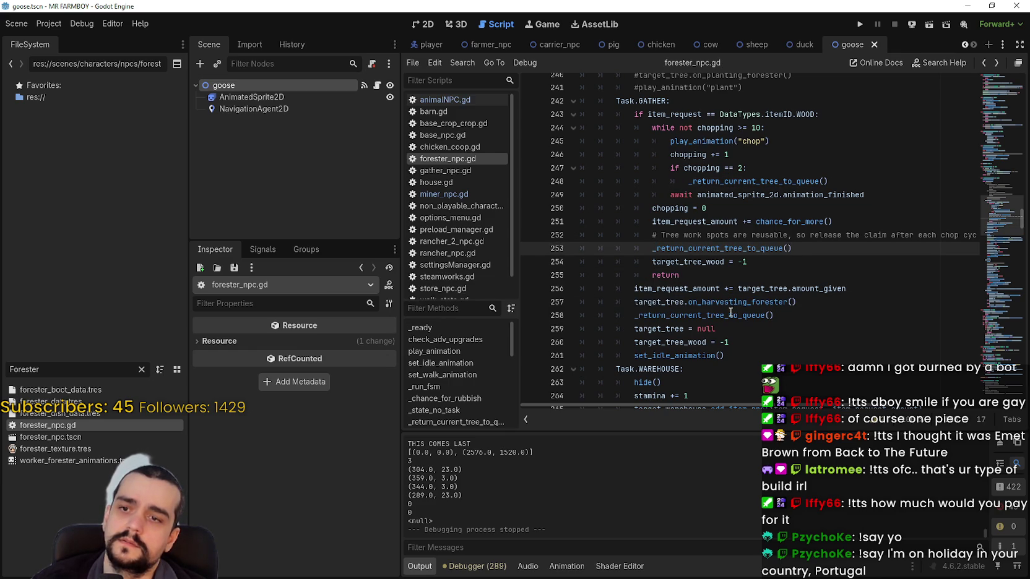
pyautogui.keyDown('ctrl'); pyautogui.click(730, 315); pyautogui.keyUp('ctrl')
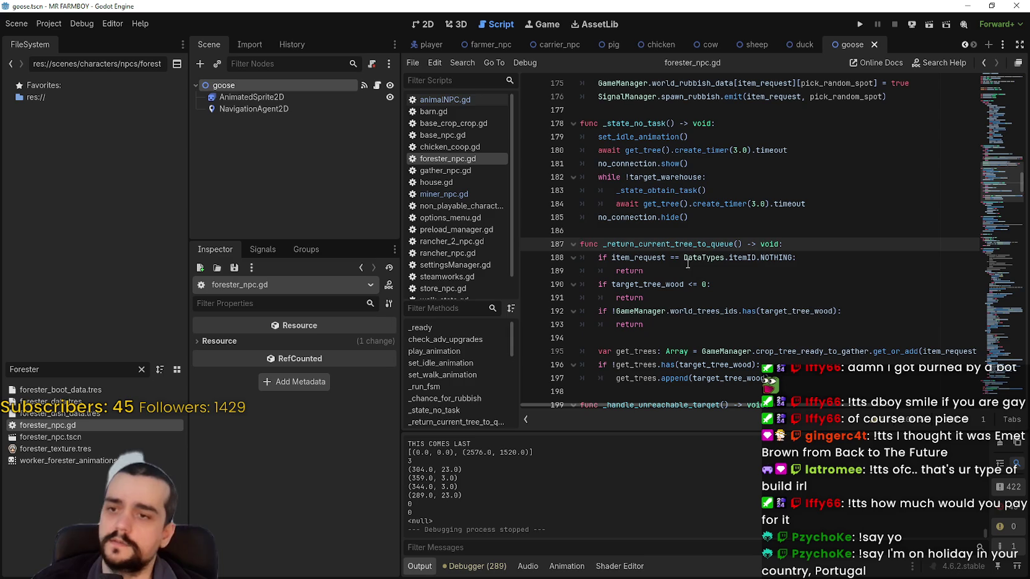
# Highlight the uses of item_request and target_tree_wood, then open Find from empty line 194.
pyautogui.doubleClick(662, 258)
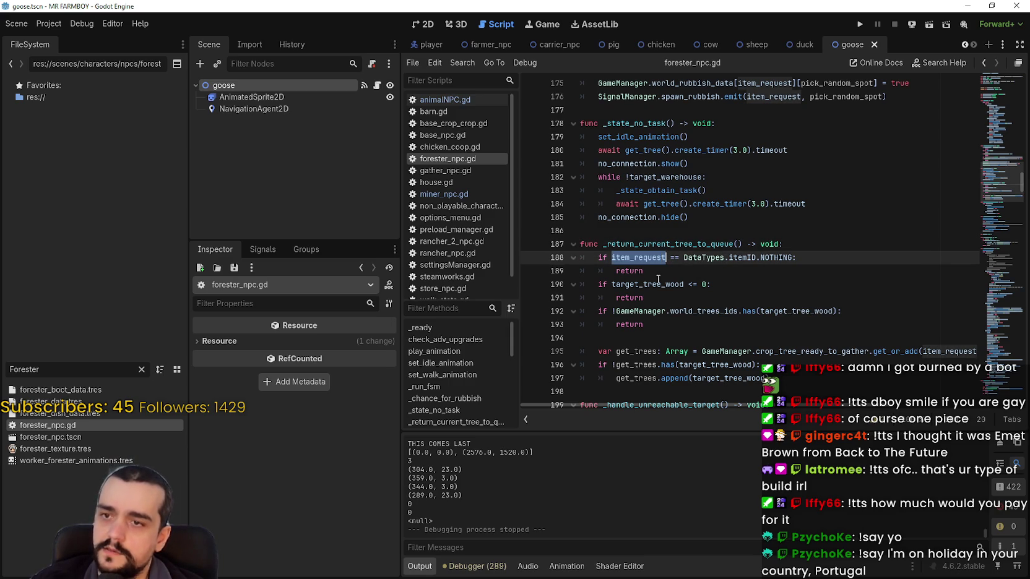
pyautogui.doubleClick(805, 311)
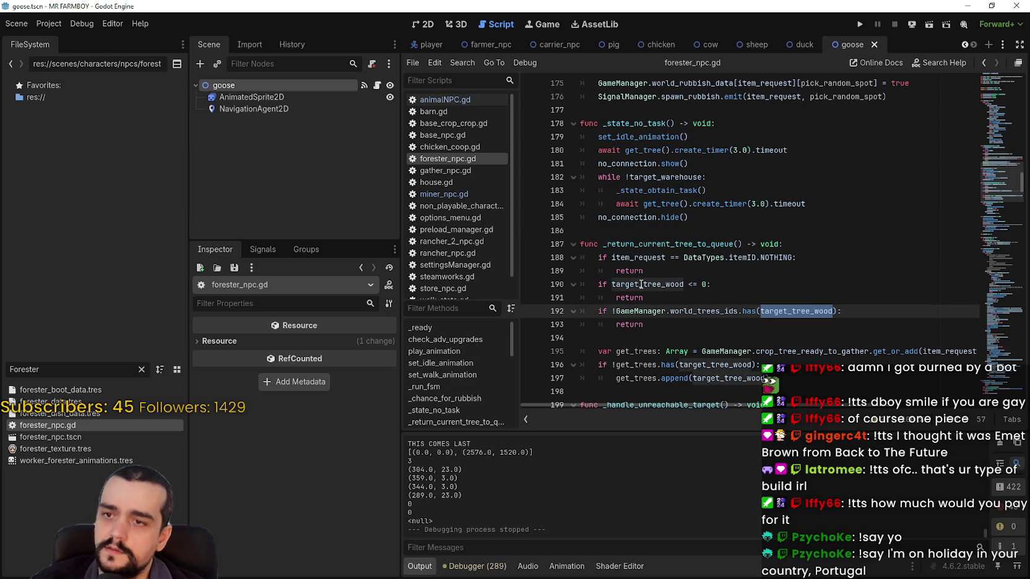
pyautogui.scroll(-2, 726, 317)
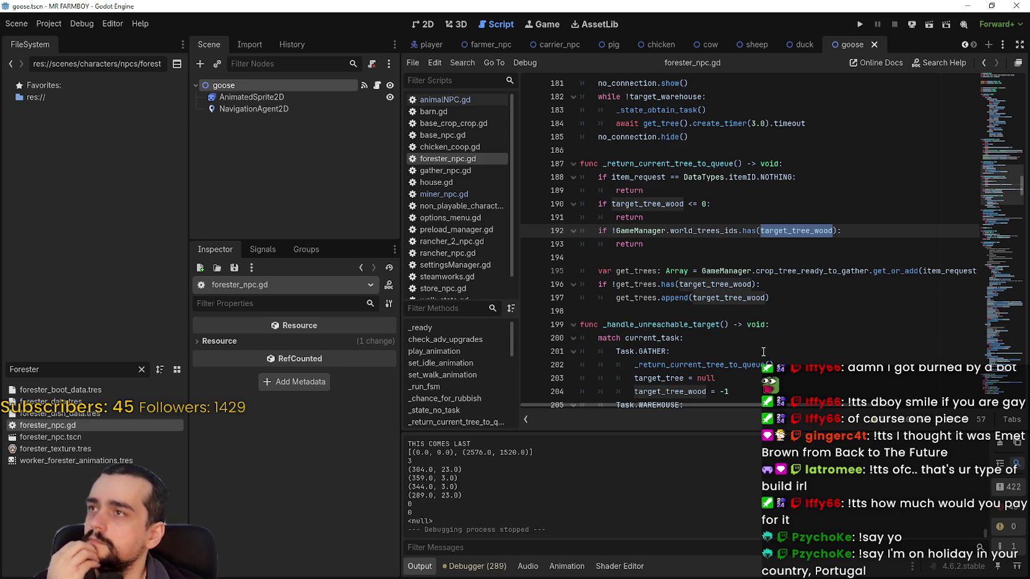
pyautogui.click(683, 248)
pyautogui.click(685, 258)
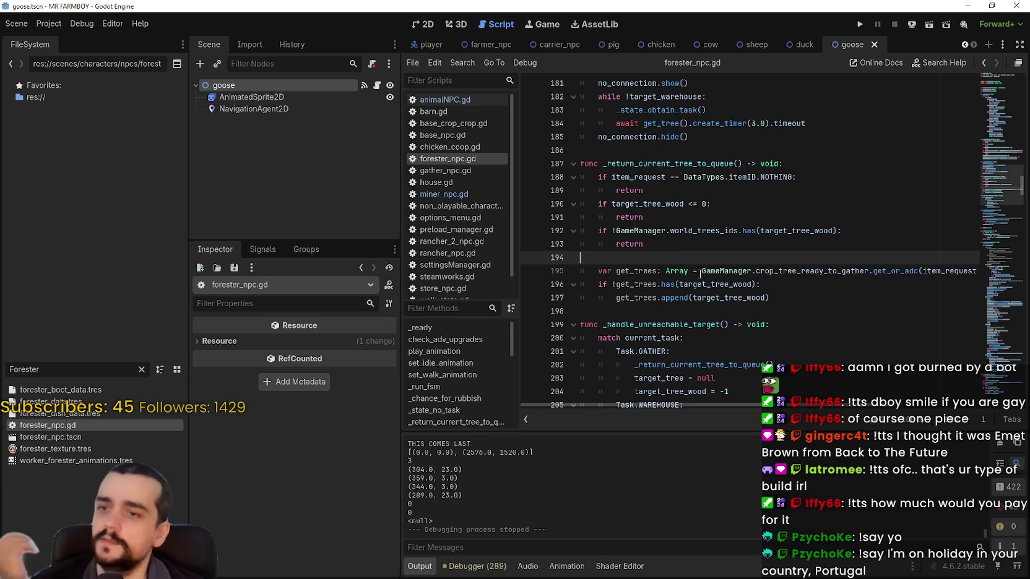
pyautogui.hotkey('ctrl', 'f')
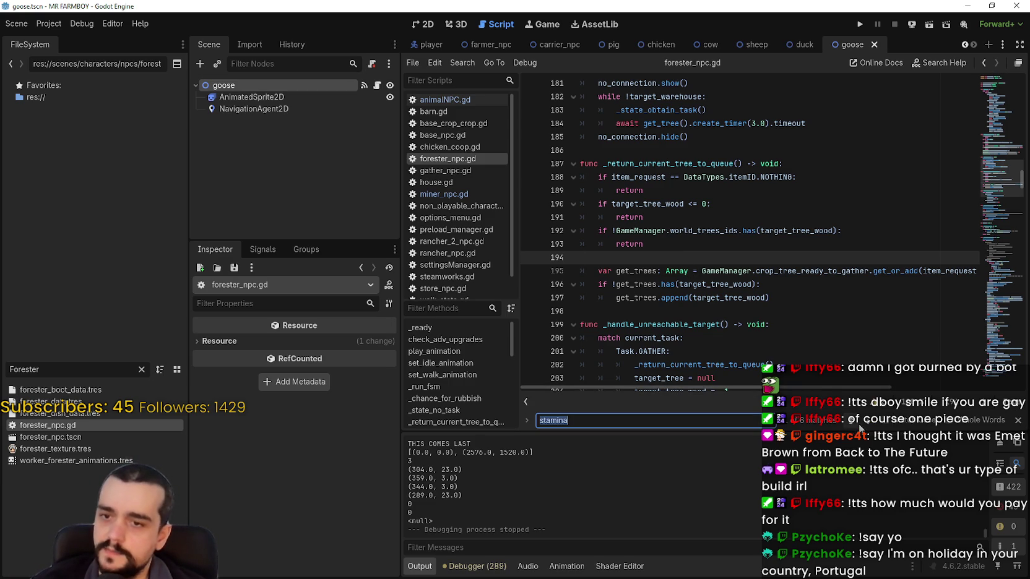
# Search forester_npc.gd for the _return_current_tree_to_queue() call.
pyautogui.press('Return')
pyautogui.press('Return')
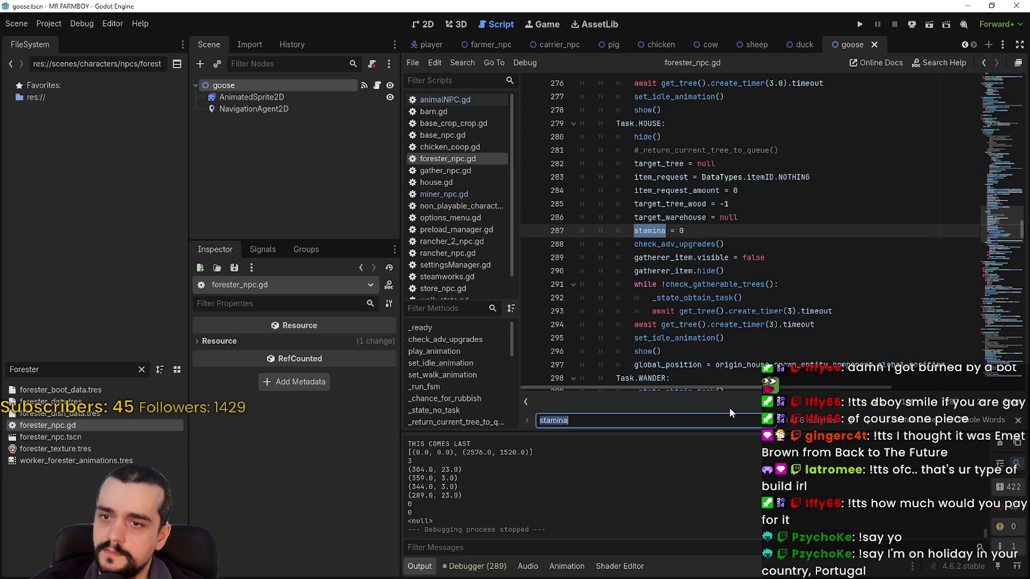
pyautogui.write('rele')
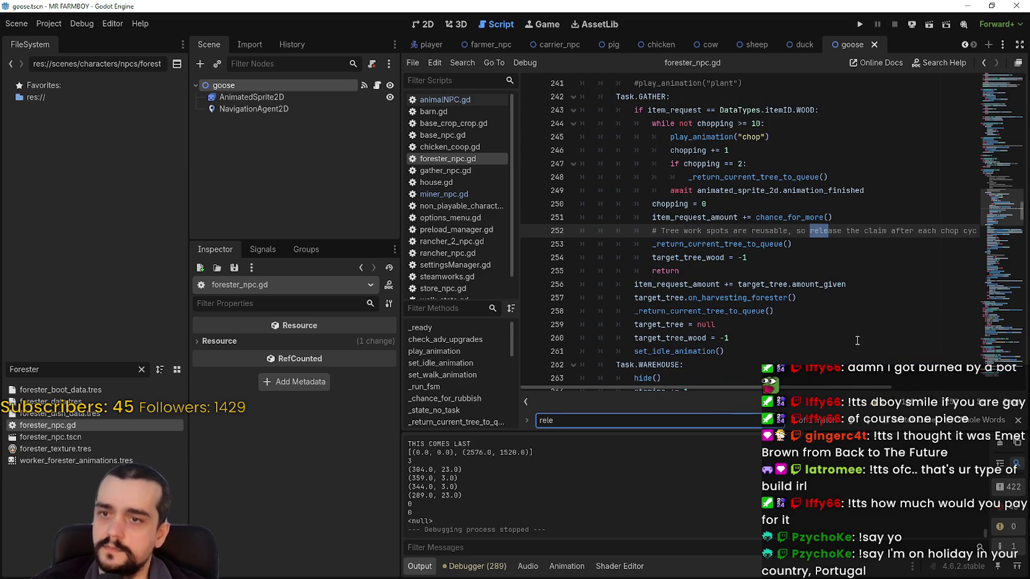
pyautogui.moveTo(792, 244); pyautogui.dragTo(652, 243)
pyautogui.hotkey('ctrl', 'f')
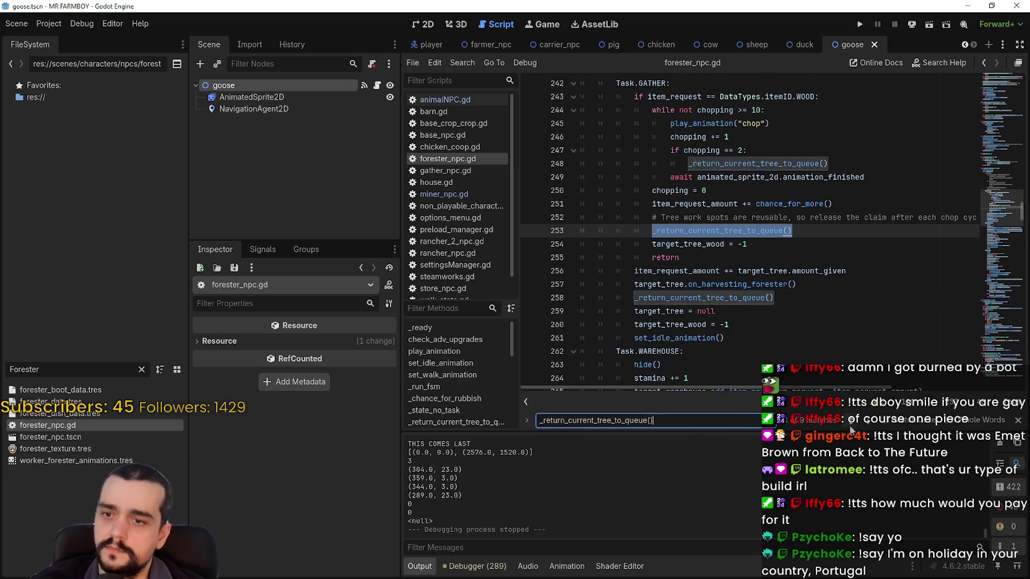
pyautogui.press('Return')
pyautogui.press('Return')
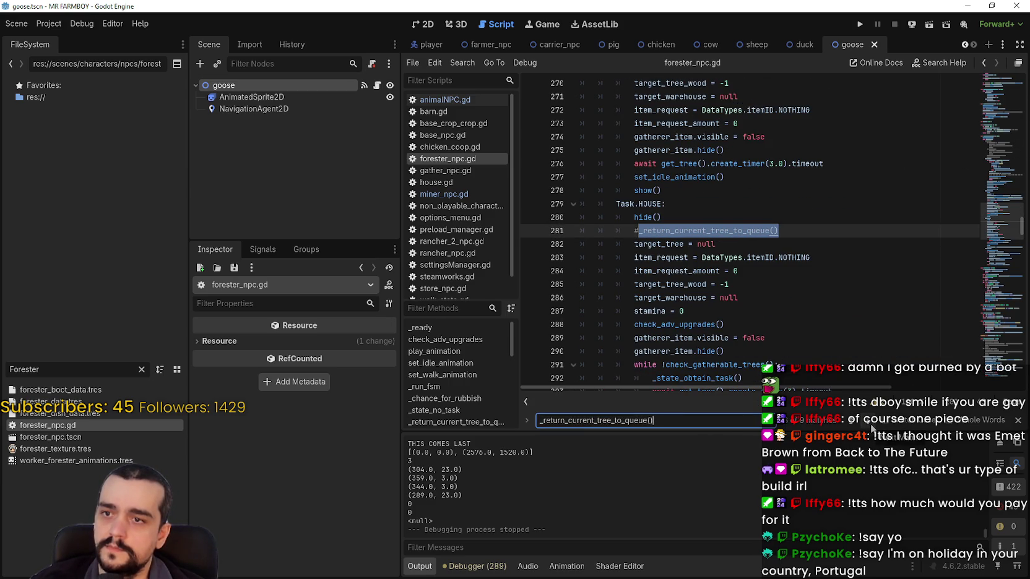
# Uncomment the HOUSE branch call on line 281, save, and step through the remaining matches.
pyautogui.click(801, 282)
pyautogui.click(638, 231)
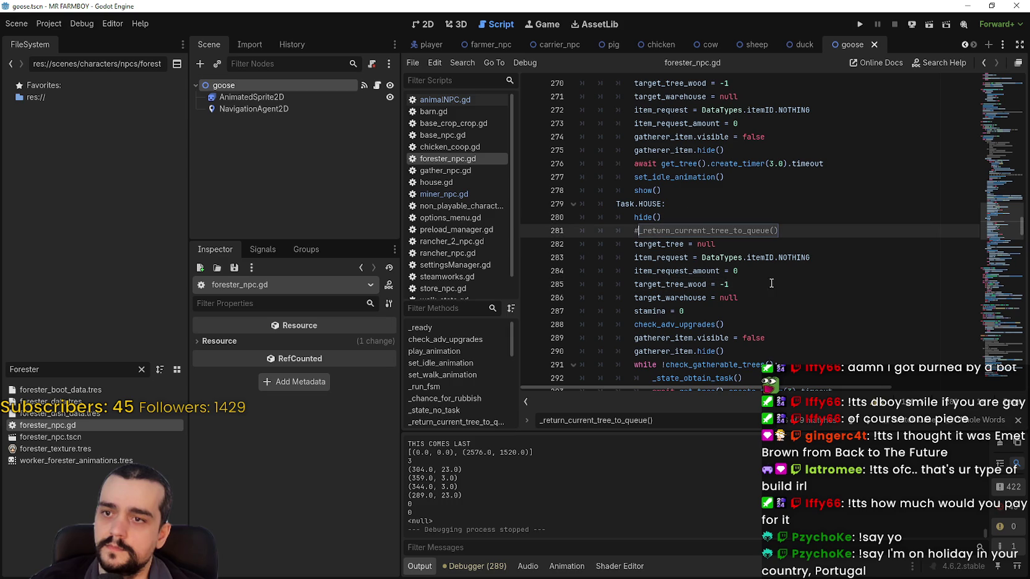
pyautogui.hotkey('ctrl', 's')
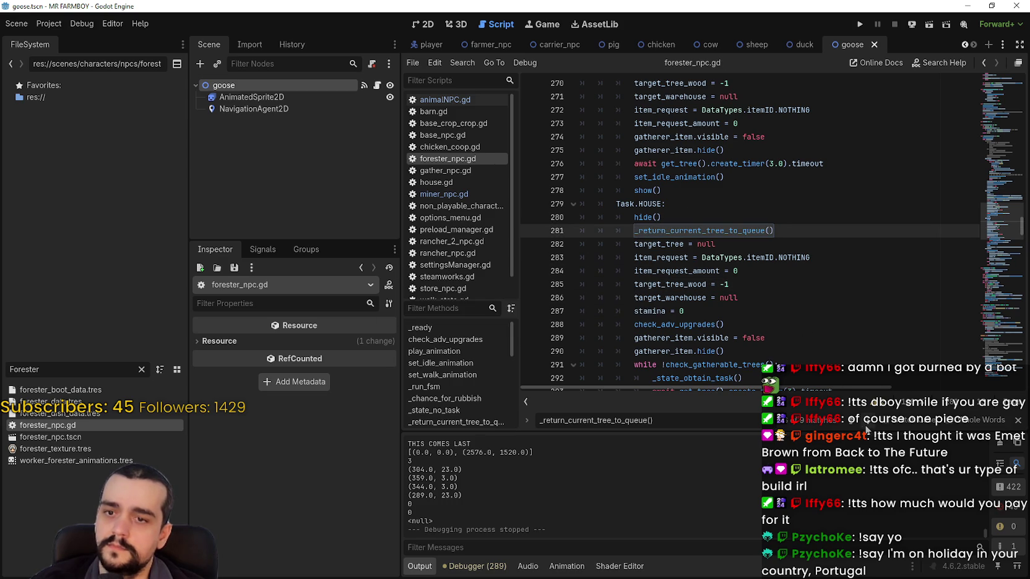
pyautogui.press('F3')
pyautogui.press('F3')
pyautogui.press('F3')
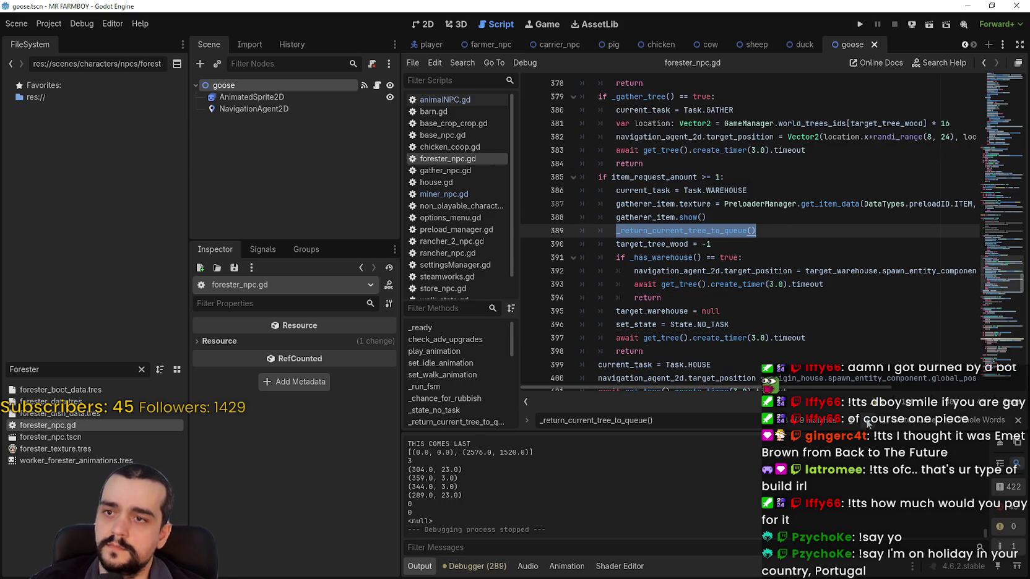
pyautogui.click(765, 281)
pyautogui.click(763, 257)
pyautogui.hotkey('ctrl', 's')
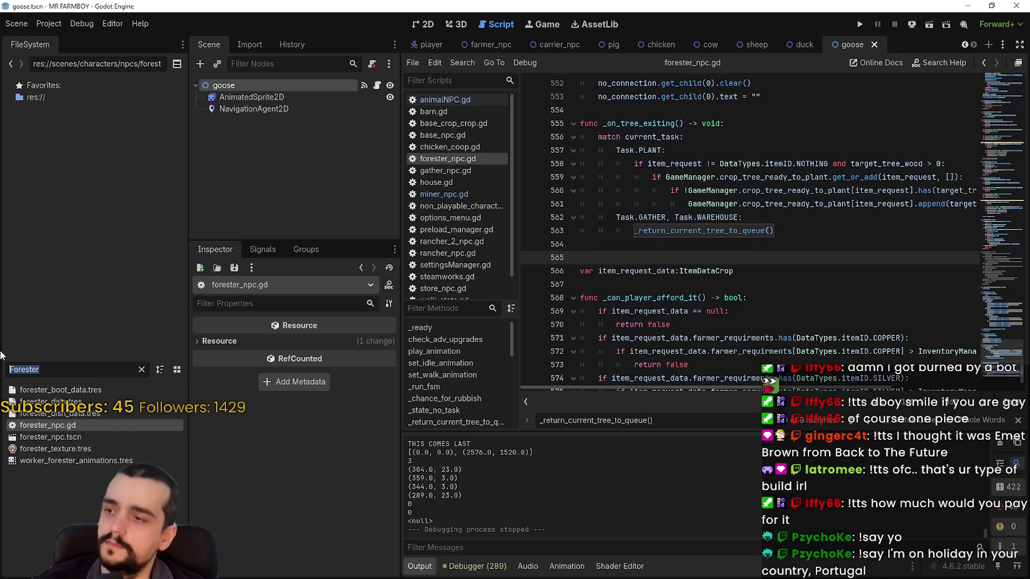
# Open miner_npc.gd and search for the _return_current_stone_to_queue() call on line 223.
pyautogui.write('miner')
pyautogui.doubleClick(43, 425)
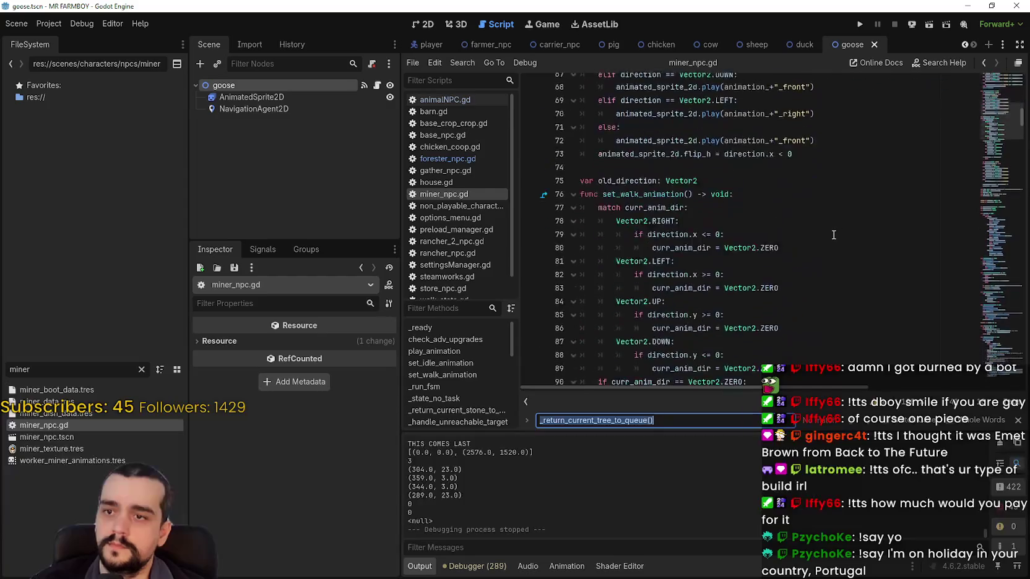
pyautogui.moveTo(989, 145); pyautogui.dragTo(984, 197)
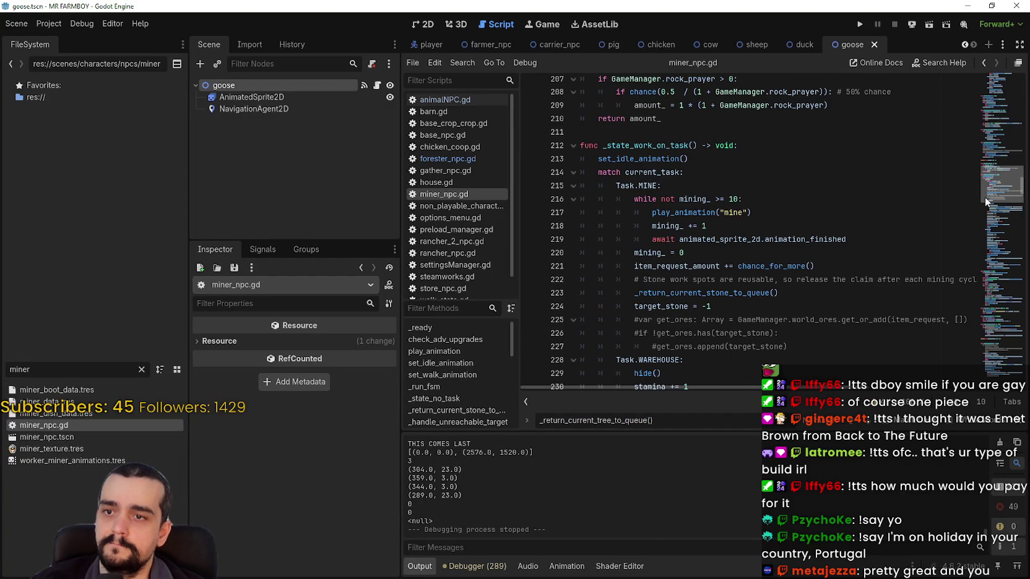
pyautogui.doubleClick(748, 293)
pyautogui.hotkey('ctrl', 'c')
pyautogui.hotkey('ctrl', 'f')
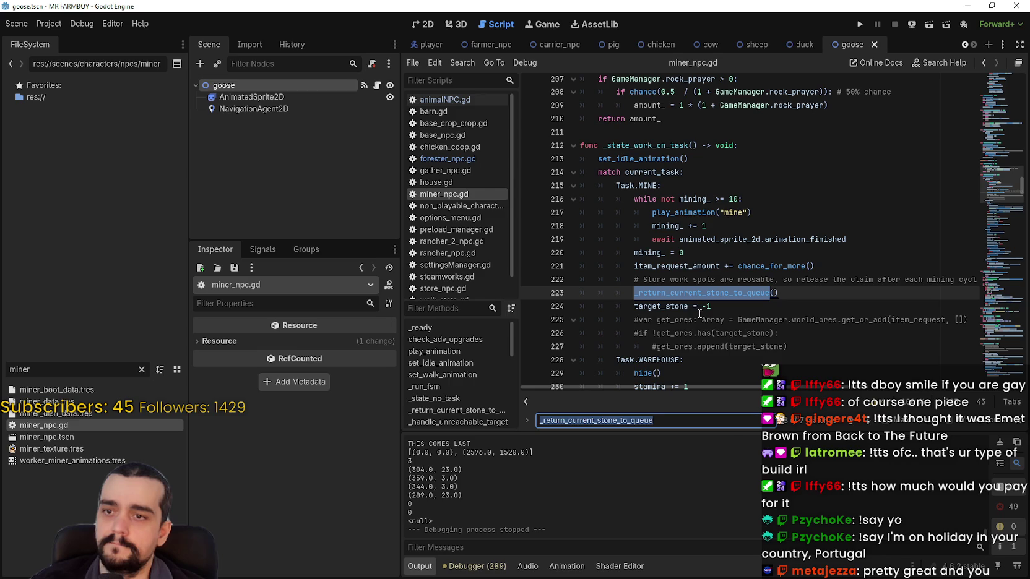
# After mining_ += 1, add 'if mining_ == 2:' calling _return_current_stone_to_queue(), save, and close Find.
pyautogui.click(734, 225)
pyautogui.press('Return')
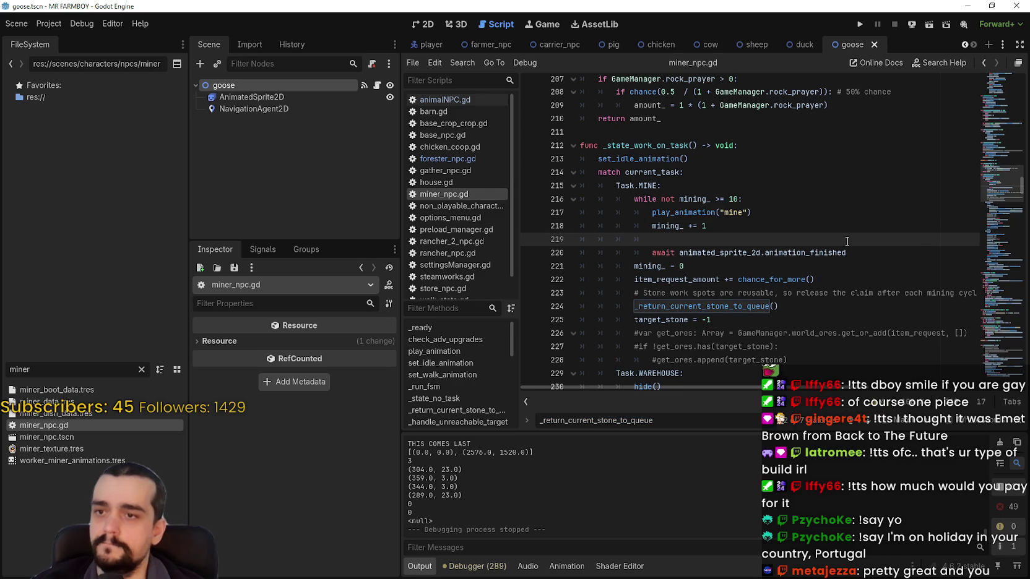
pyautogui.write('if mini')
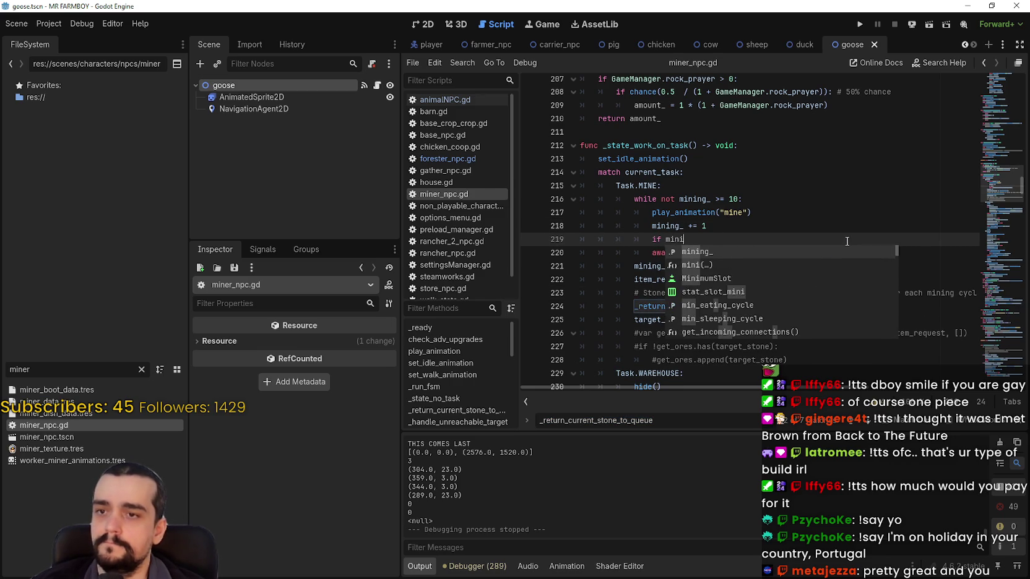
pyautogui.write('_ == 2:')
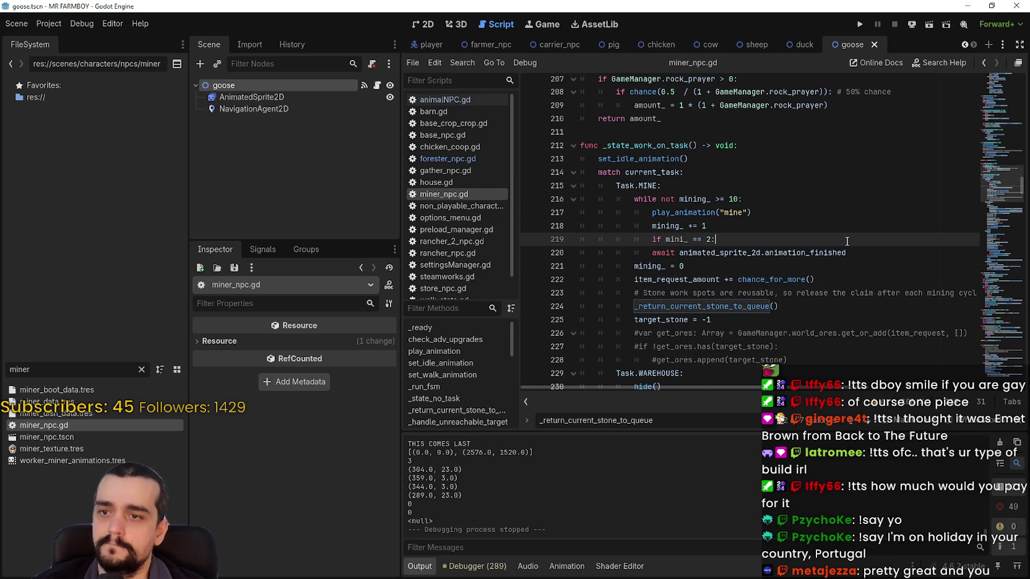
pyautogui.press('Return')
pyautogui.hotkey('ctrl', 'v')
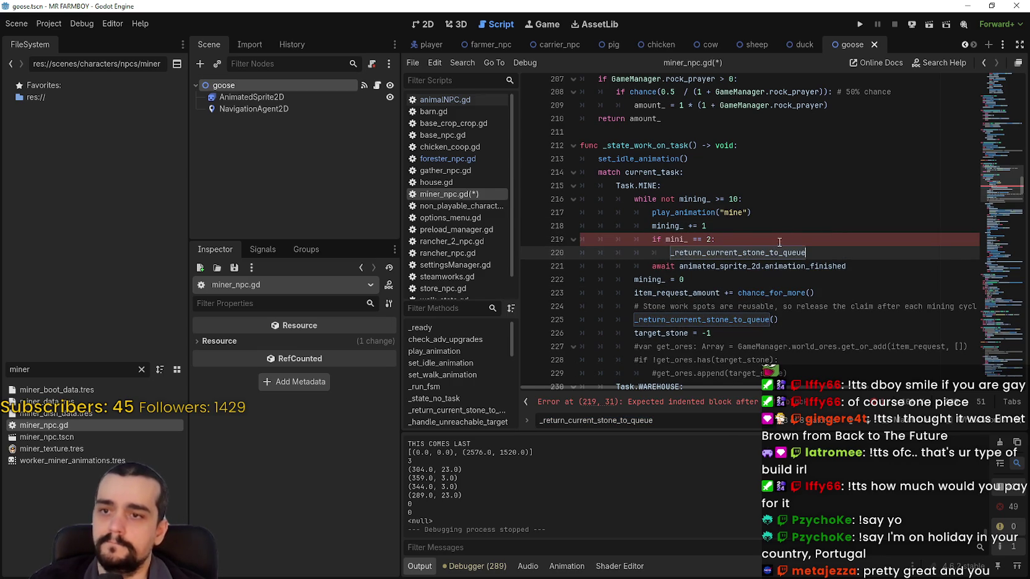
pyautogui.doubleClick(673, 239)
pyautogui.write('ng')
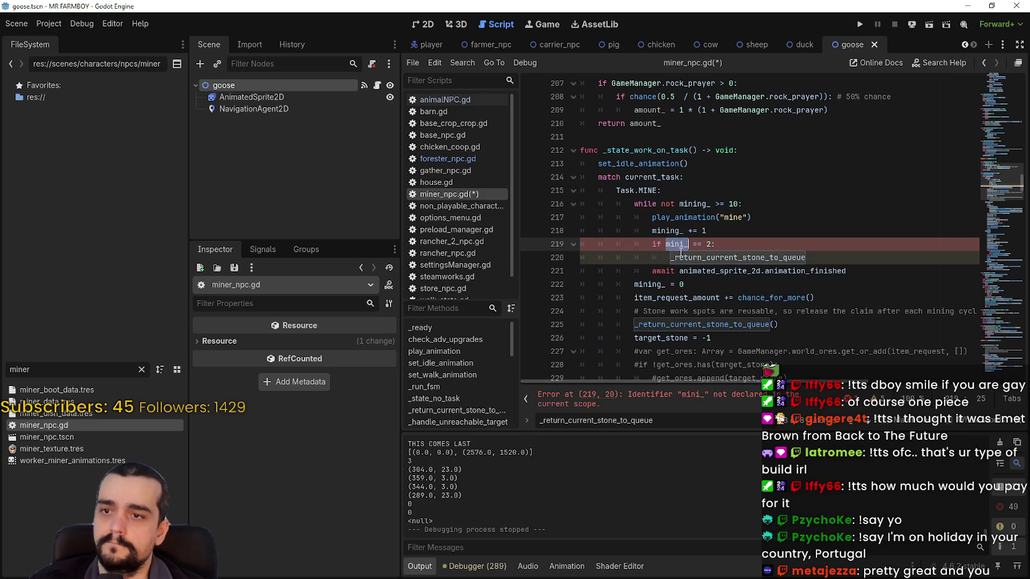
pyautogui.click(854, 251)
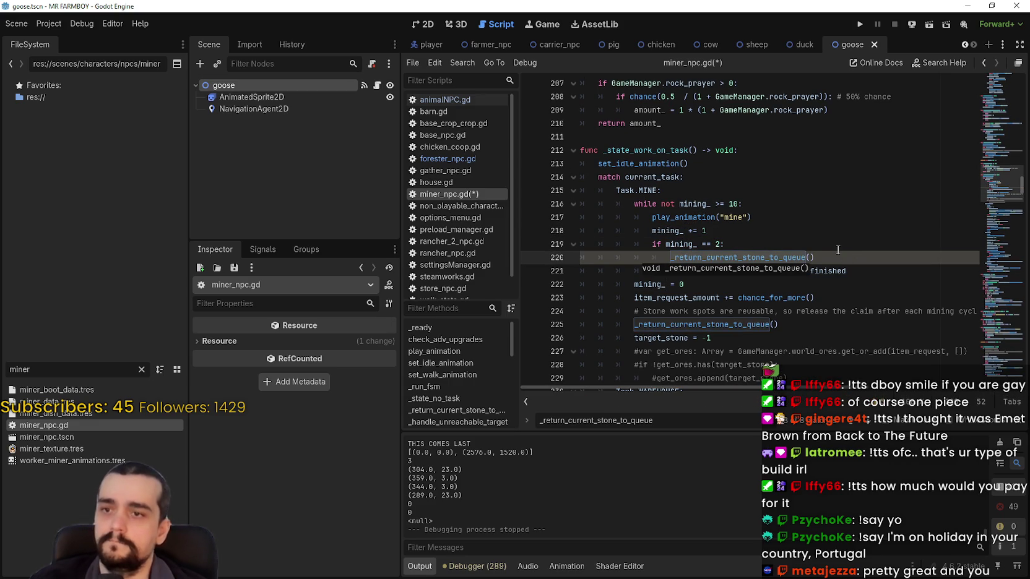
pyautogui.hotkey('ctrl', 's')
pyautogui.click(832, 297)
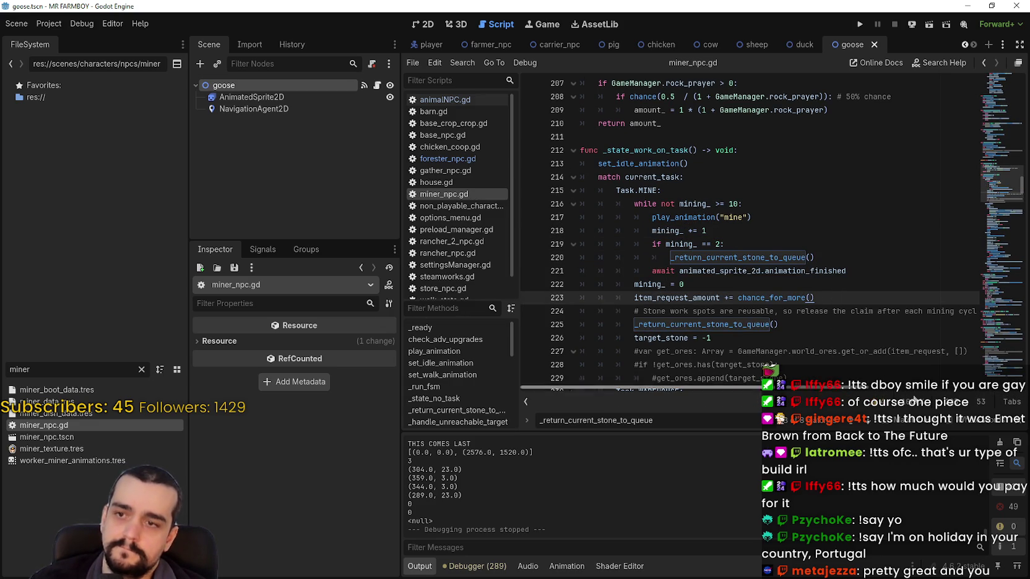
pyautogui.click(1018, 424)
pyautogui.click(845, 328)
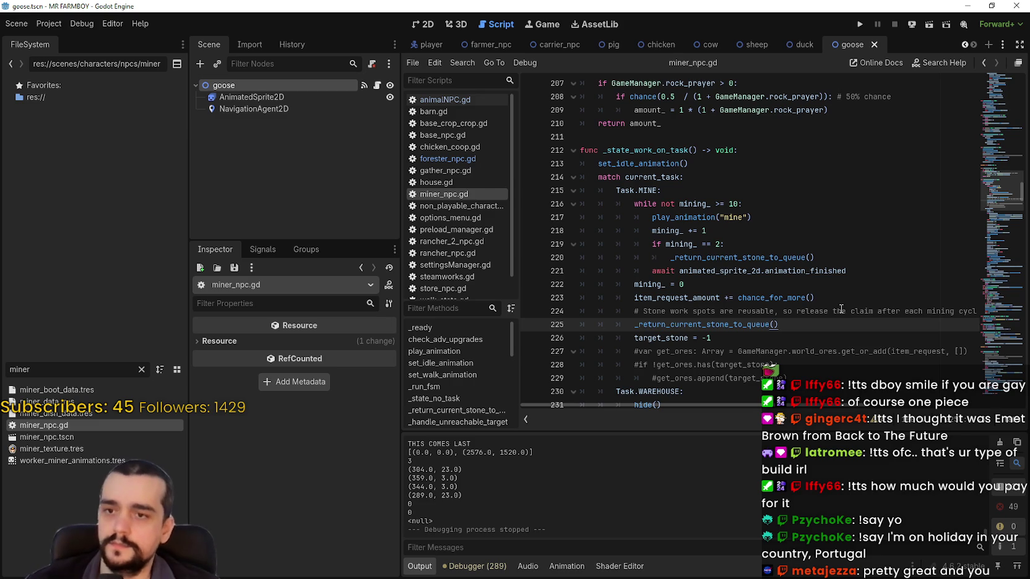
pyautogui.click(782, 244)
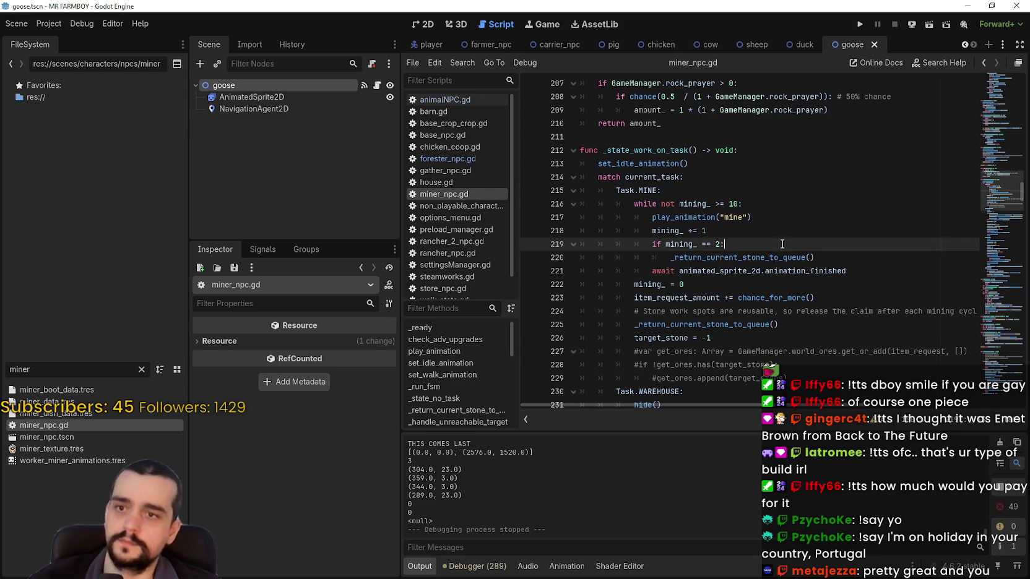
# Run the project to launch MR FARMBOY and test the miner changes.
pyautogui.click(859, 26)
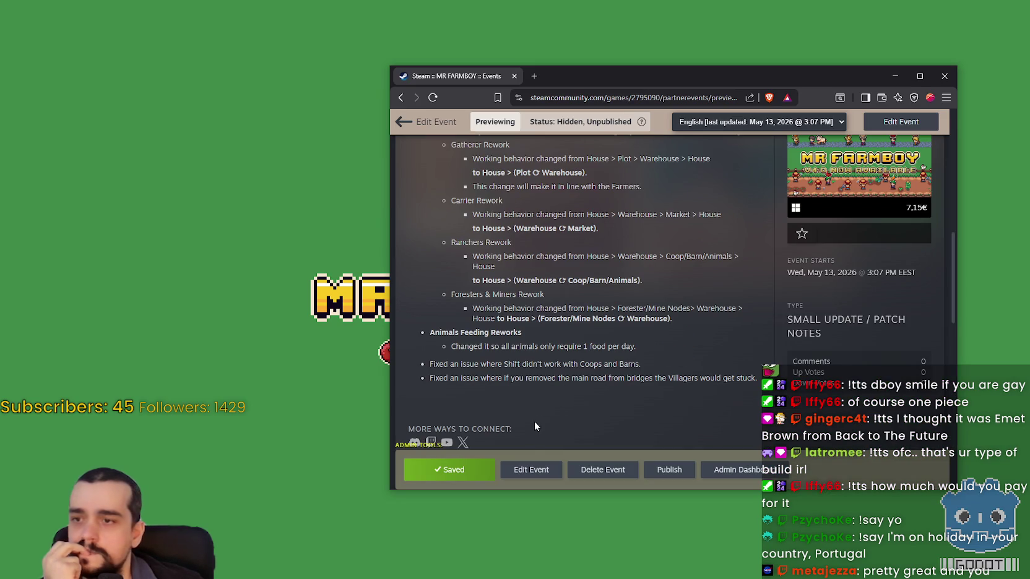
# In the MR FARMBOY event's edit view, add a new bullet after 'Warehouse).' under Foresters & Miners Rework.
pyautogui.click(530, 468)
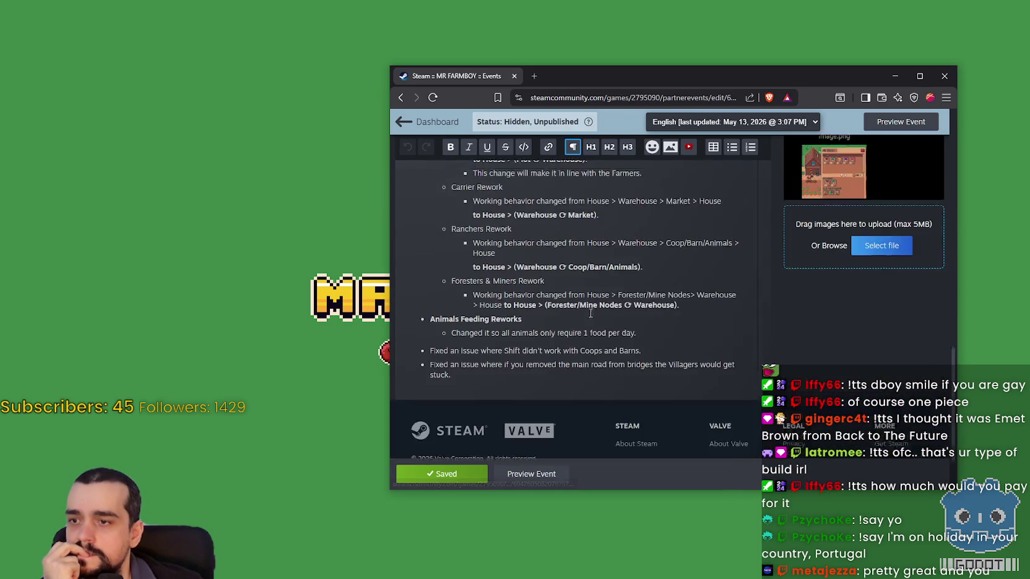
pyautogui.scroll(-3, 582, 306)
pyautogui.scroll(3, 557, 309)
pyautogui.scroll(-5, 518, 314)
pyautogui.click(696, 314)
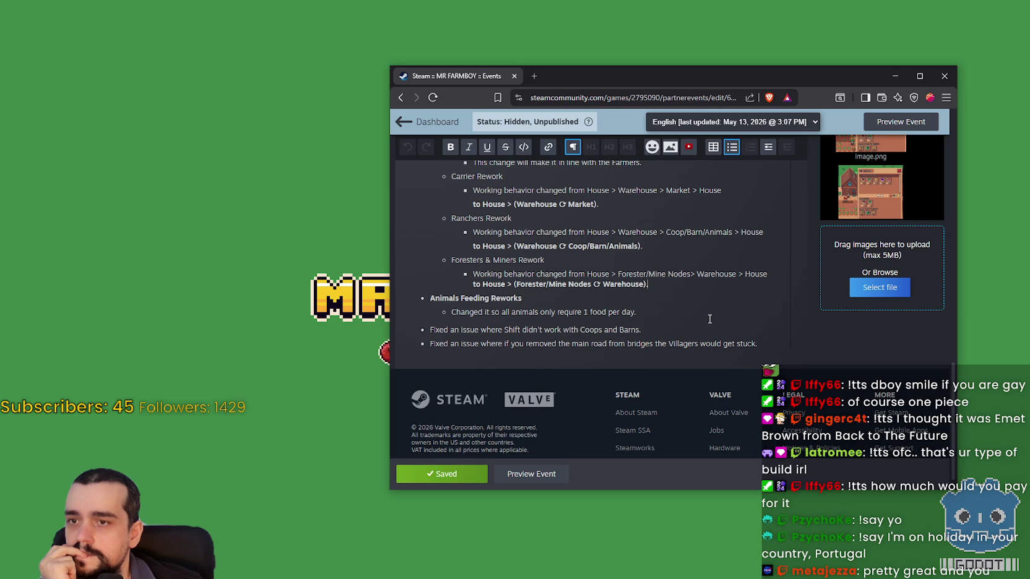
pyautogui.press('Return')
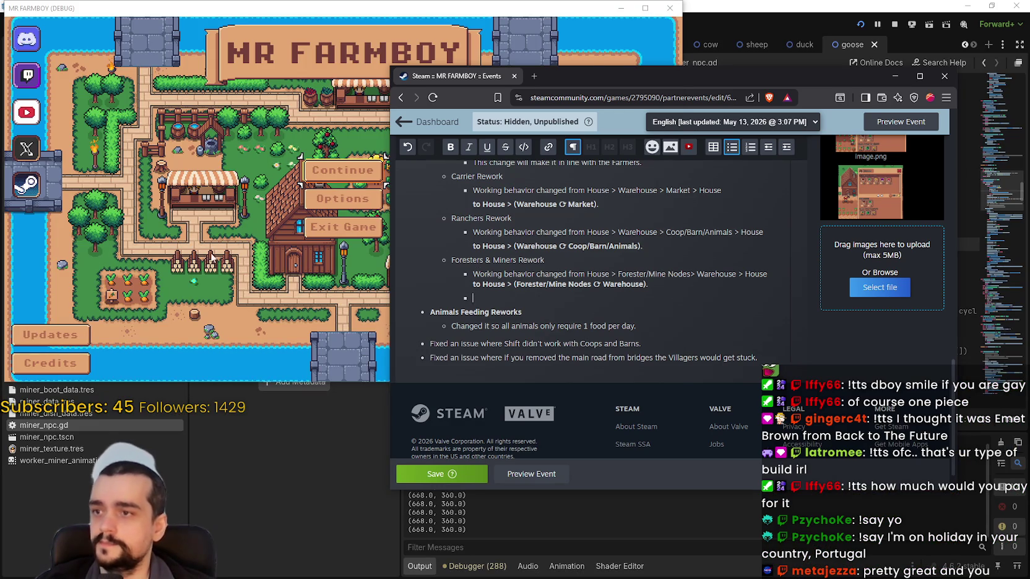
# Load Save 7 from the game's save list.
pyautogui.click(342, 170)
pyautogui.click(342, 170)
pyautogui.scroll(-2, 419, 209)
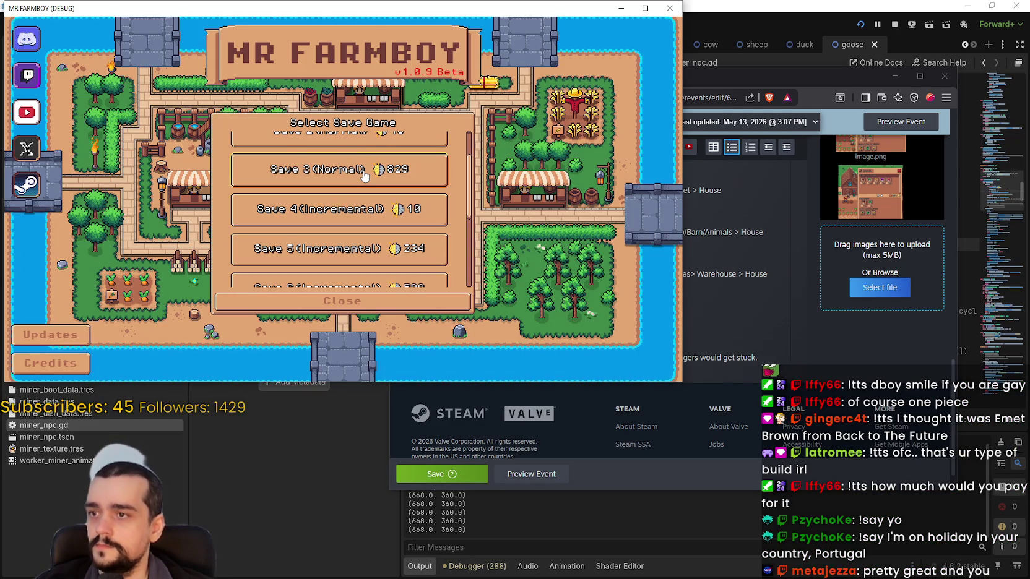
pyautogui.scroll(-3, 364, 176)
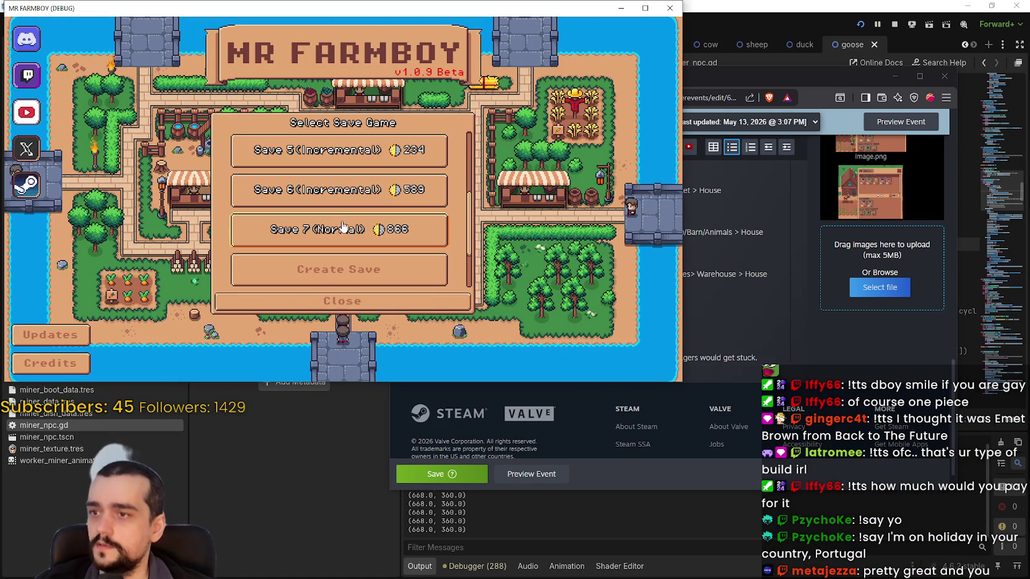
pyautogui.click(311, 234)
pyautogui.click(311, 238)
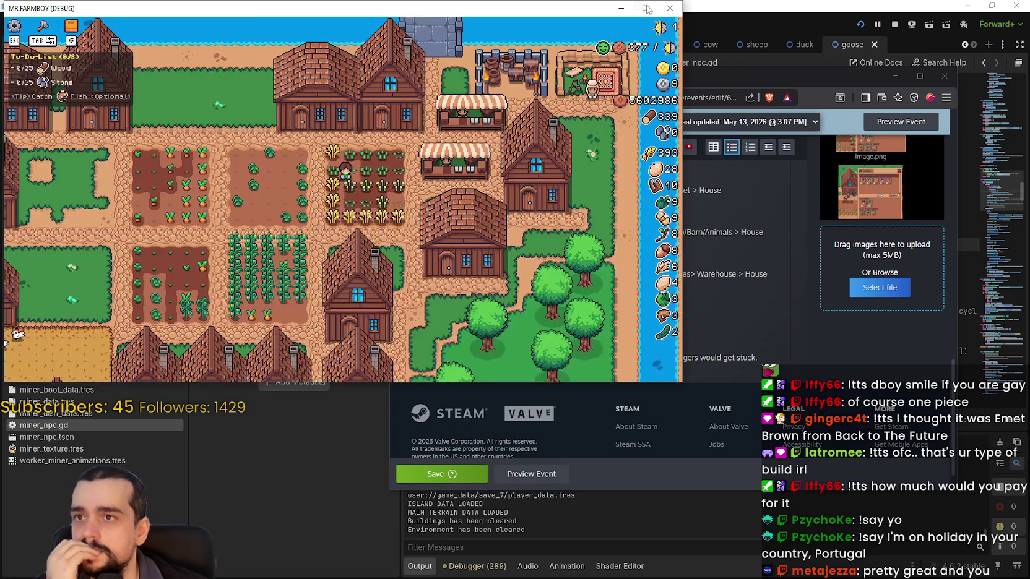
# Maximize the game window and pan around the village, checking a house's hirable workers.
pyautogui.click(647, 7)
pyautogui.scroll(-1, 561, 197)
pyautogui.scroll(2, 681, 279)
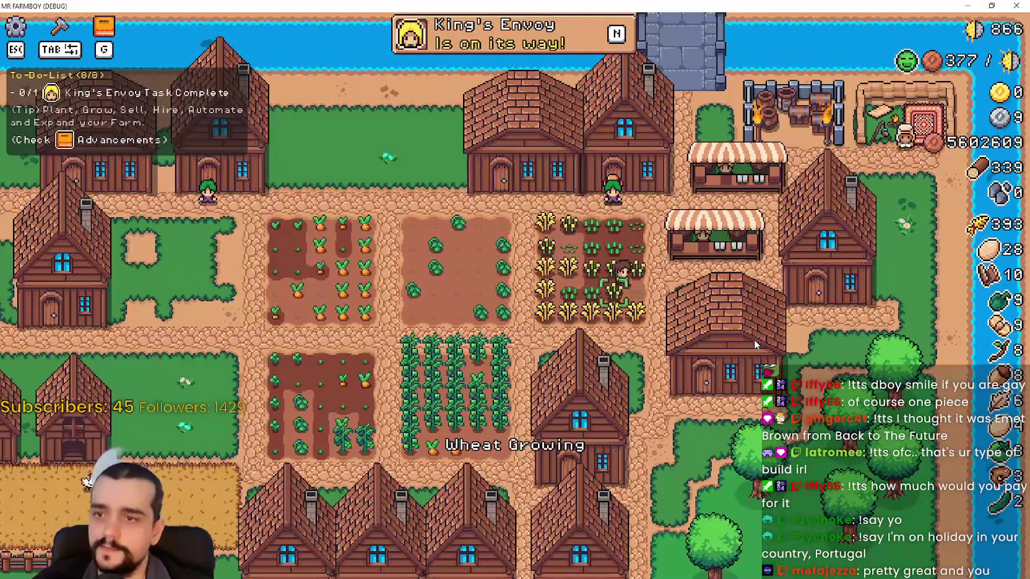
pyautogui.scroll(-2, 756, 346)
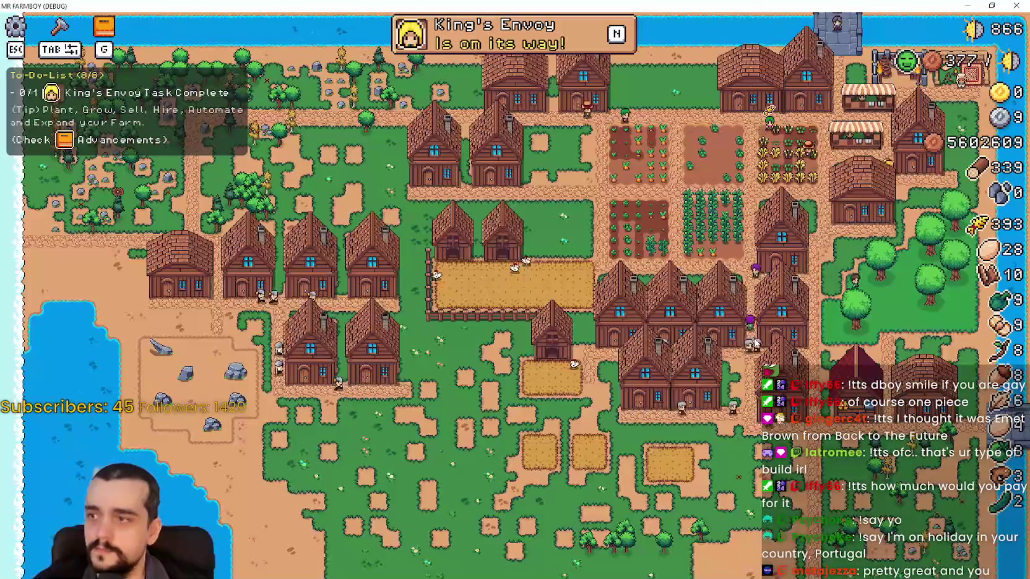
pyautogui.press('s')
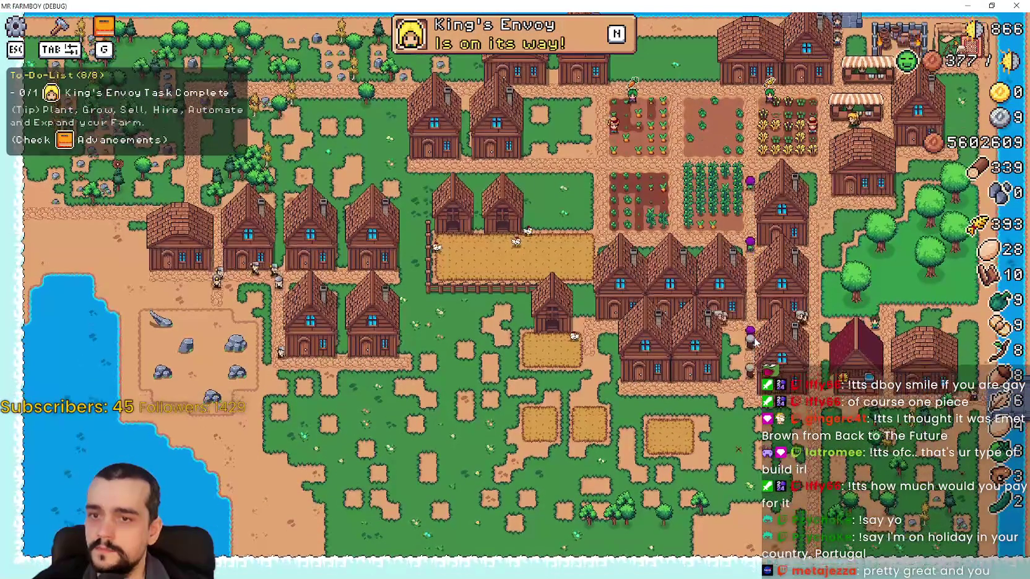
pyautogui.scroll(2, 823, 353)
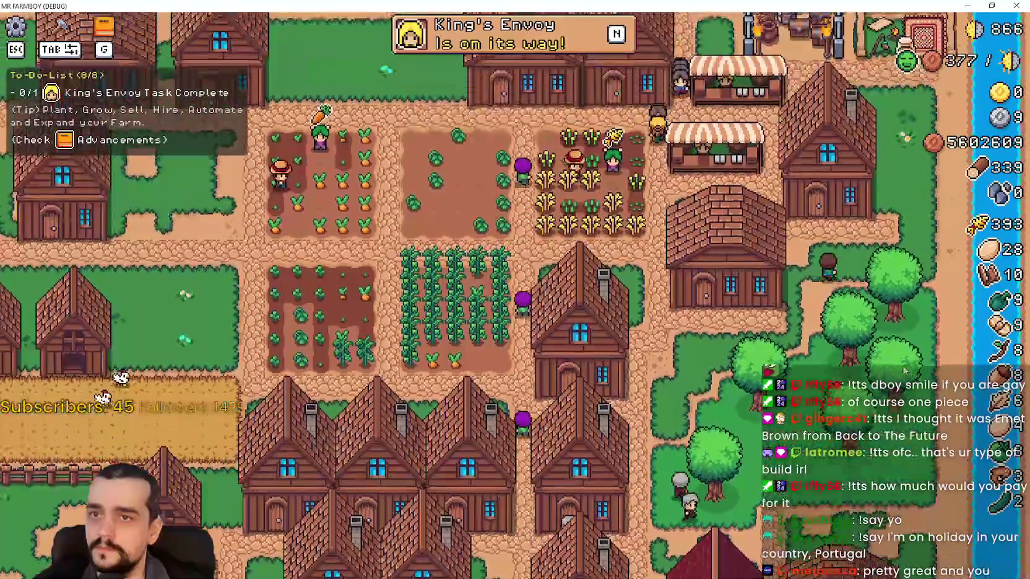
pyautogui.press('e')
pyautogui.press('Escape')
pyautogui.press('s')
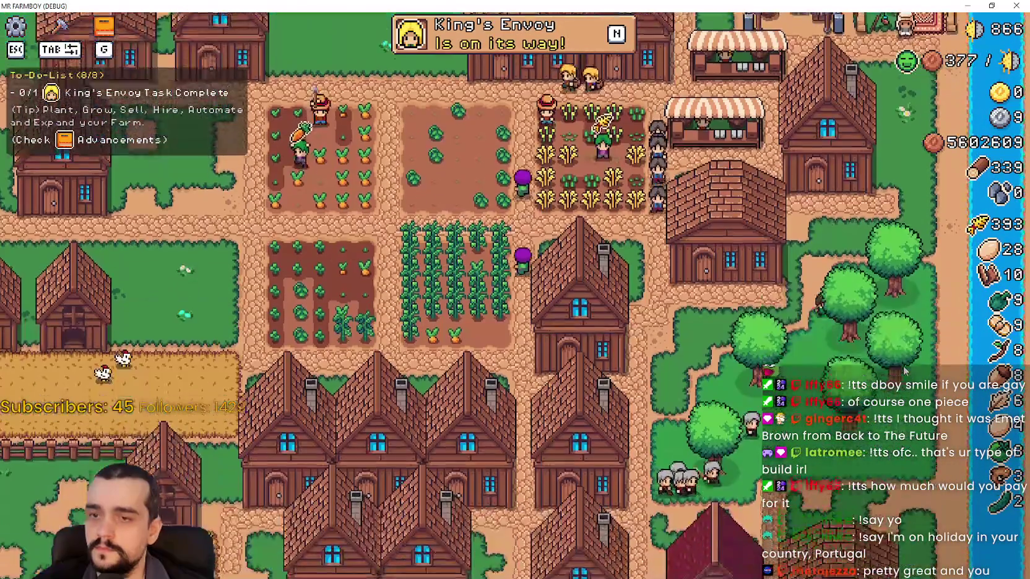
pyautogui.press('s')
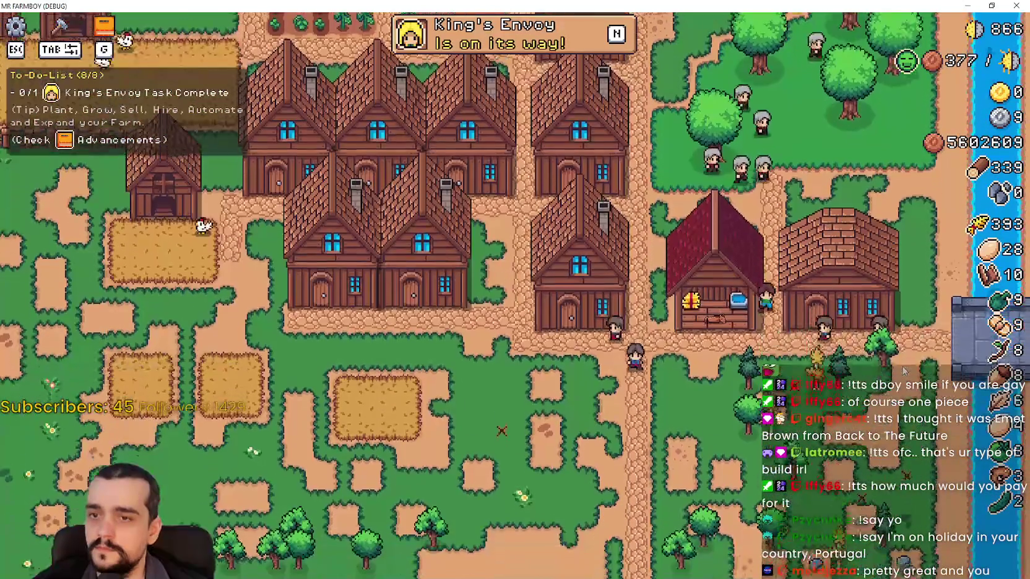
# Check the workers panels of four nearby houses in the village.
pyautogui.press('e')
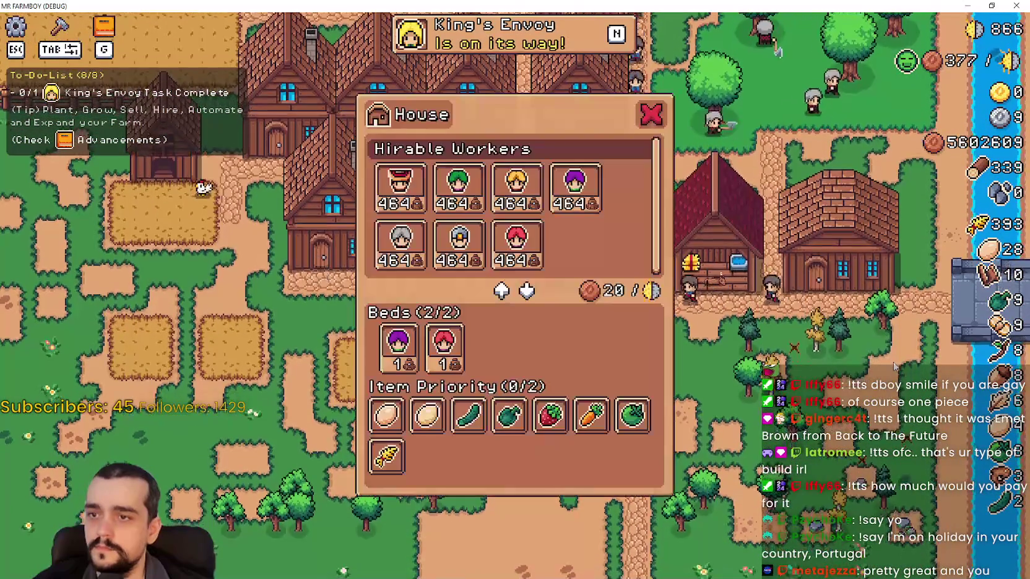
pyautogui.press('Escape')
pyautogui.press('w')
pyautogui.press('e')
pyautogui.press('Escape')
pyautogui.press('a')
pyautogui.press('e')
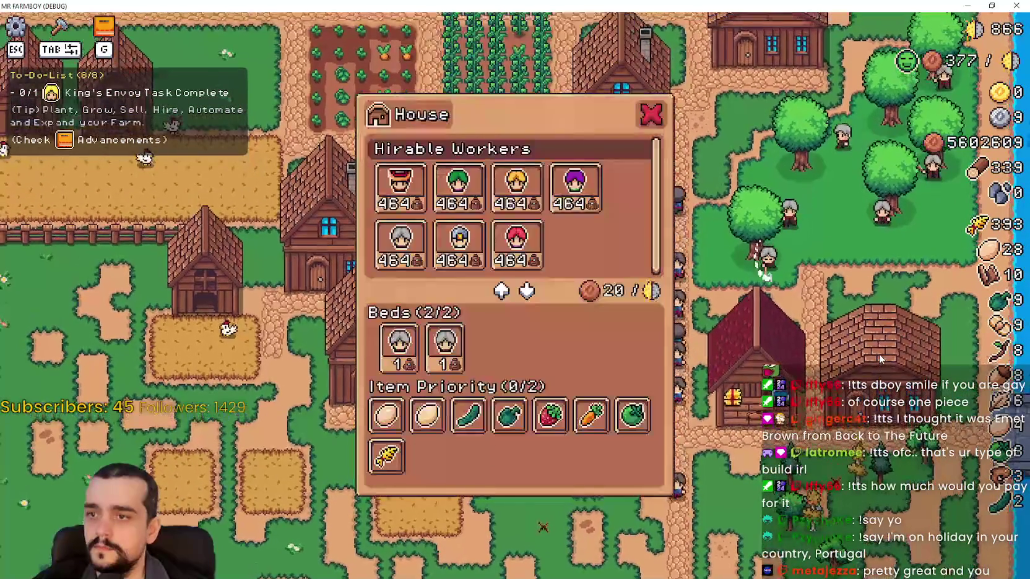
pyautogui.press('Escape')
pyautogui.press('s')
pyautogui.press('a')
pyautogui.press('e')
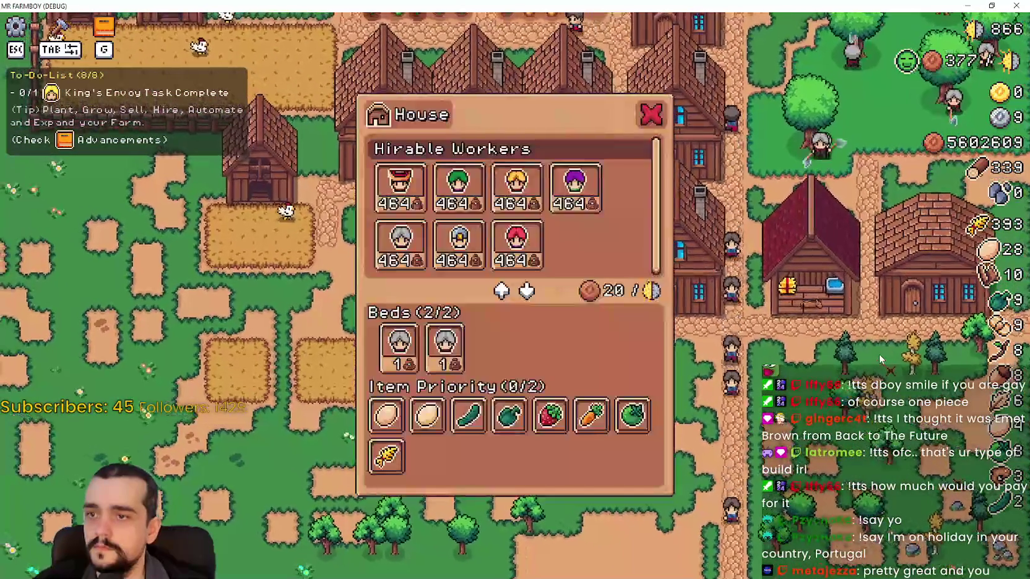
pyautogui.press('Escape')
# Check two more houses' worker panels, then pause the game to view Stats.
pyautogui.press('w')
pyautogui.press('d')
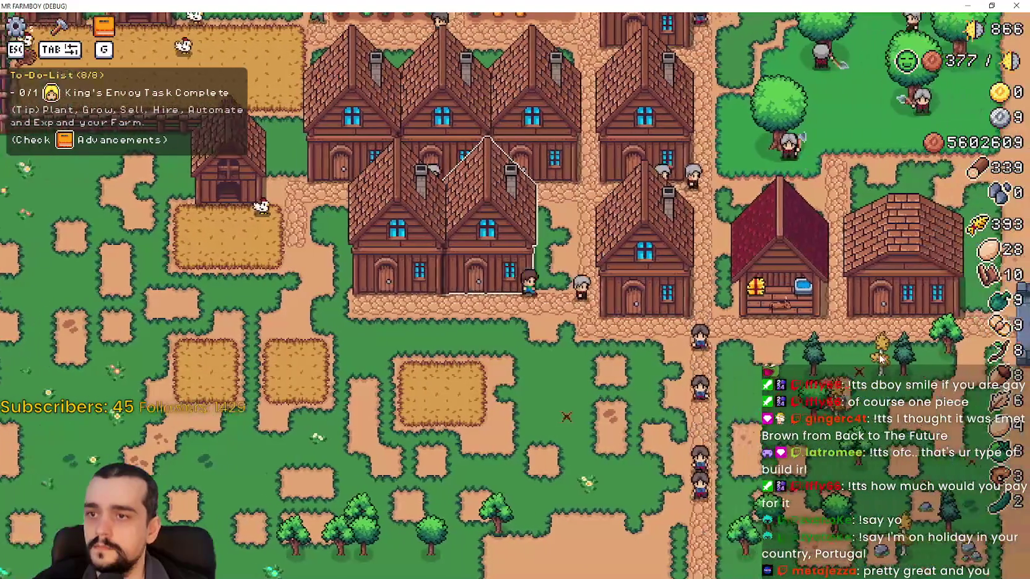
pyautogui.press('e')
pyautogui.press('w')
pyautogui.press('a')
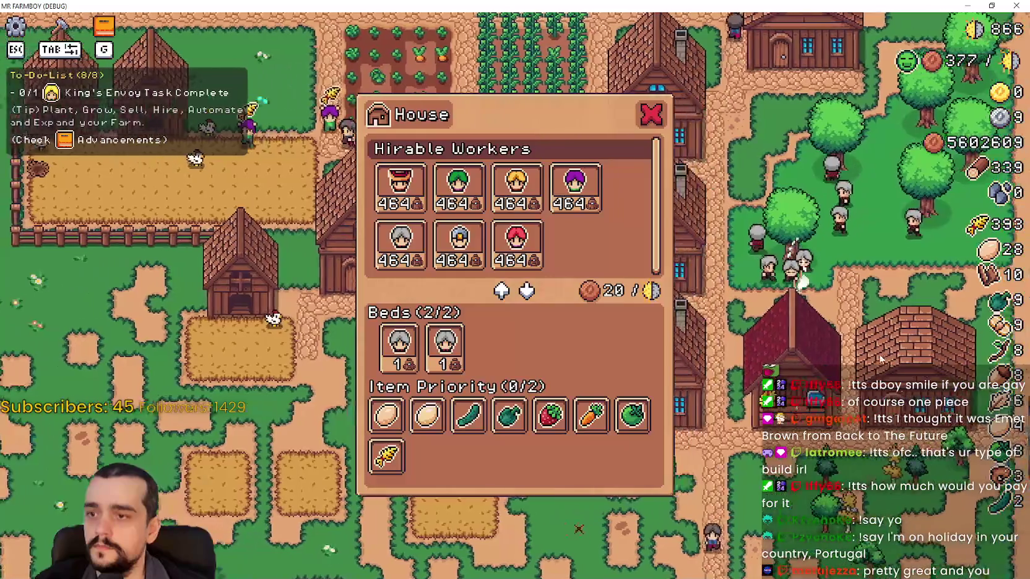
pyautogui.press('Escape')
pyautogui.press('a')
pyautogui.press('e')
pyautogui.press('Escape')
pyautogui.press('d')
pyautogui.press('Escape')
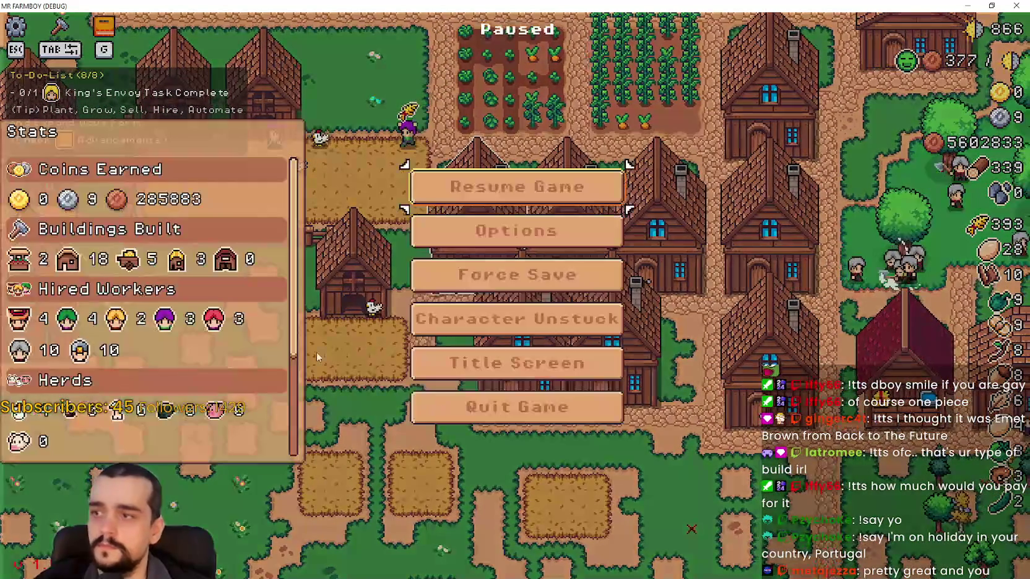
# Resume the game and pan around the village watching the villagers work.
pyautogui.press('Escape')
pyautogui.press('d')
pyautogui.press('e')
pyautogui.press('w')
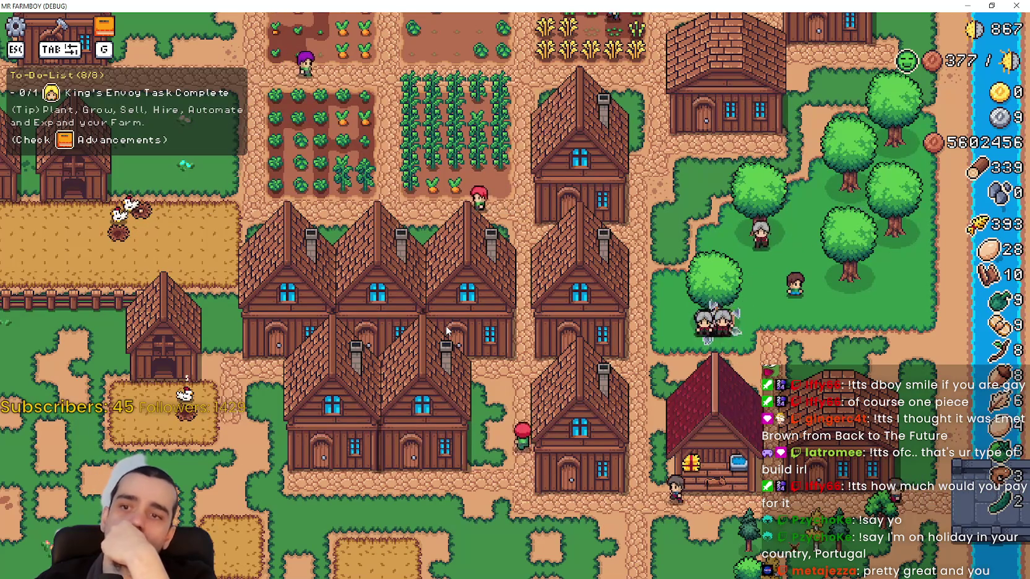
pyautogui.press('s')
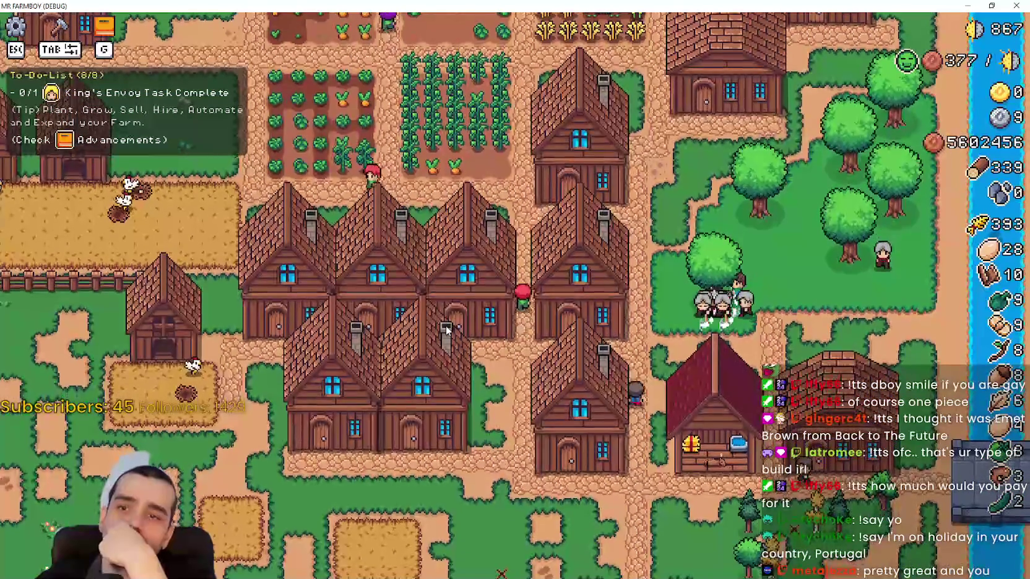
pyautogui.press('s')
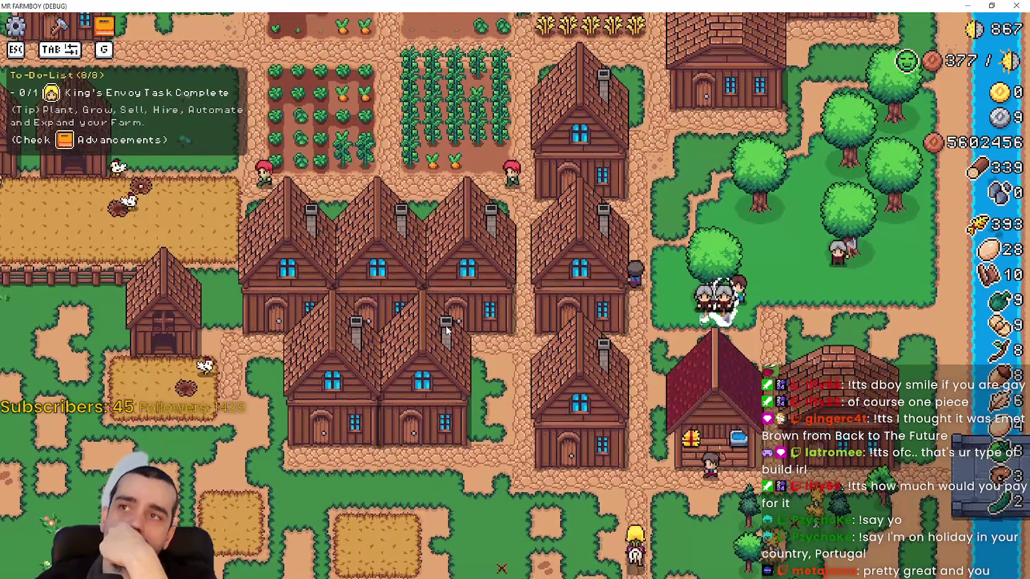
pyautogui.press('w')
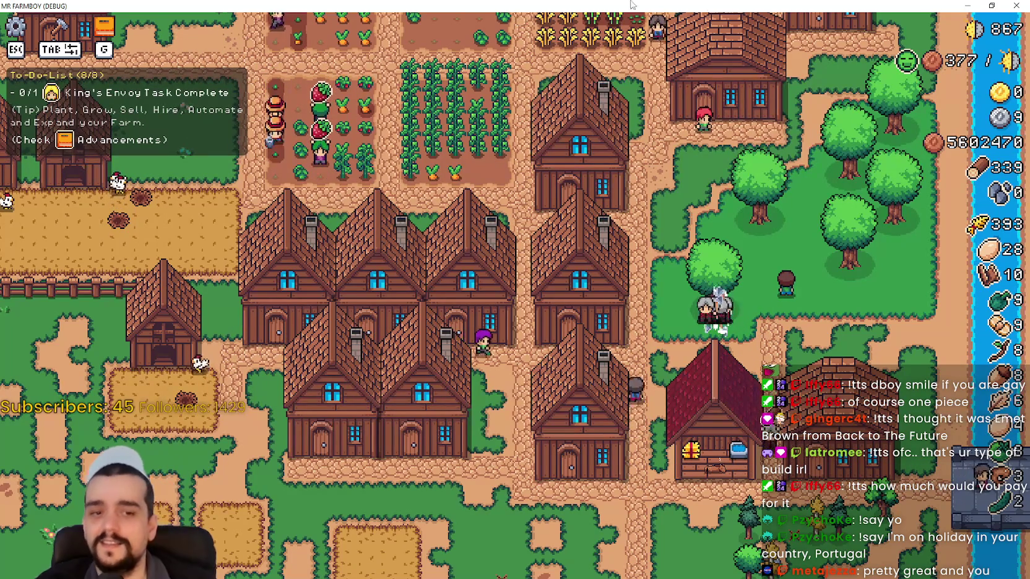
# Pause and quit the game, bringing the Godot editor to the front.
pyautogui.press('Escape')
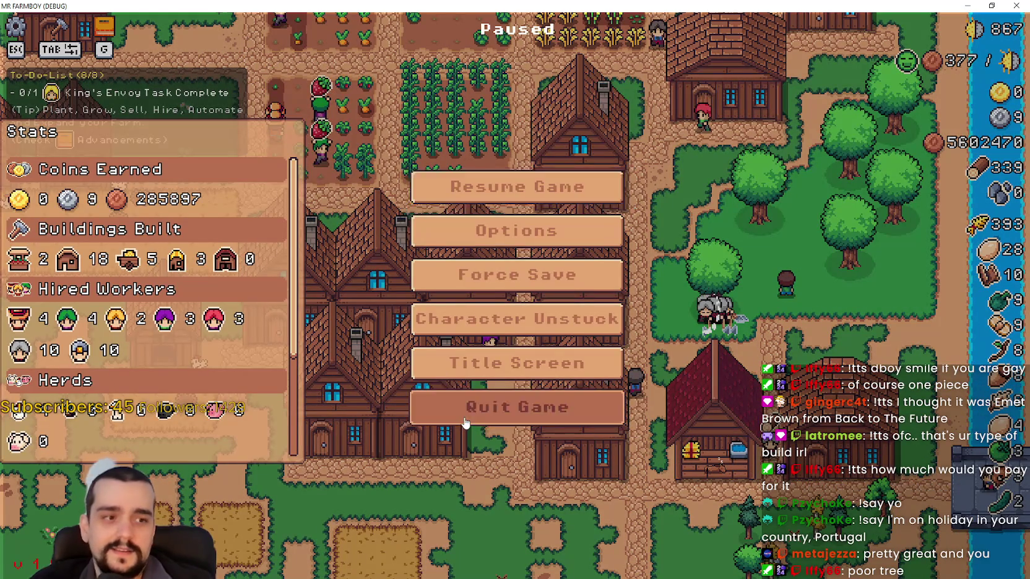
pyautogui.click(466, 421)
pyautogui.click(661, 5)
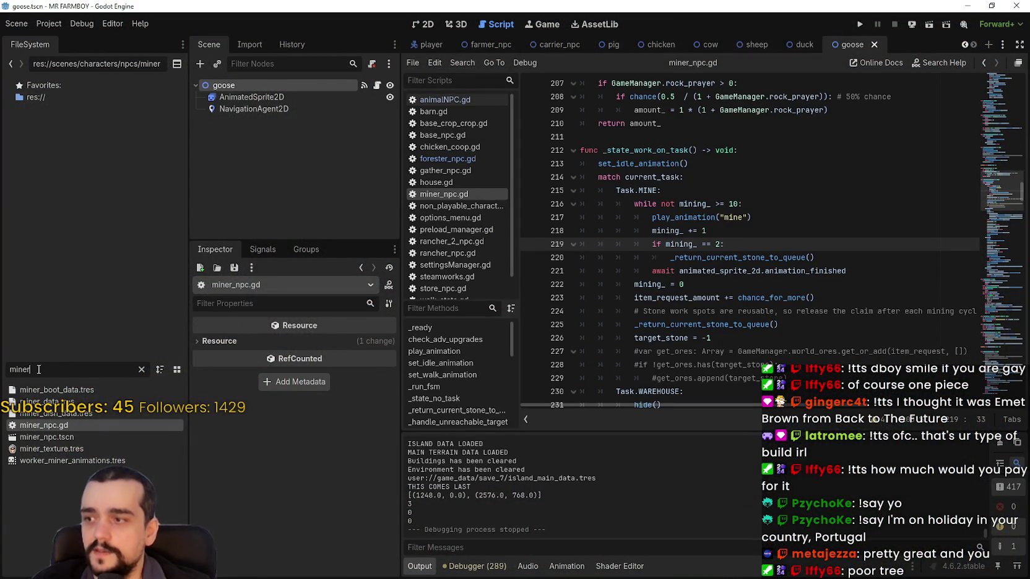
# Filter FileSystem by 'fore', open forester_npc.gd and select a _return_current_tree_to_queue call.
pyautogui.press('BackSpace')
pyautogui.press('BackSpace')
pyautogui.press('BackSpace')
pyautogui.write('fore')
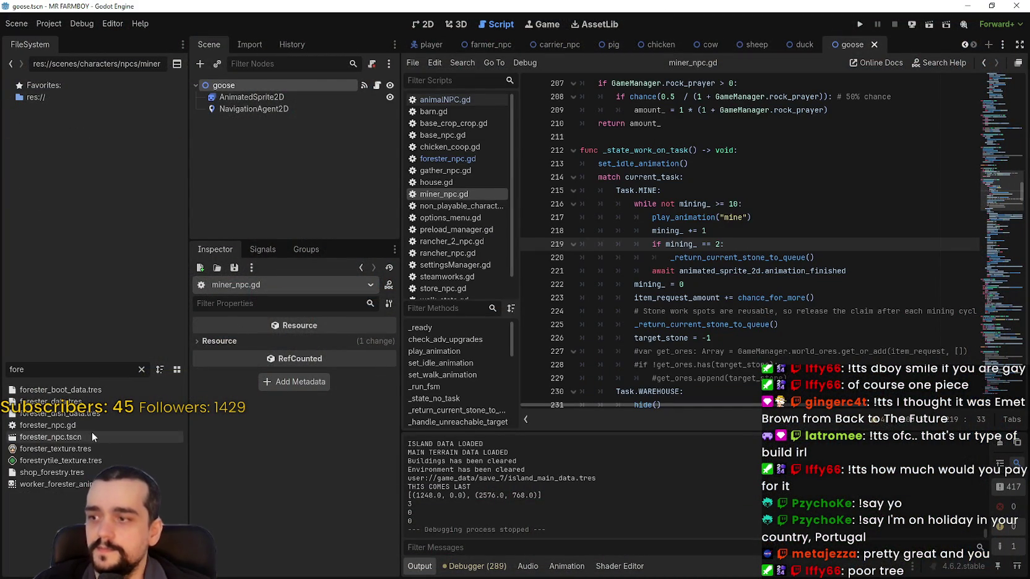
pyautogui.doubleClick(75, 425)
pyautogui.scroll(1, 728, 287)
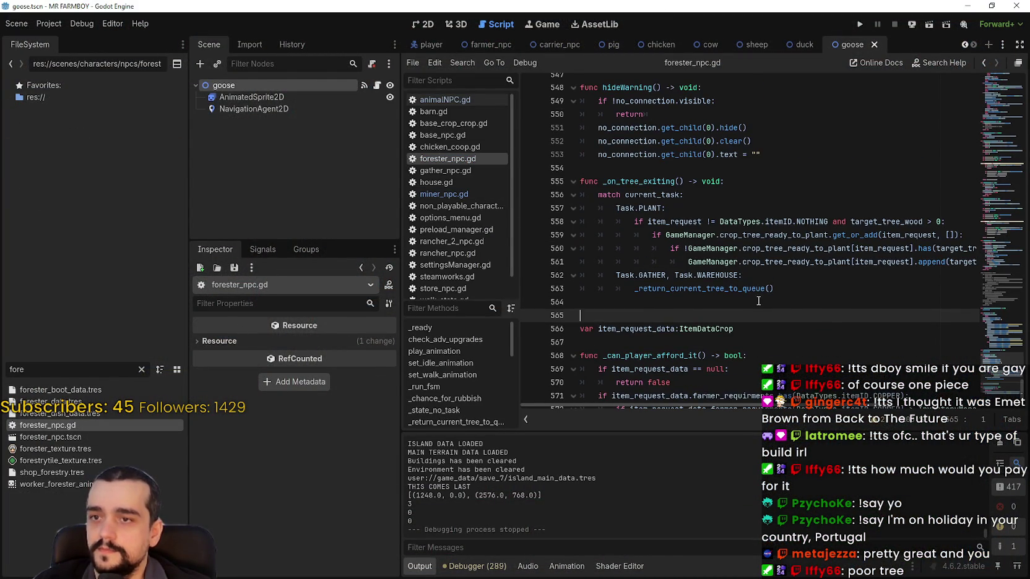
pyautogui.click(729, 288)
pyautogui.doubleClick(728, 288)
# Search for _return_current_tree_to_queue and step through matches back to line 248.
pyautogui.hotkey('ctrl', 'f')
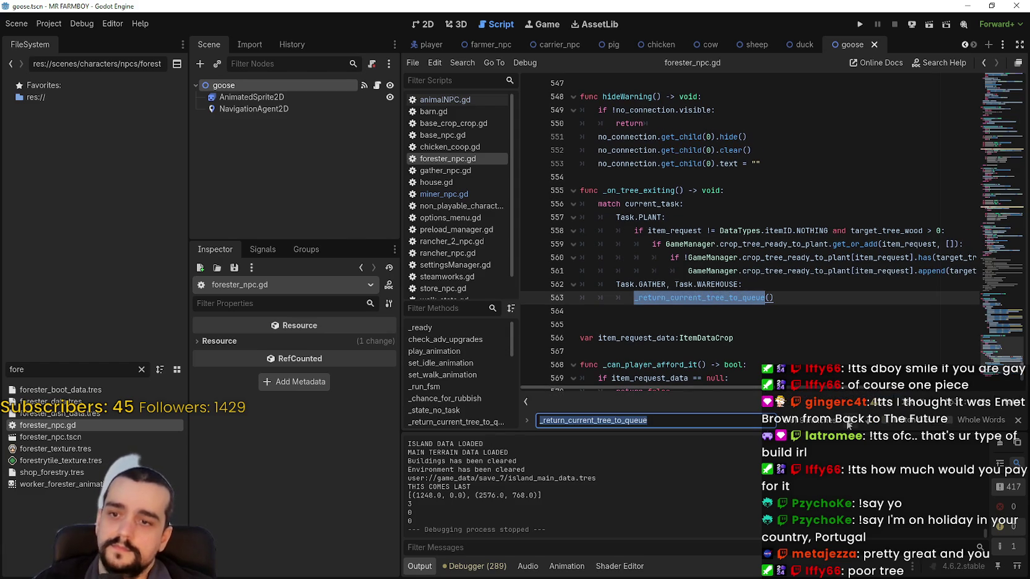
pyautogui.press('Return')
pyautogui.click(794, 230)
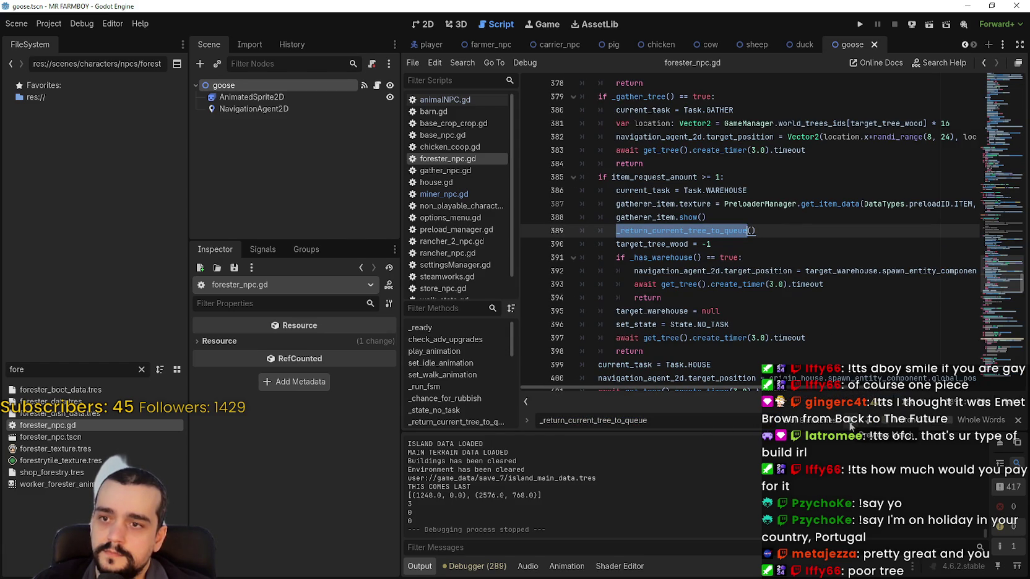
pyautogui.click(851, 425)
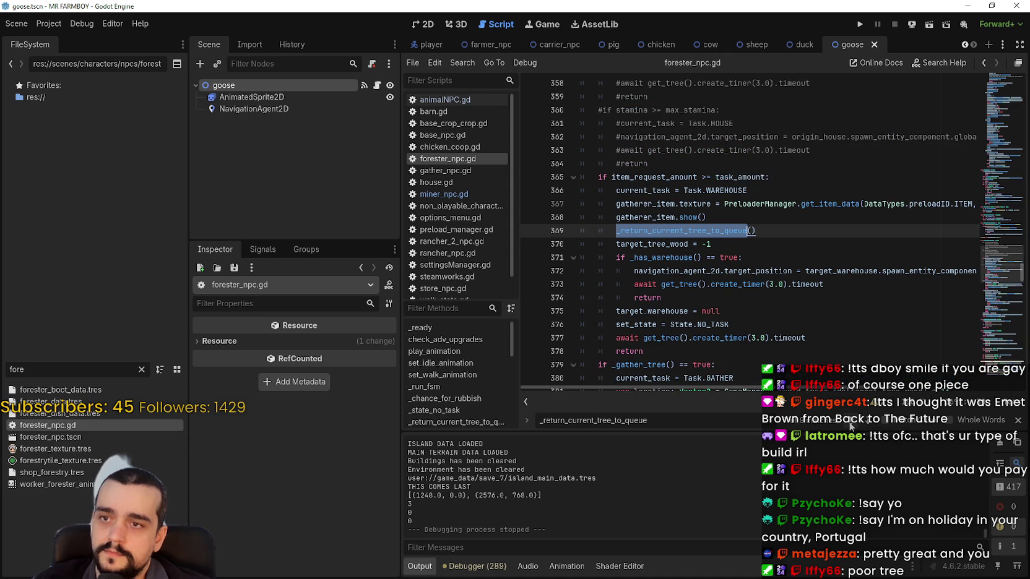
pyautogui.click(851, 426)
pyautogui.click(851, 426)
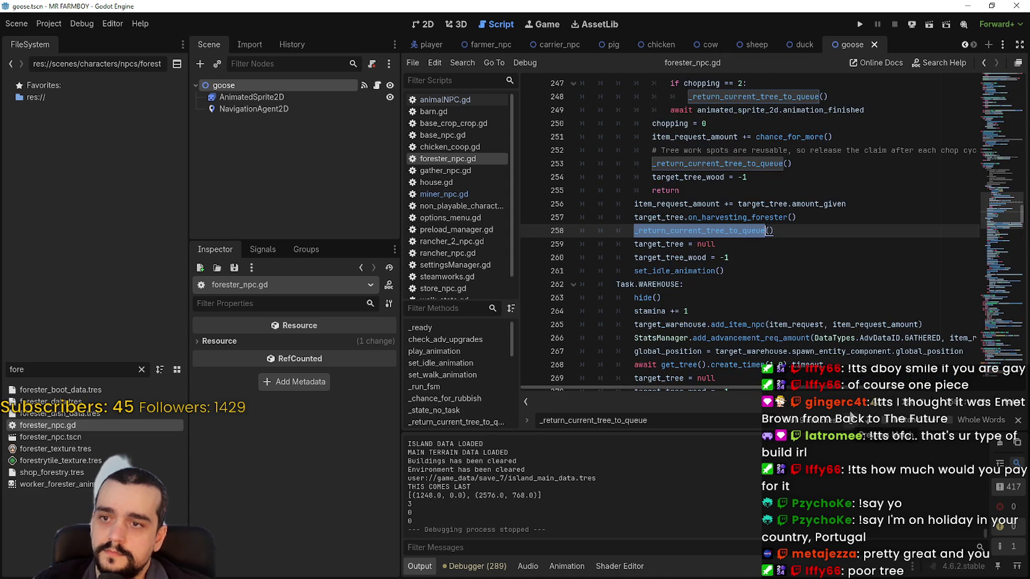
pyautogui.scroll(3, 772, 213)
pyautogui.click(759, 250)
pyautogui.doubleClick(737, 217)
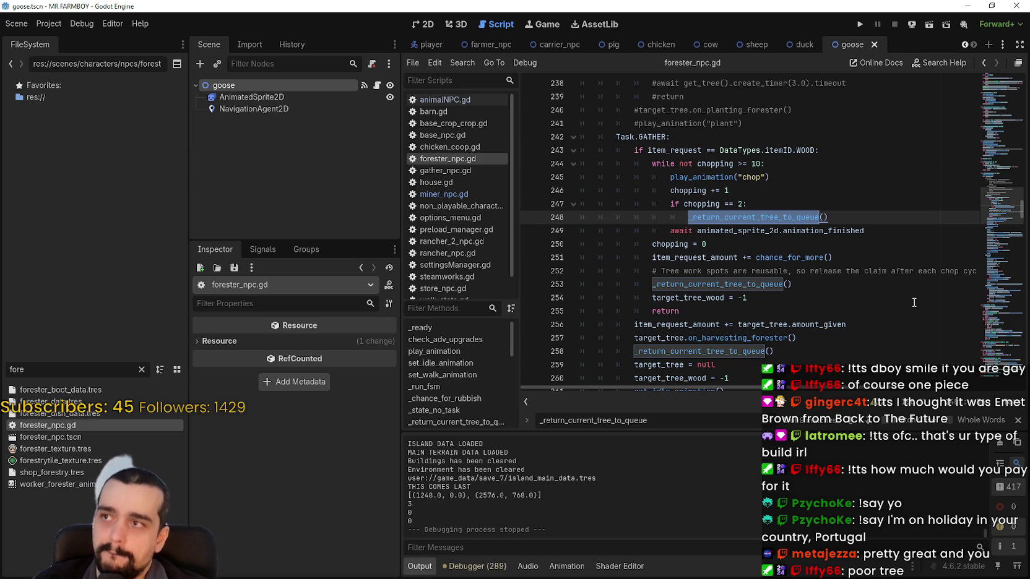
pyautogui.click(649, 283)
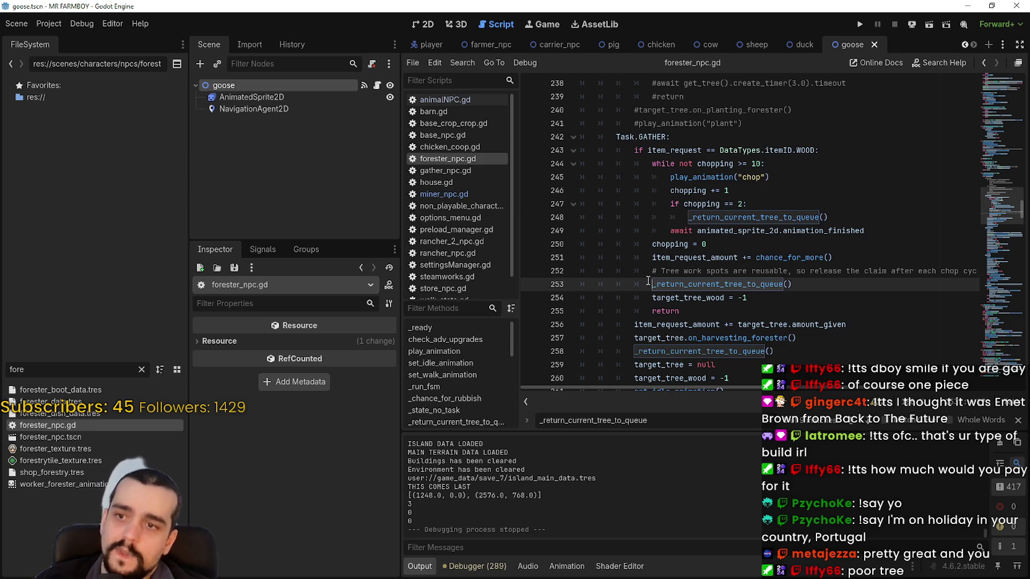
pyautogui.write('#')
# Step through _return_current_tree_to_queue matches from line 258 on to line 369.
pyautogui.click(635, 351)
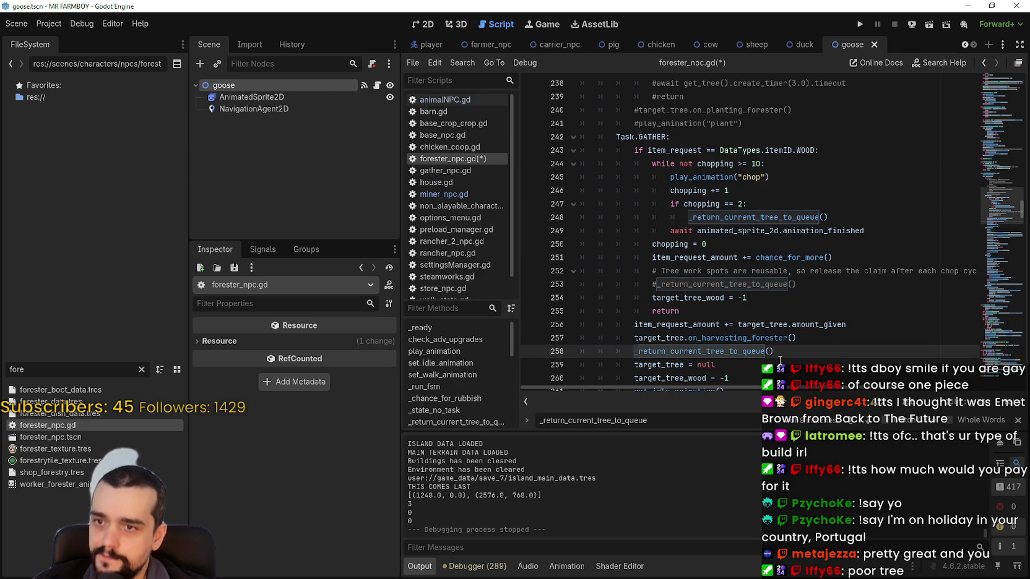
pyautogui.write('#')
pyautogui.click(870, 427)
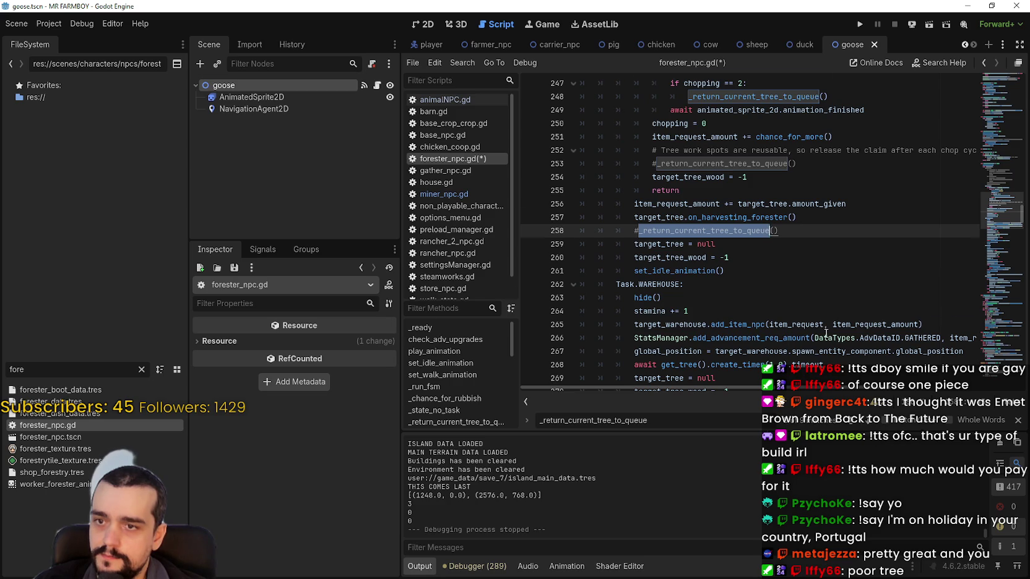
pyautogui.scroll(-3, 826, 334)
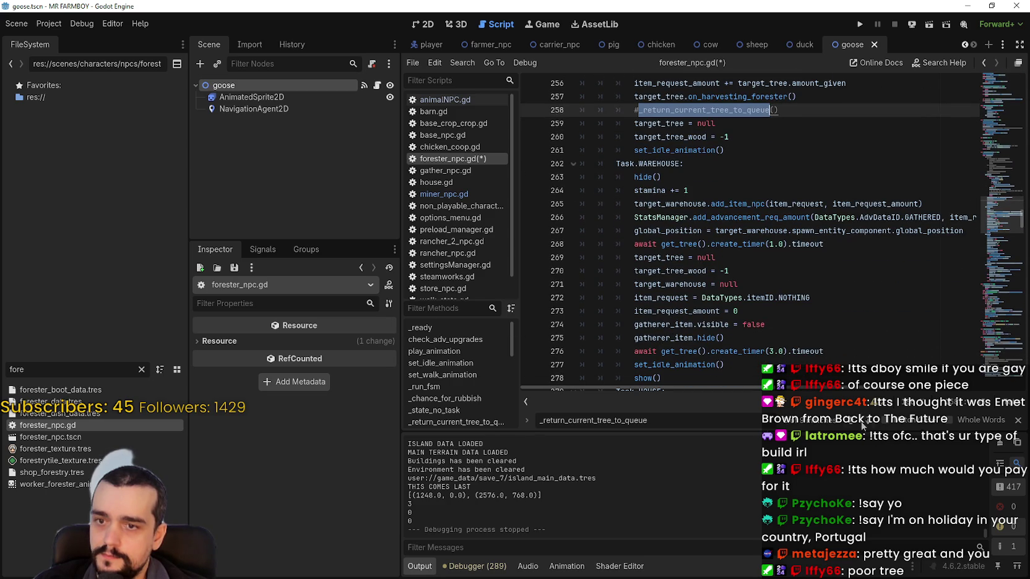
pyautogui.click(869, 427)
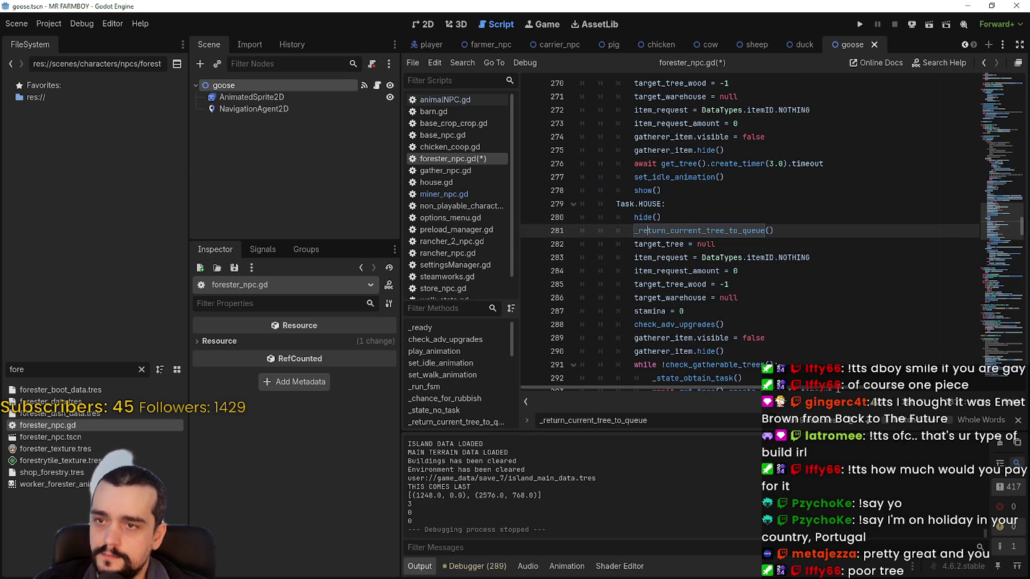
pyautogui.click(873, 430)
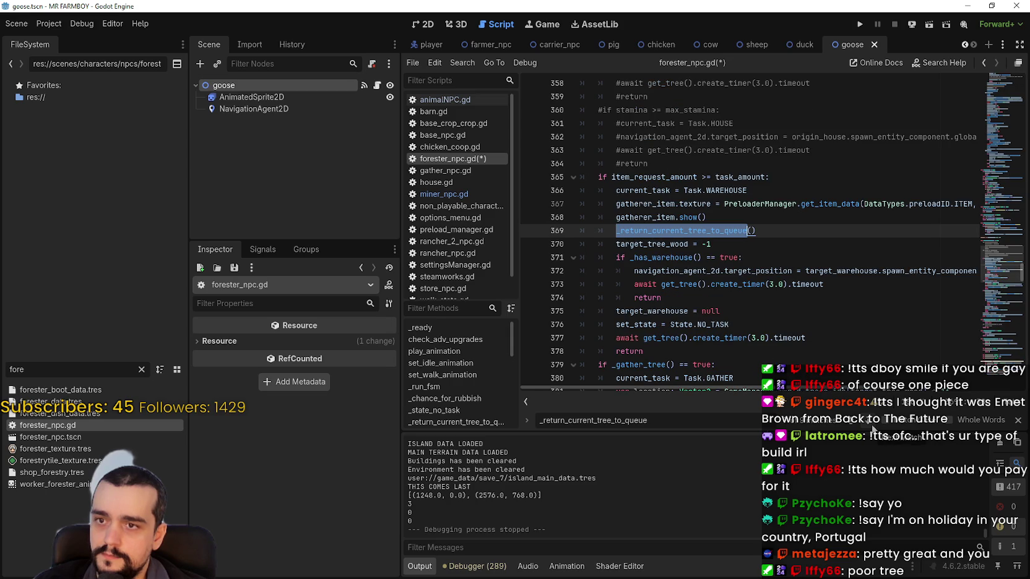
pyautogui.click(872, 429)
# Cycle through lines 563, 187, 202 and back to 248, then save forester_npc.gd.
pyautogui.click(872, 429)
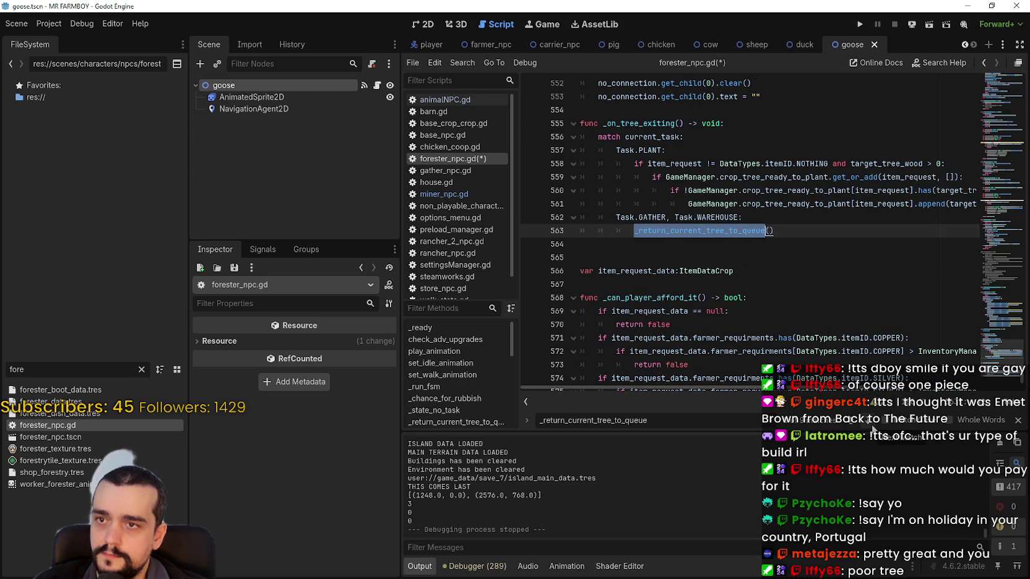
pyautogui.click(873, 429)
pyautogui.click(872, 429)
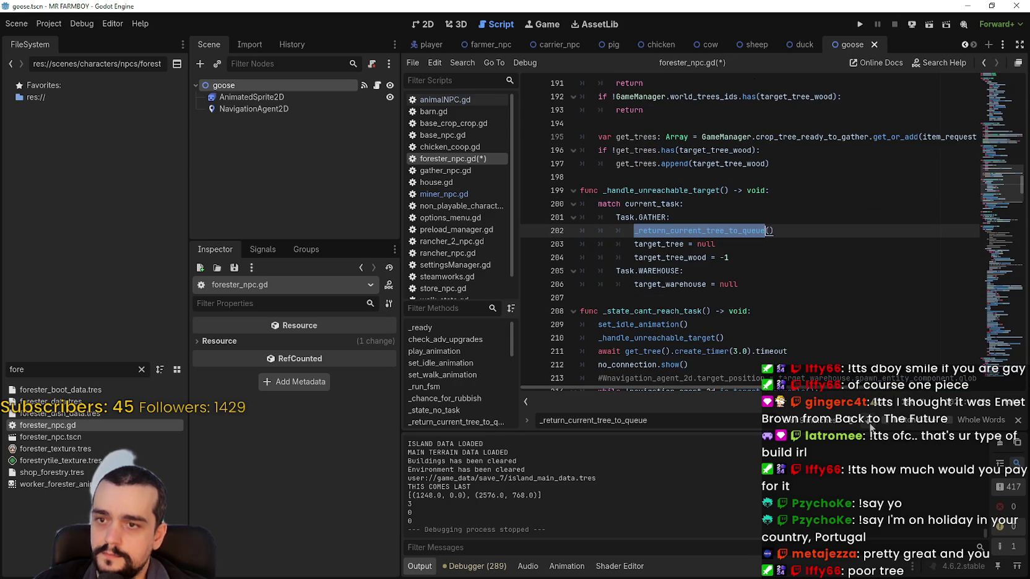
pyautogui.click(871, 429)
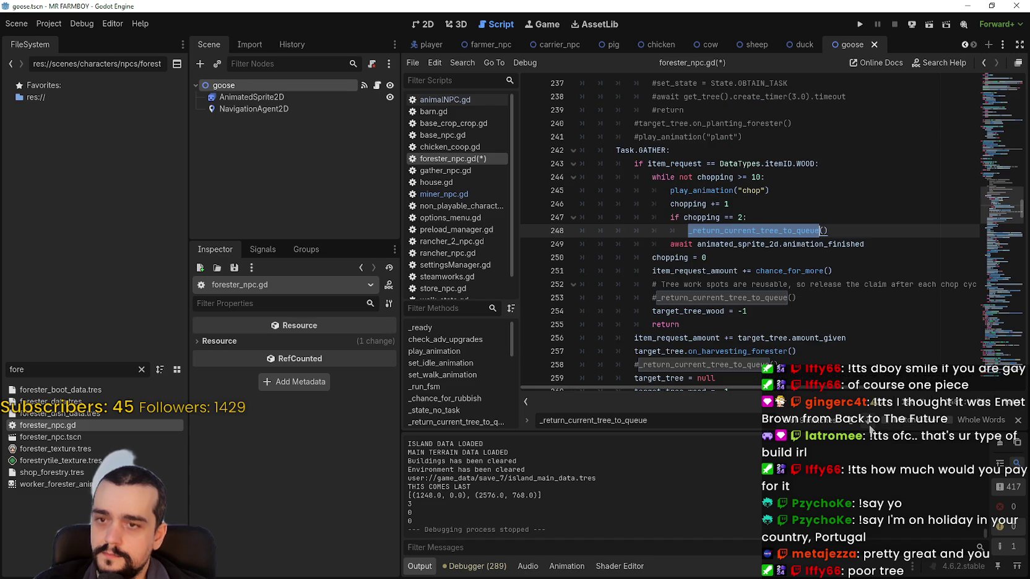
pyautogui.click(808, 262)
pyautogui.hotkey('ctrl', 's')
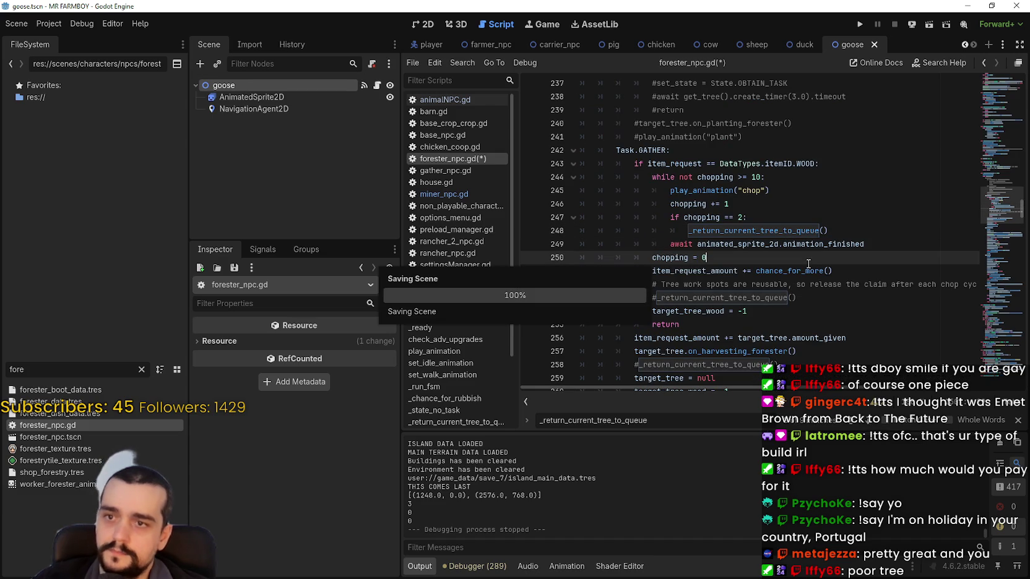
# Run the project, maximize the game window and load Save 7 (Normal).
pyautogui.click(859, 26)
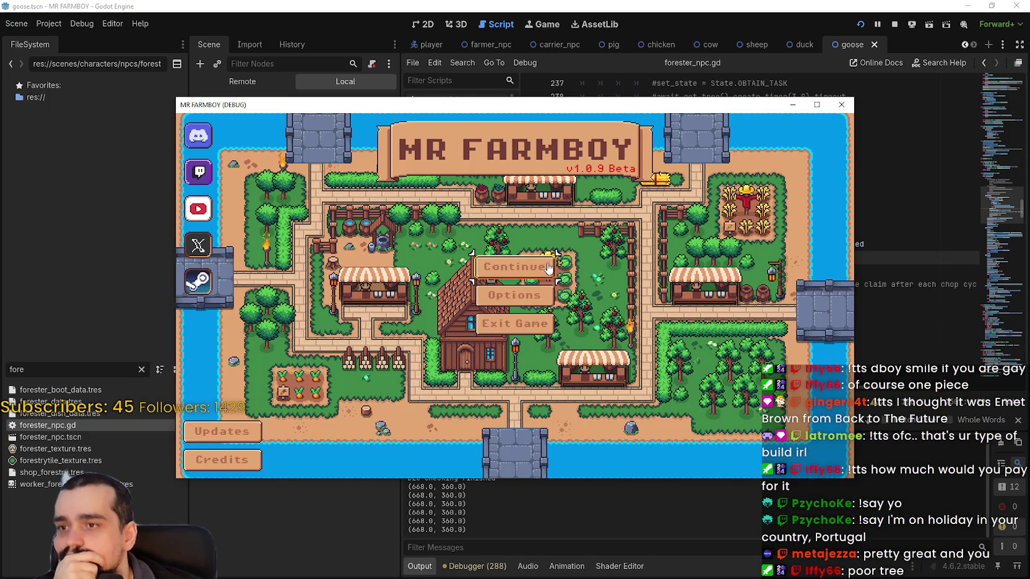
pyautogui.click(816, 105)
pyautogui.scroll(-5, 485, 350)
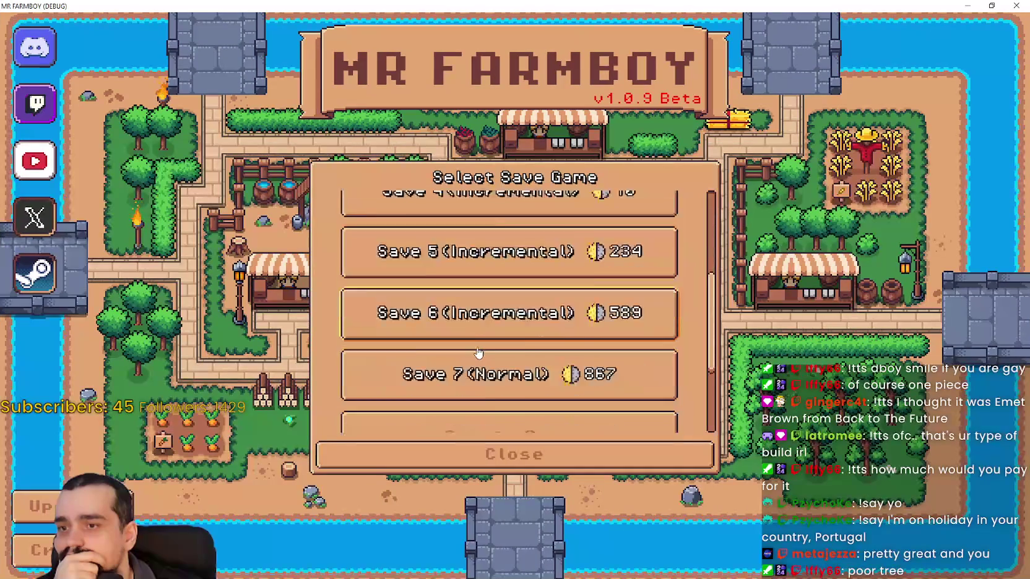
pyautogui.click(485, 350)
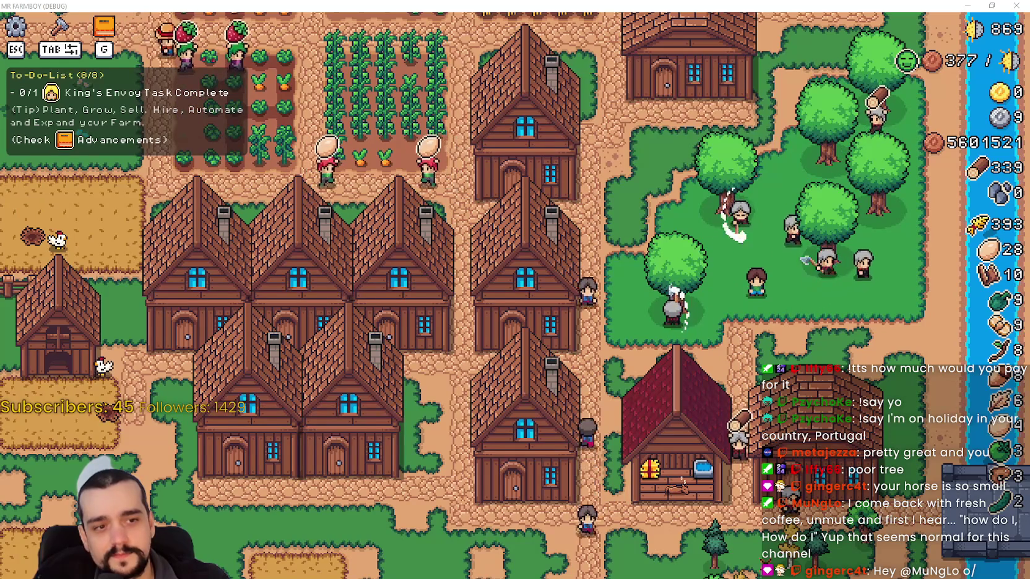
# After watching the foresters chop the grove, switch over to WorldShaper Idle.
pyautogui.hotkey('alt', 'Tab')
# Maximize WorldShaper Idle and turn three bottom-edge tiles into rocks.
pyautogui.moveTo(634, 42); pyautogui.dragTo(632, 42)
pyautogui.scroll(3, 446, 236)
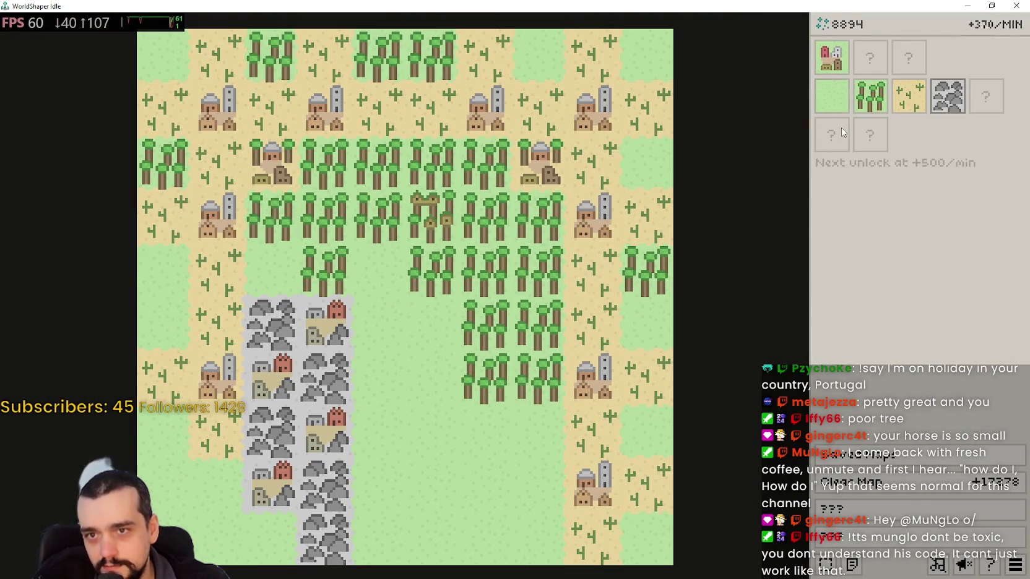
pyautogui.click(844, 70)
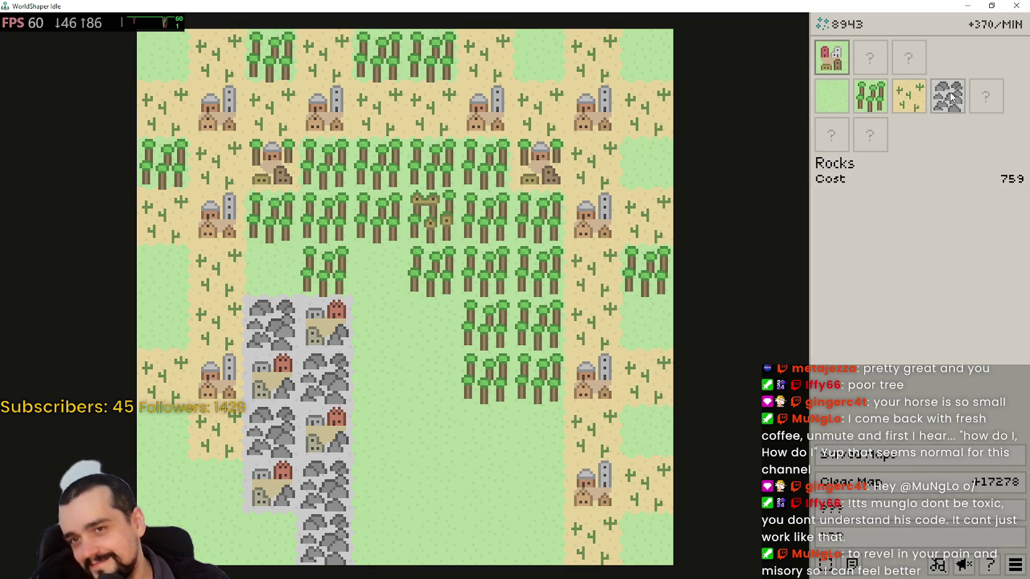
pyautogui.click(378, 539)
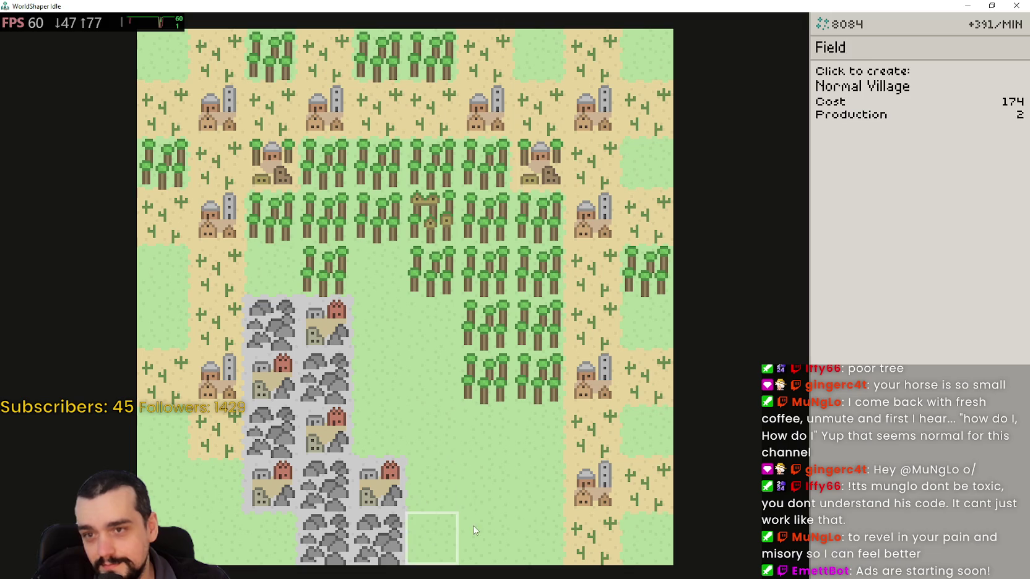
pyautogui.click(952, 96)
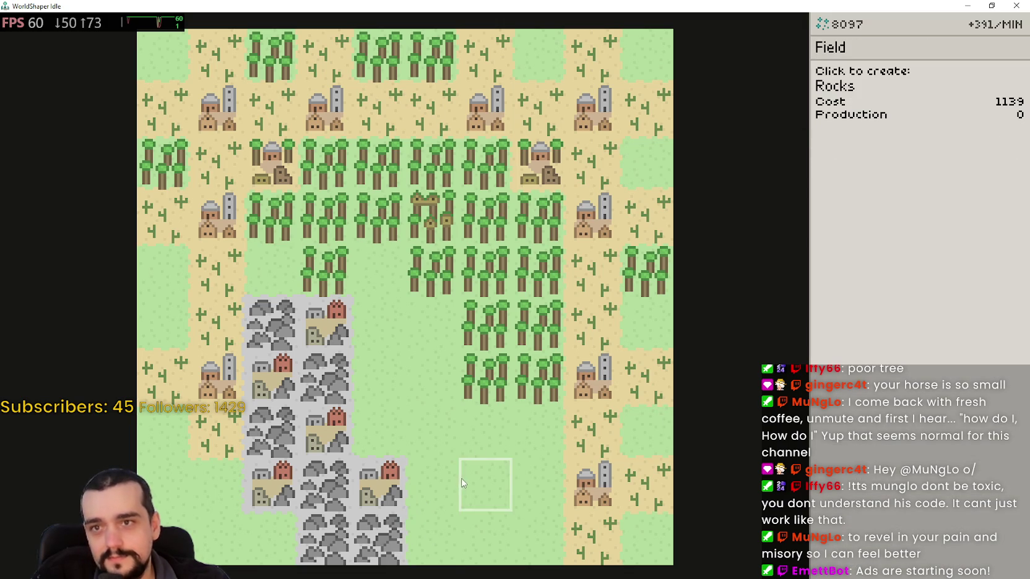
pyautogui.click(415, 526)
pyautogui.click(469, 536)
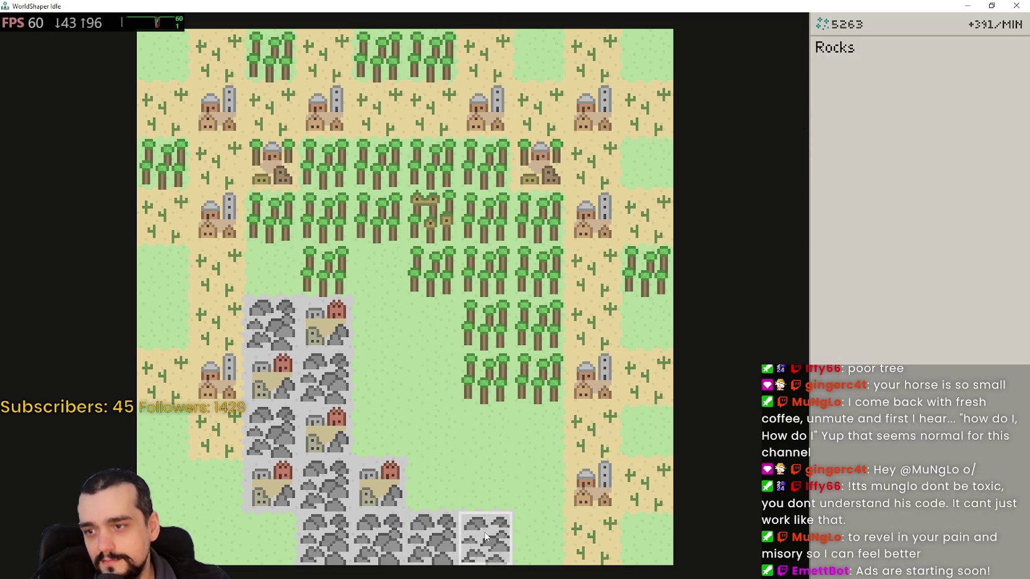
# Build a mining village on the new rocks and restore the window size.
pyautogui.click(832, 63)
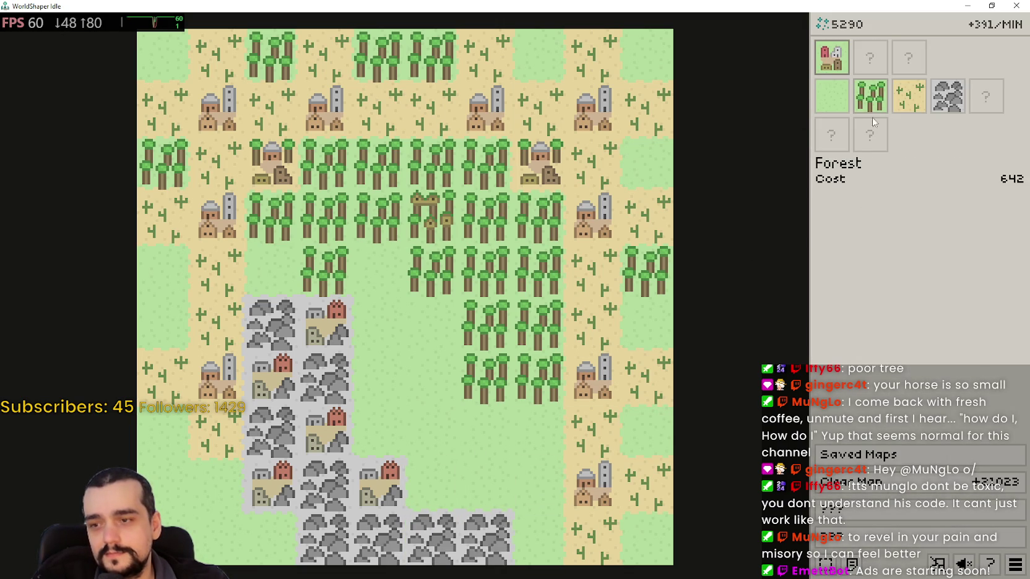
pyautogui.click(961, 97)
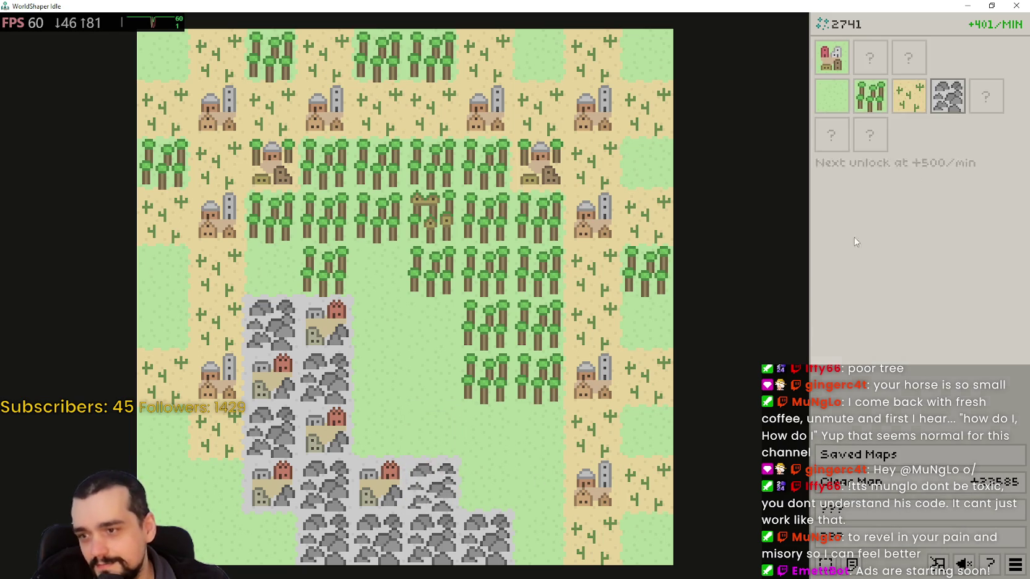
pyautogui.click(841, 65)
pyautogui.click(482, 477)
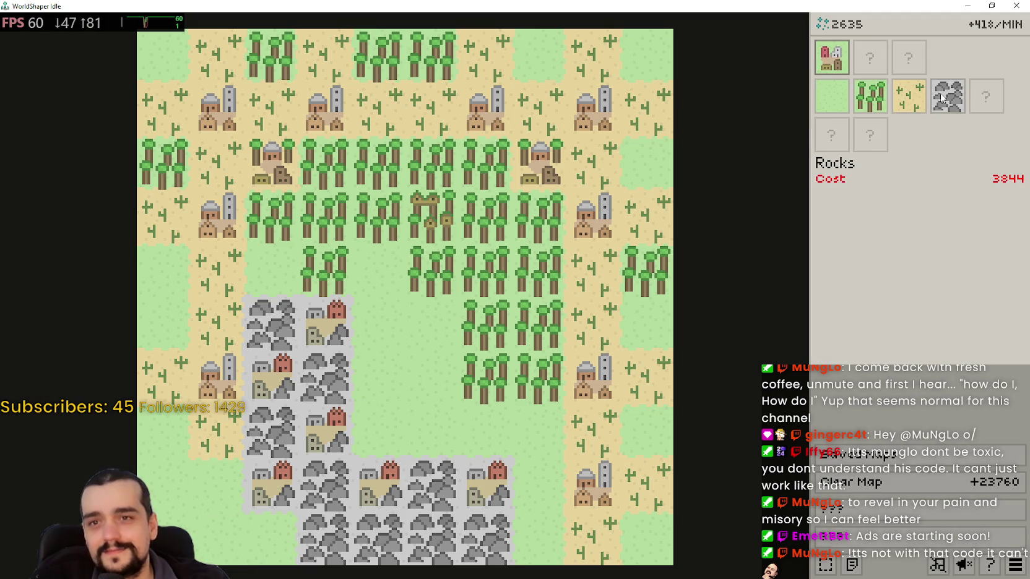
pyautogui.click(991, 6)
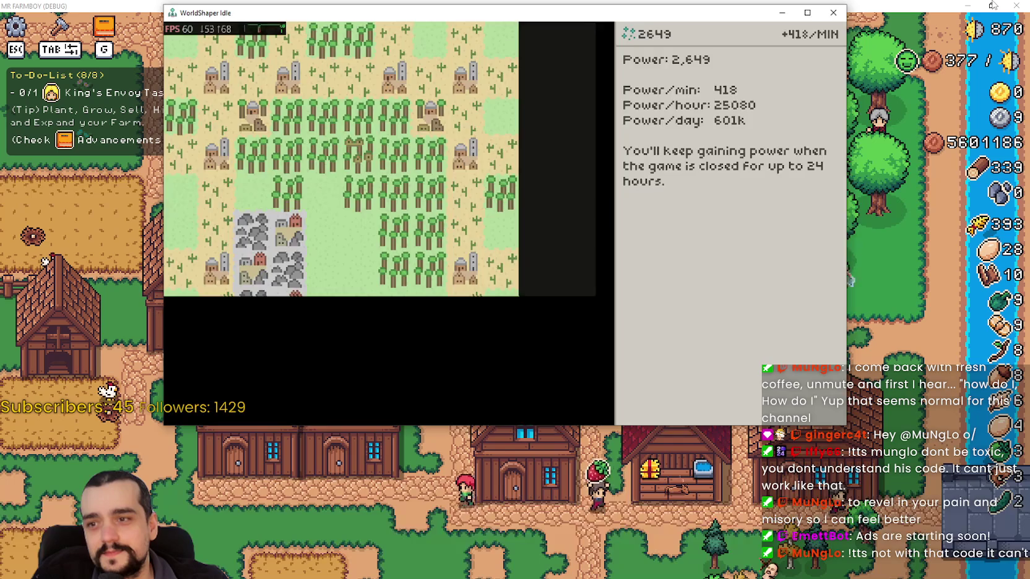
# Return to the farm game, watch it run, then restore down its window.
pyautogui.hotkey('alt', 'Tab')
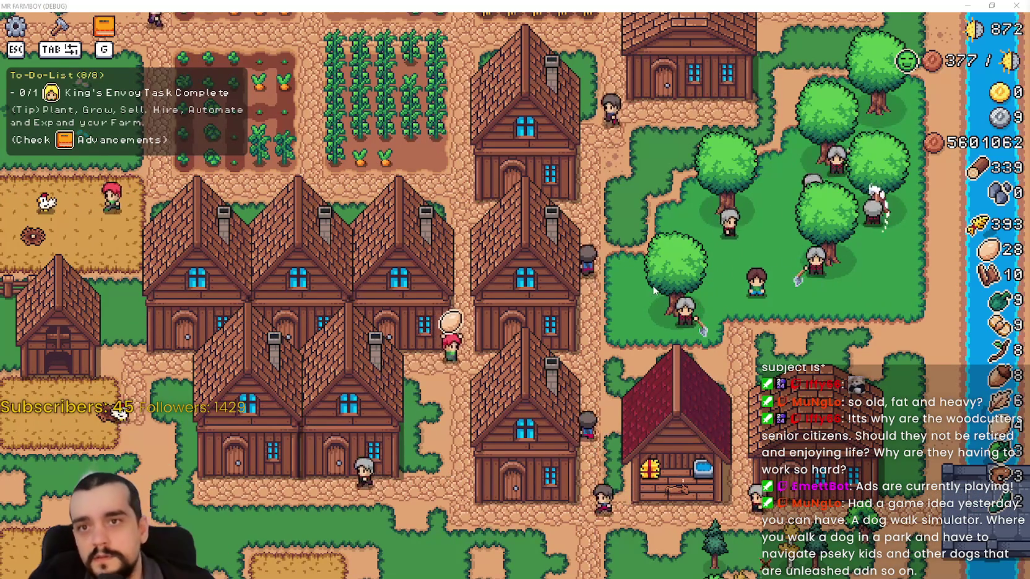
pyautogui.click(991, 6)
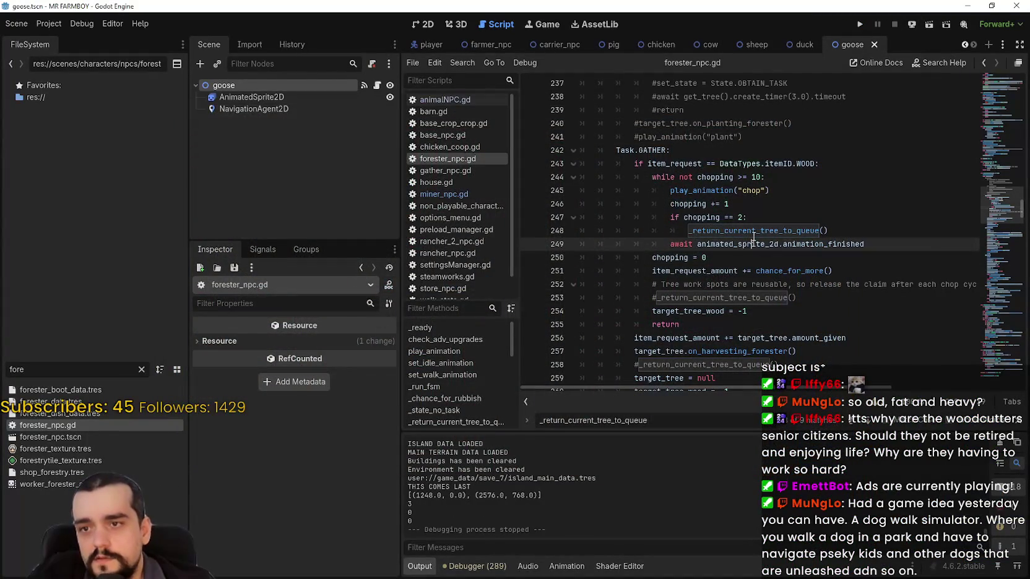
# Jump to the _return_current_tree_to_queue definition and inspect its target_tree_wood and target_tree checks.
pyautogui.moveTo(690, 236); pyautogui.dragTo(855, 230)
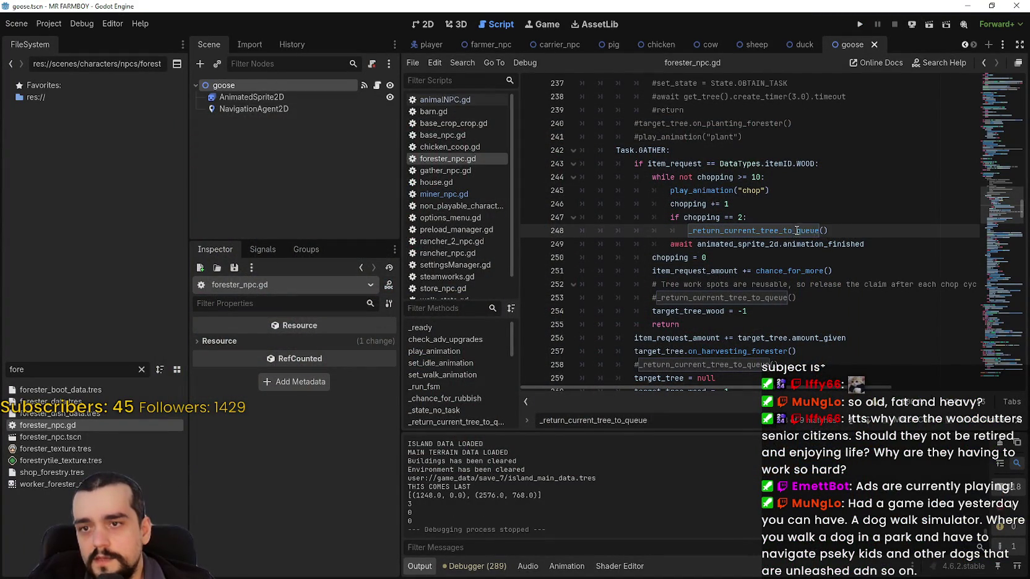
pyautogui.keyDown('ctrl'); pyautogui.click(749, 230); pyautogui.keyUp('ctrl')
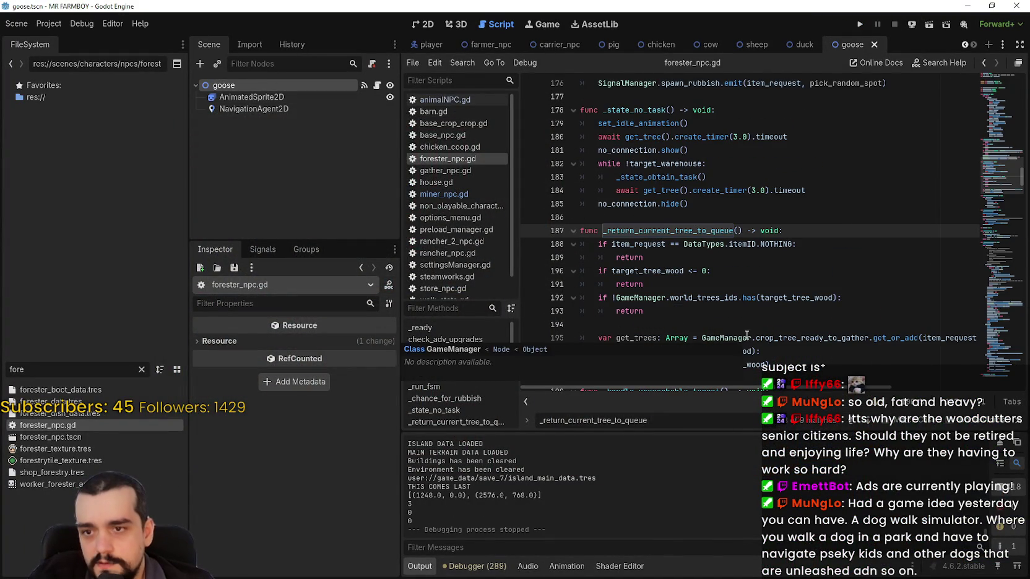
pyautogui.scroll(-1, 743, 331)
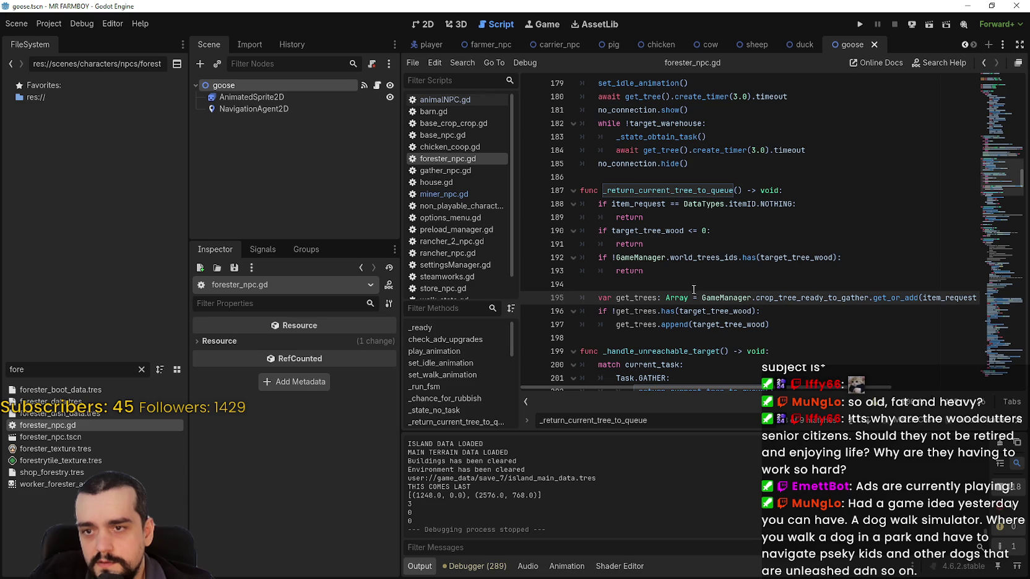
pyautogui.click(694, 289)
pyautogui.doubleClick(716, 312)
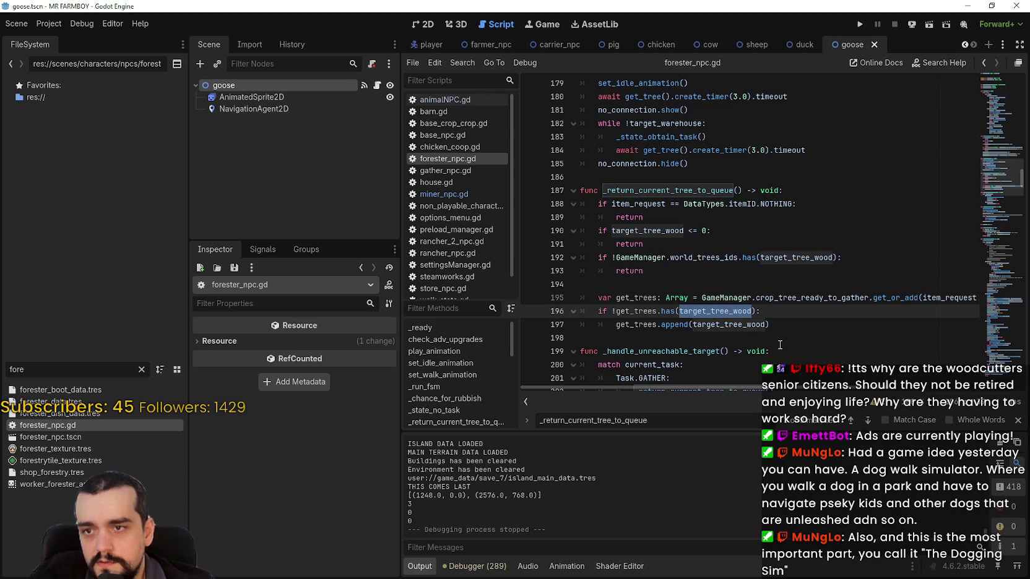
pyautogui.scroll(-2, 779, 345)
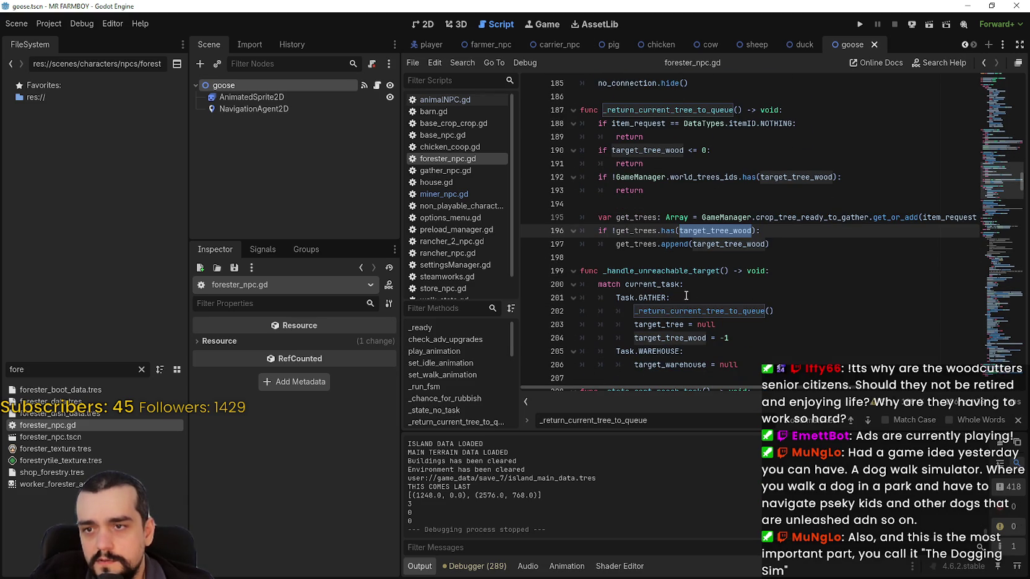
pyautogui.click(1018, 420)
pyautogui.click(683, 339)
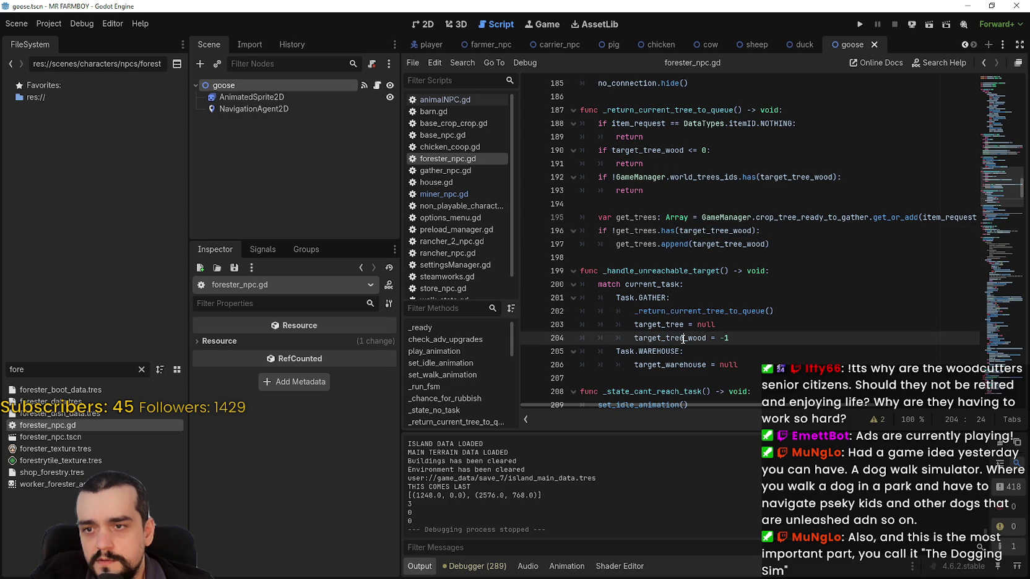
pyautogui.doubleClick(671, 325)
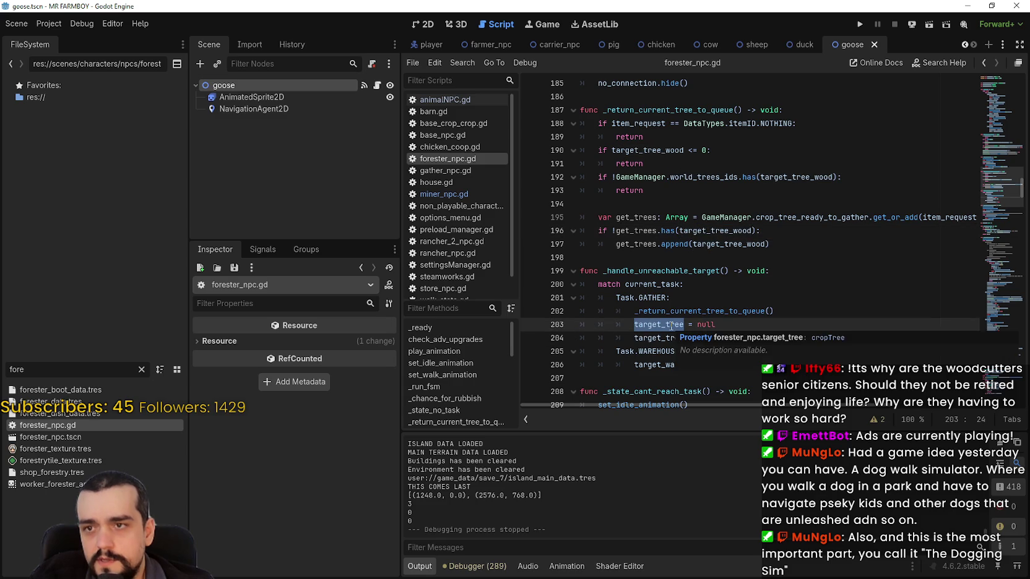
pyautogui.moveTo(820, 407)
pyautogui.mouseDown()
pyautogui.moveTo(897, 406)
pyautogui.moveTo(797, 402)
pyautogui.mouseUp()
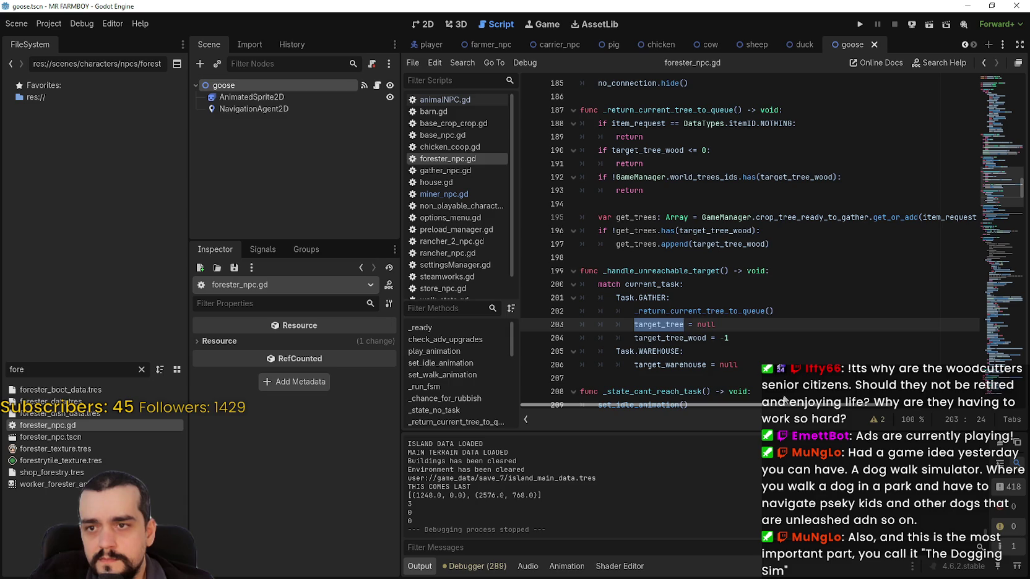
# Select target_tree_wood on line 197 and search the script for it.
pyautogui.doubleClick(727, 245)
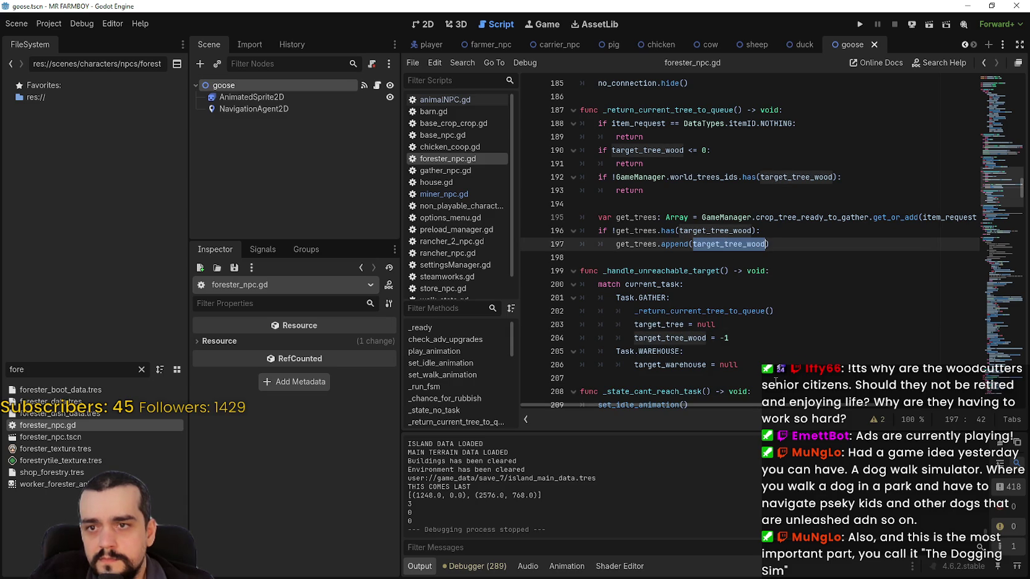
pyautogui.doubleClick(796, 178)
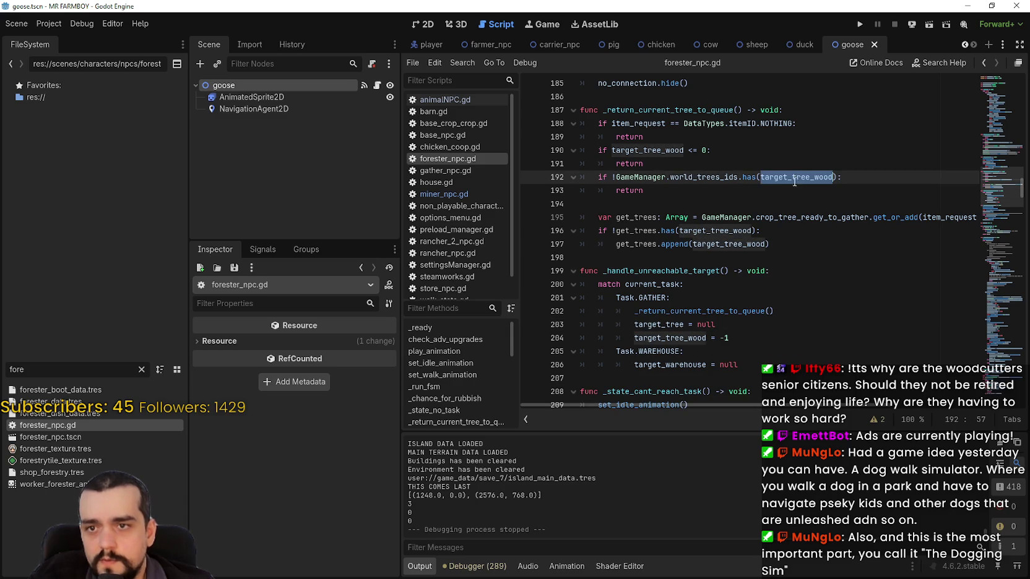
pyautogui.doubleClick(654, 111)
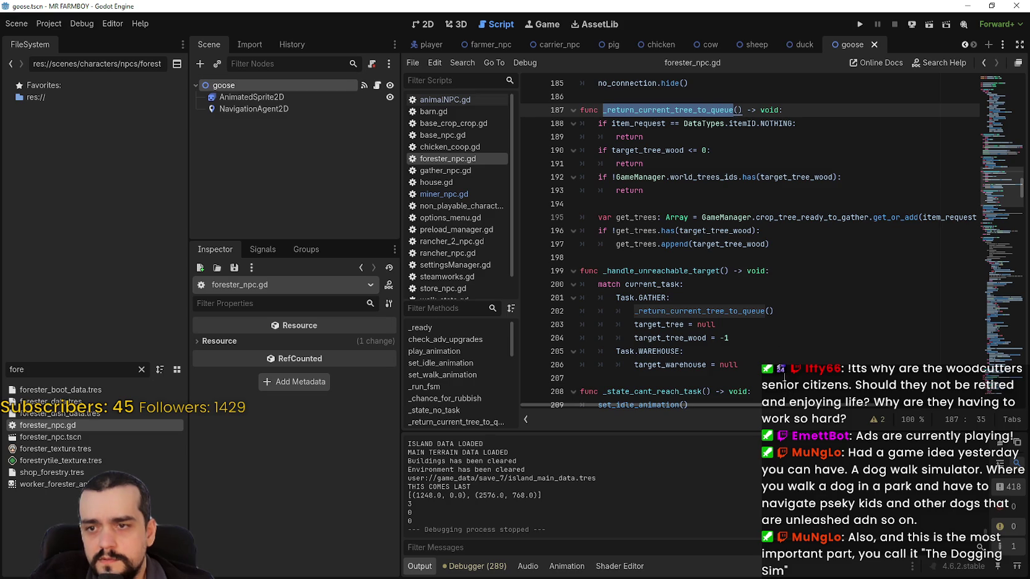
pyautogui.moveTo(745, 244)
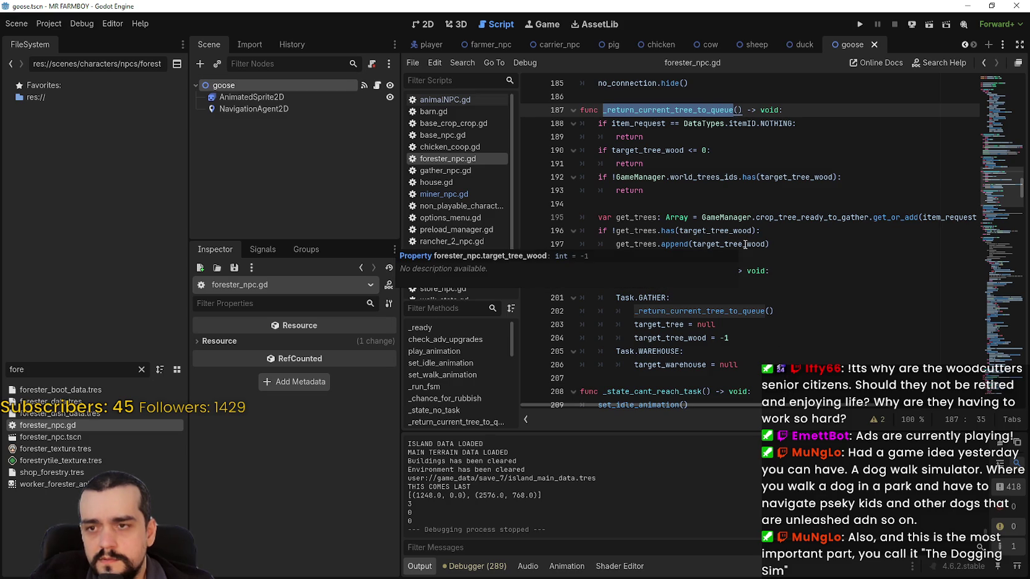
pyautogui.doubleClick(745, 245)
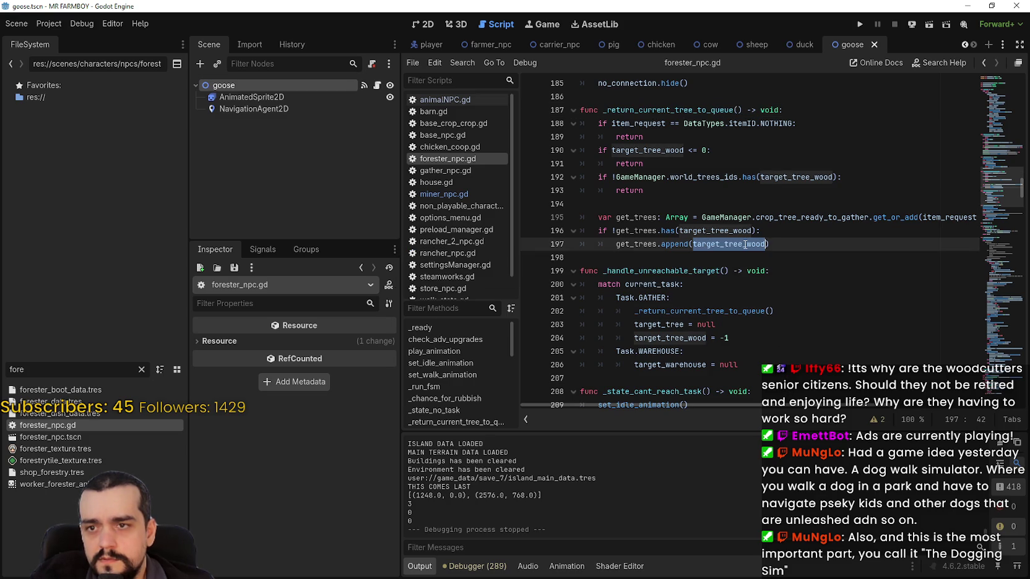
pyautogui.moveTo(854, 407)
pyautogui.mouseDown()
pyautogui.moveTo(936, 409)
pyautogui.moveTo(736, 345)
pyautogui.mouseUp()
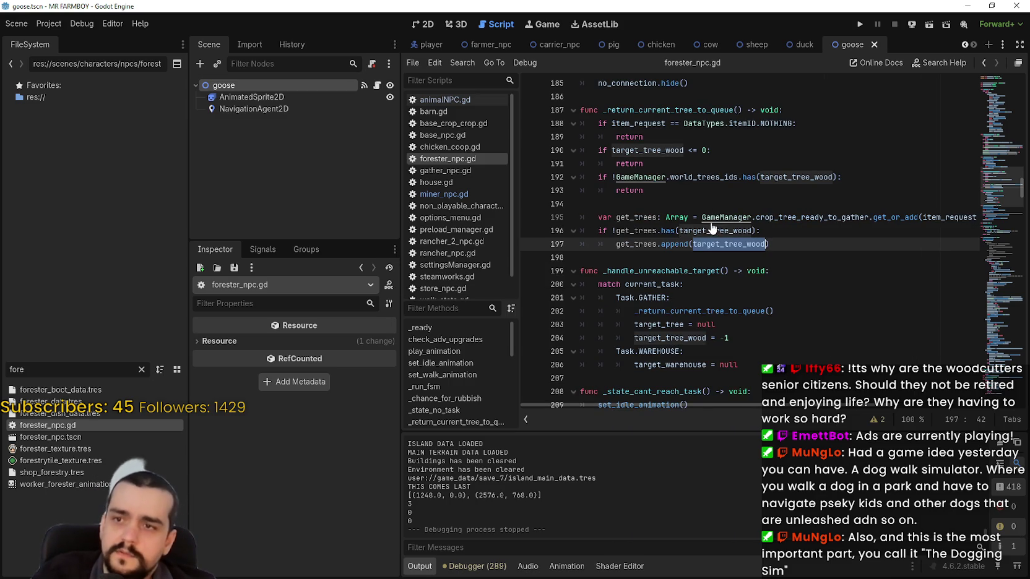
pyautogui.hotkey('ctrl', 'f')
pyautogui.click(854, 424)
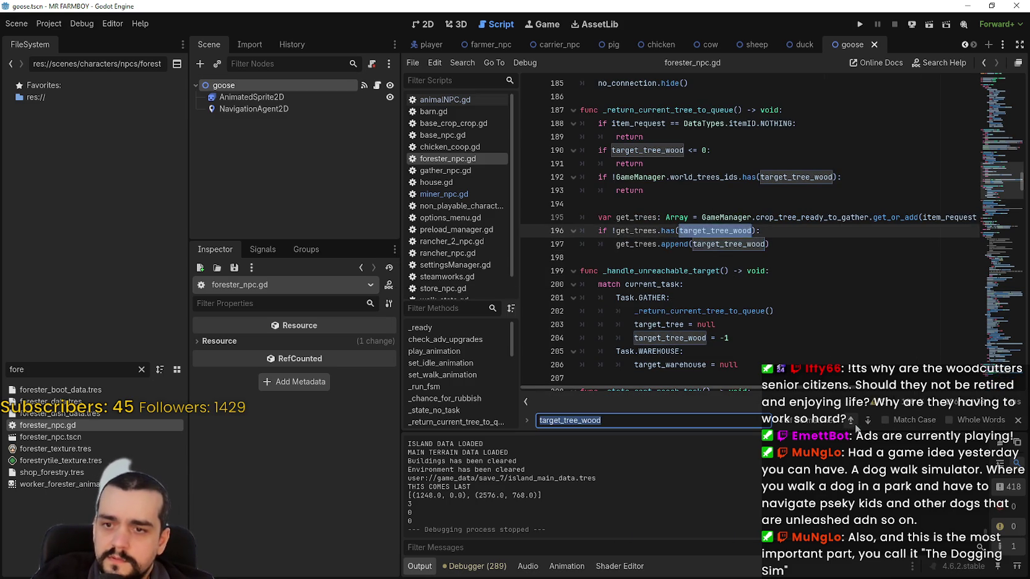
# Step back through target_tree_wood matches until reaching the _gather_tree function.
pyautogui.click(856, 425)
pyautogui.click(855, 424)
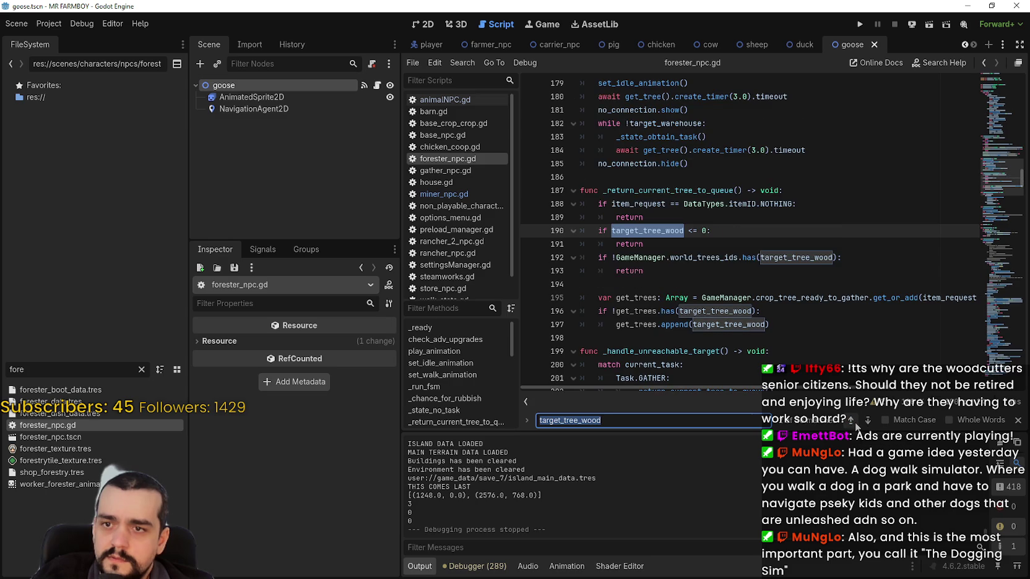
pyautogui.click(855, 424)
pyautogui.click(855, 424)
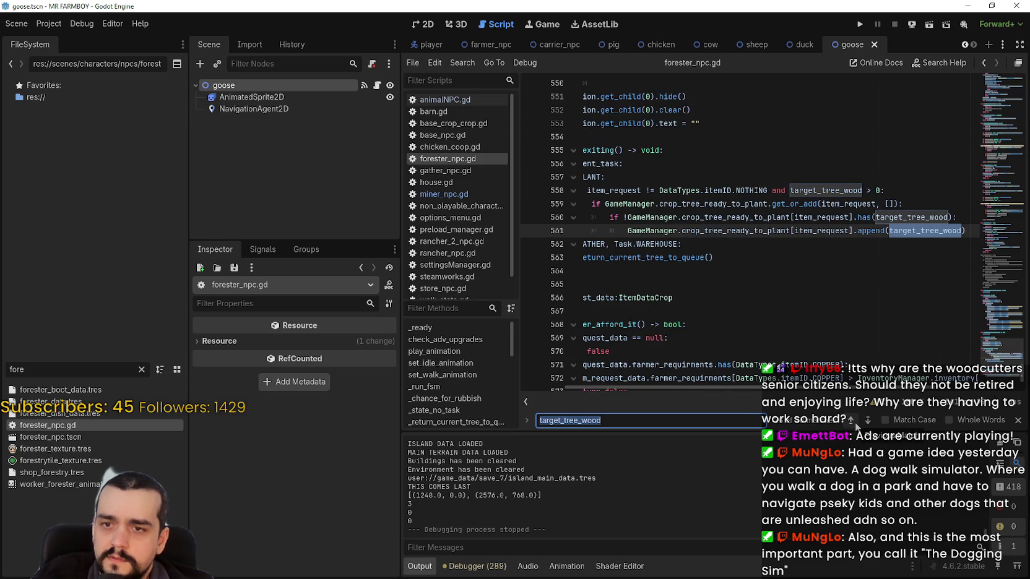
pyautogui.moveTo(810, 388); pyautogui.dragTo(651, 384)
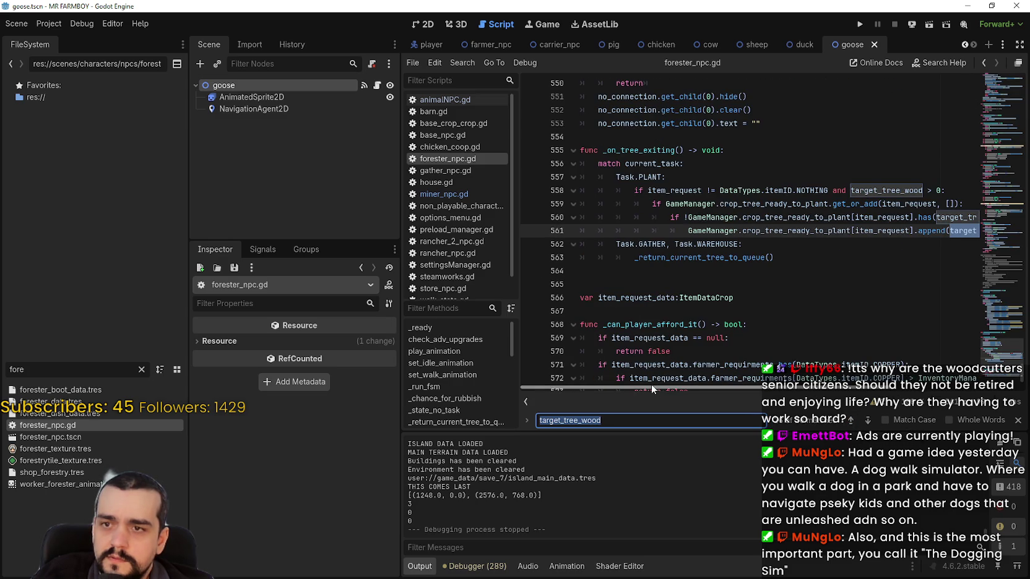
pyautogui.click(852, 420)
pyautogui.click(852, 421)
pyautogui.click(852, 420)
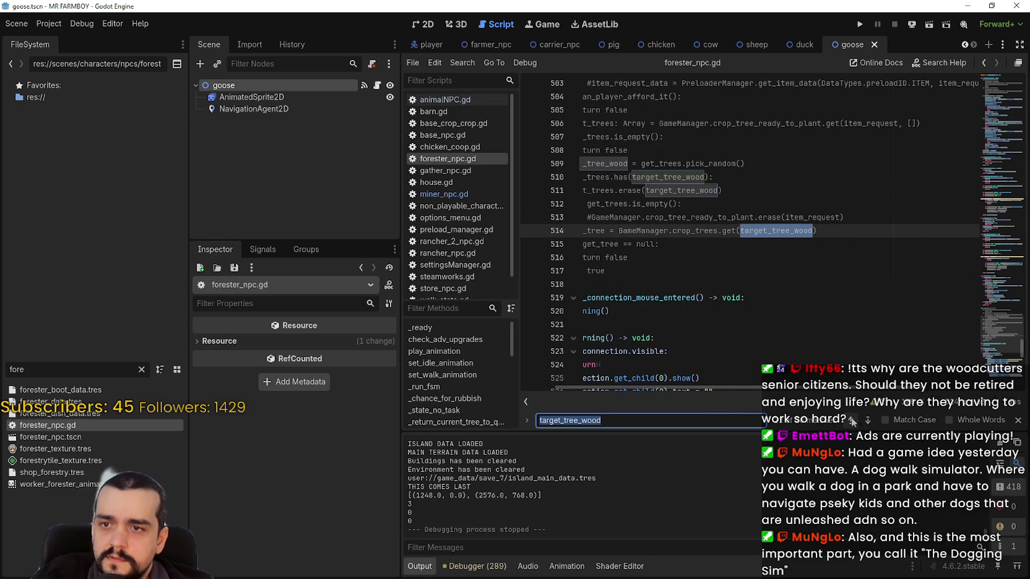
pyautogui.click(853, 420)
pyautogui.click(852, 421)
pyautogui.click(852, 421)
pyautogui.click(853, 421)
pyautogui.click(852, 421)
pyautogui.moveTo(718, 311); pyautogui.dragTo(570, 270)
pyautogui.scroll(2, 619, 279)
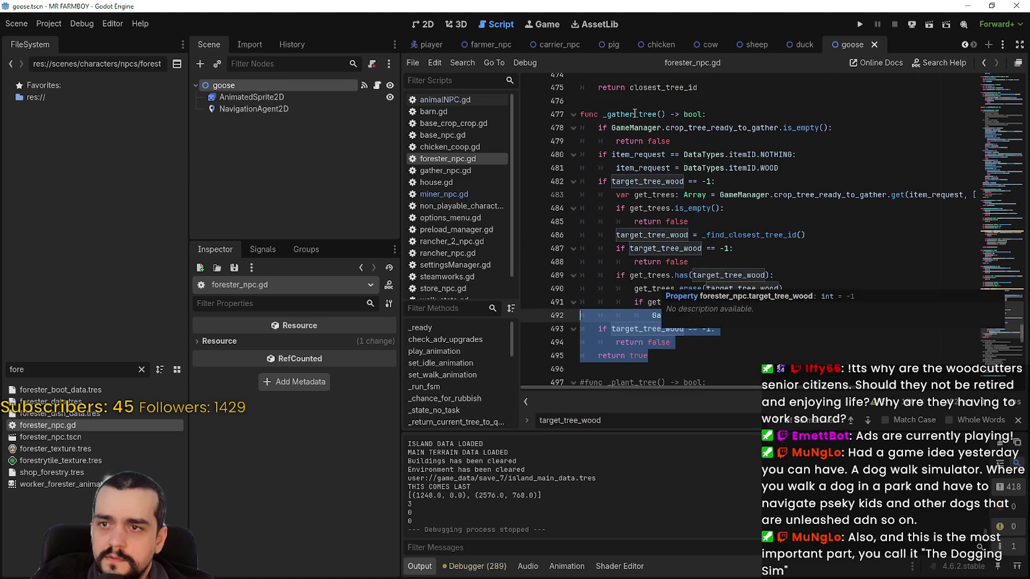
# Inspect lines 481–489, selecting item_request, target_tree_wood and the _find_closest_tree_id call.
pyautogui.click(803, 172)
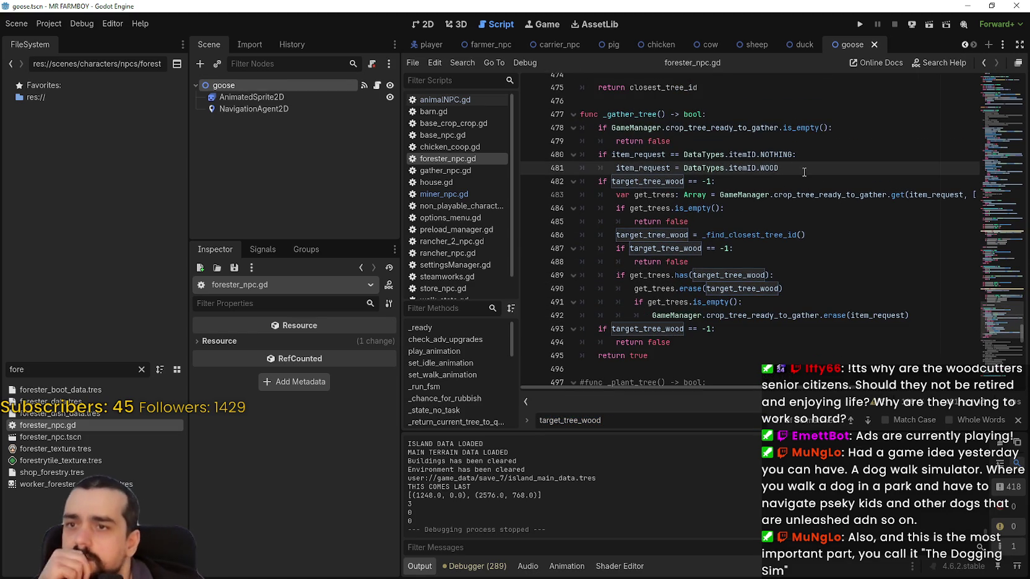
pyautogui.hscroll(1, 788, 390)
pyautogui.hscroll(-1, 787, 394)
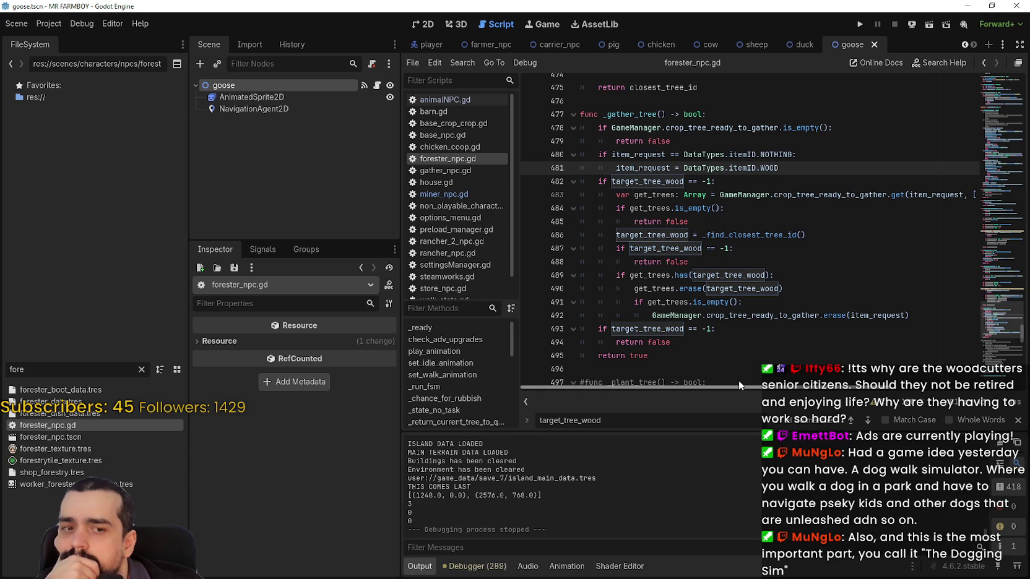
pyautogui.moveTo(738, 384)
pyautogui.mouseDown()
pyautogui.moveTo(831, 390)
pyautogui.moveTo(740, 384)
pyautogui.mouseUp()
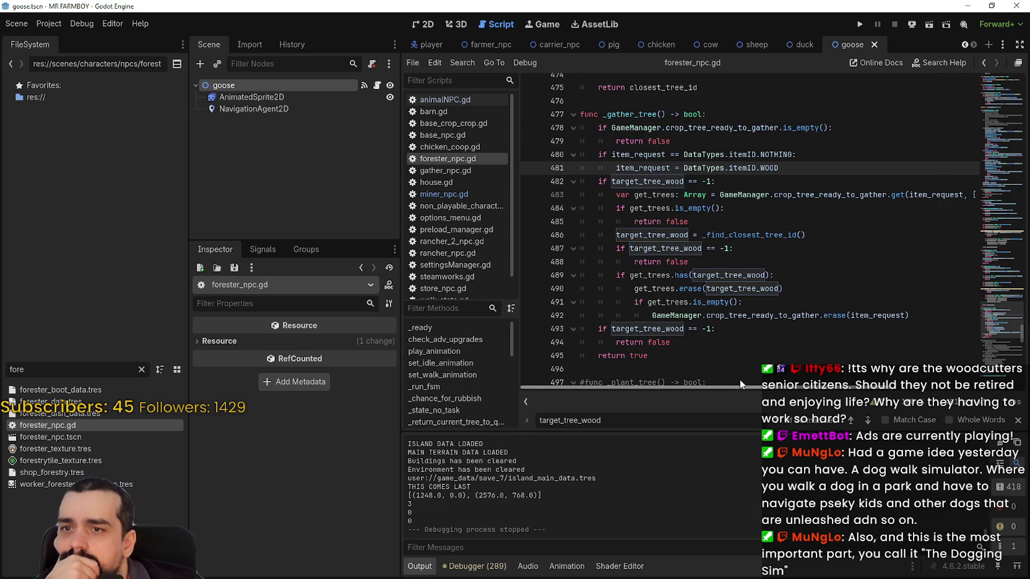
pyautogui.moveTo(740, 380)
pyautogui.mouseDown()
pyautogui.moveTo(813, 398)
pyautogui.moveTo(758, 390)
pyautogui.mouseUp()
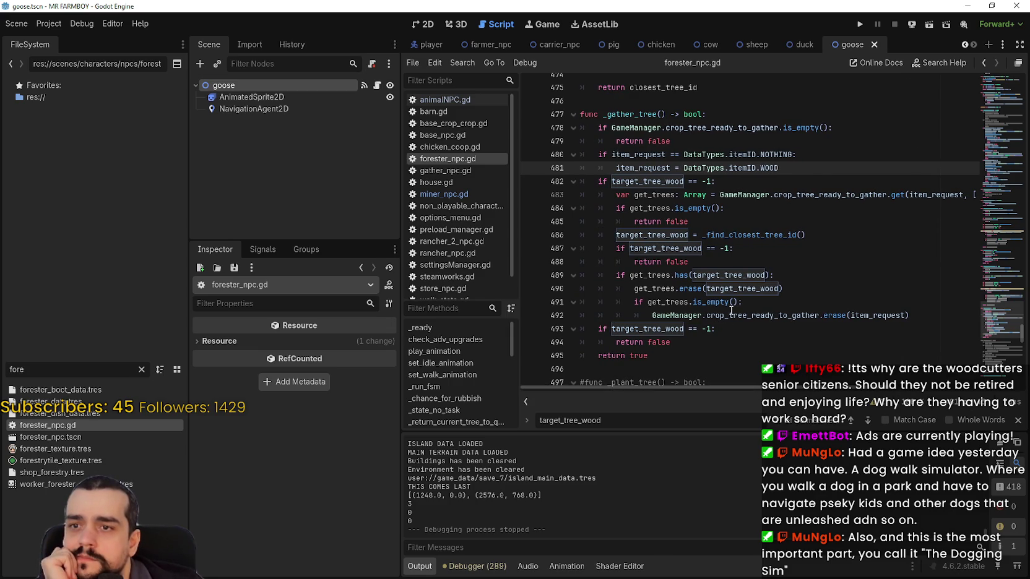
pyautogui.doubleClick(728, 275)
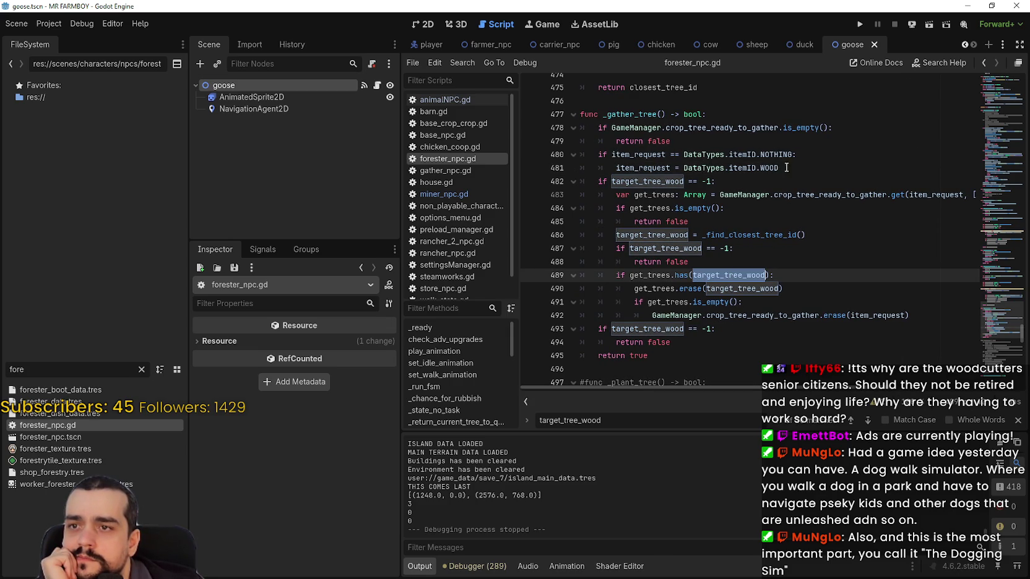
pyautogui.doubleClick(647, 167)
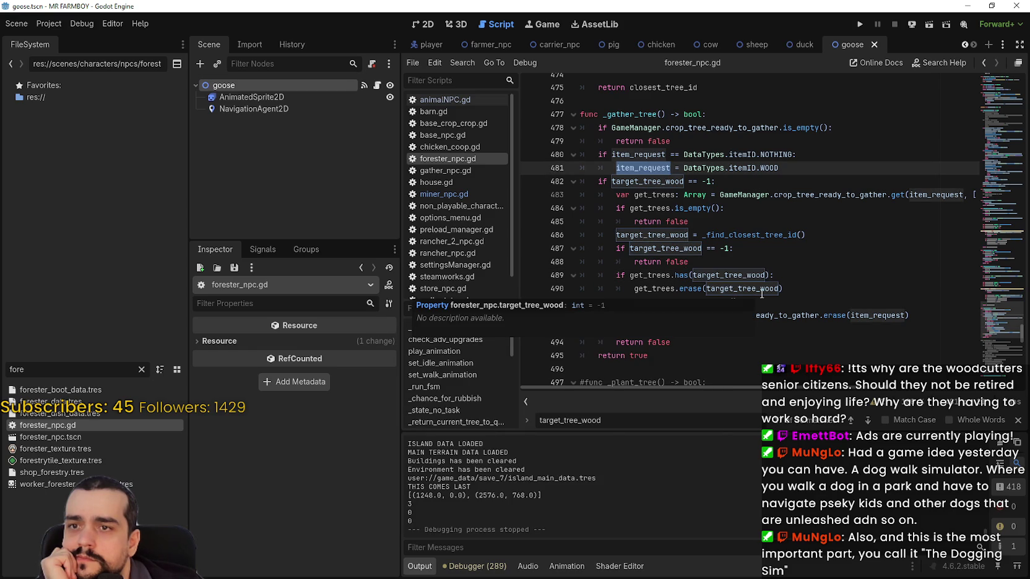
pyautogui.doubleClick(665, 182)
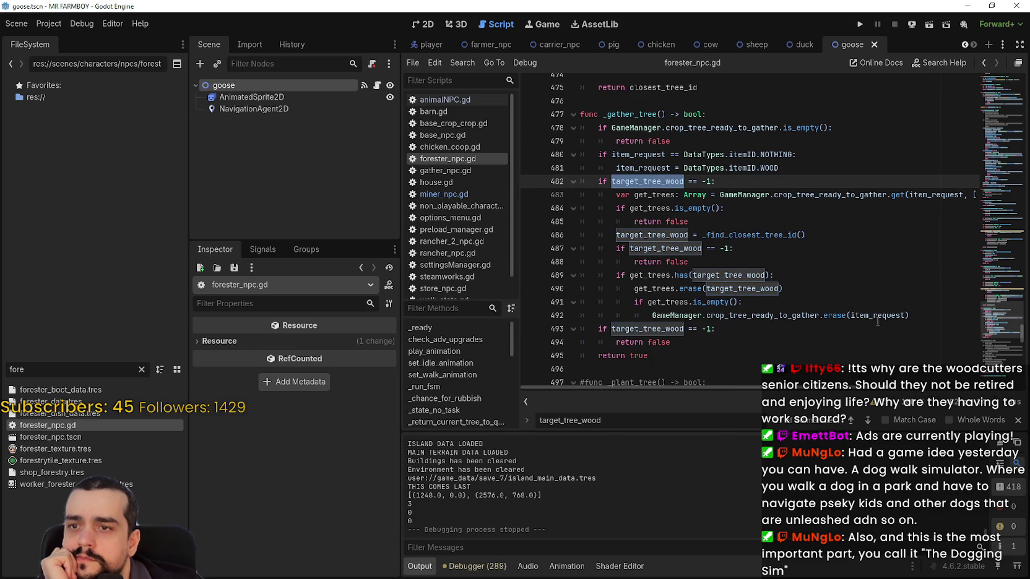
pyautogui.doubleClick(769, 235)
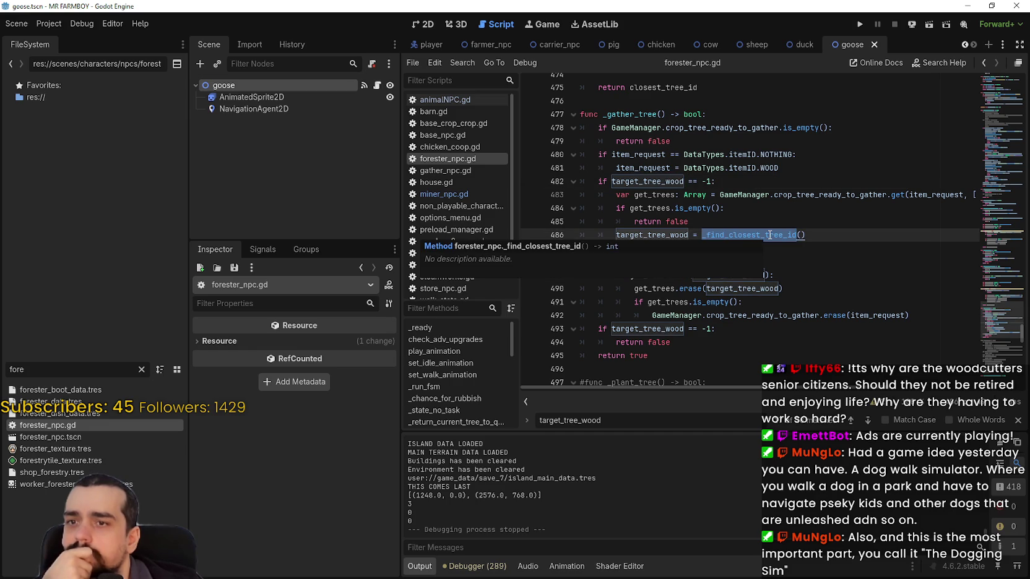
pyautogui.doubleClick(662, 234)
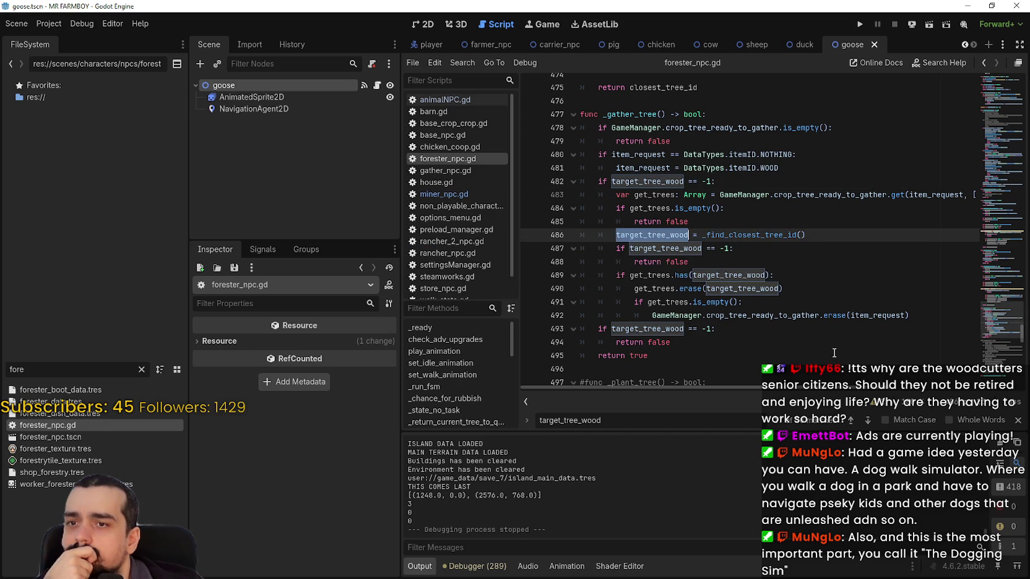
# Look up _find_closest_tree_id's definition at line 451, then return to the GATHER chopping code.
pyautogui.rightClick(742, 235)
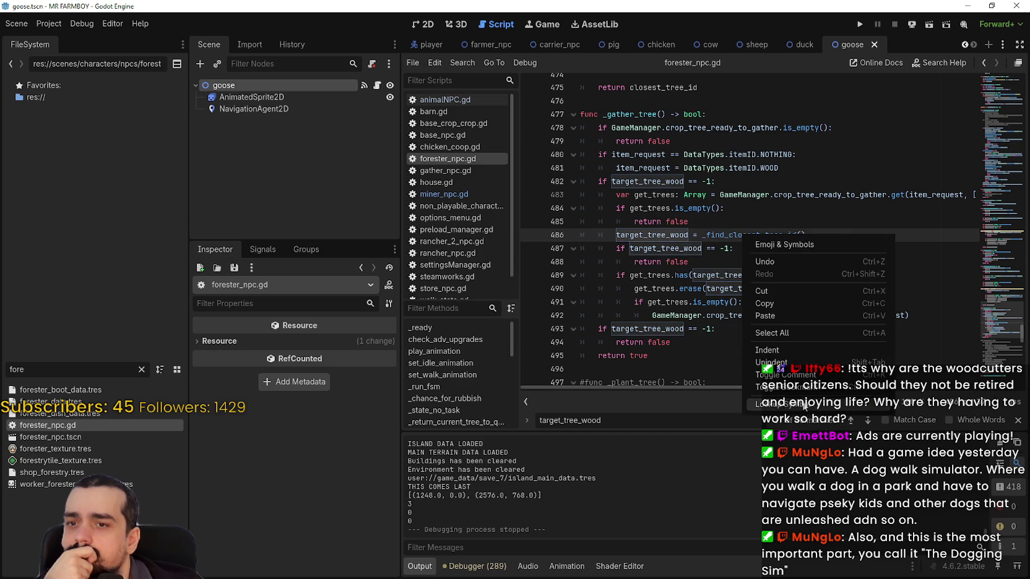
pyautogui.click(745, 292)
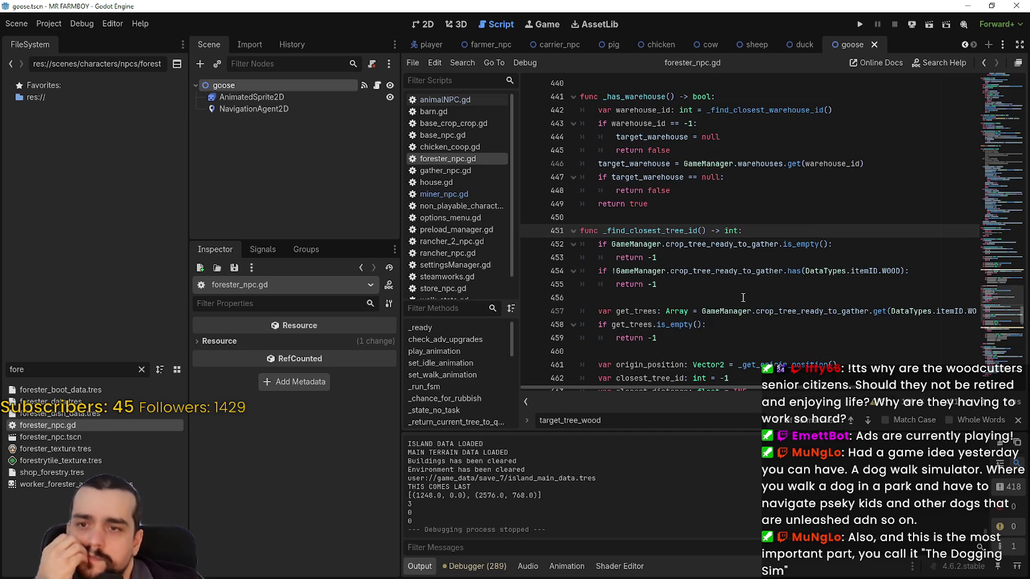
pyautogui.scroll(-1, 744, 296)
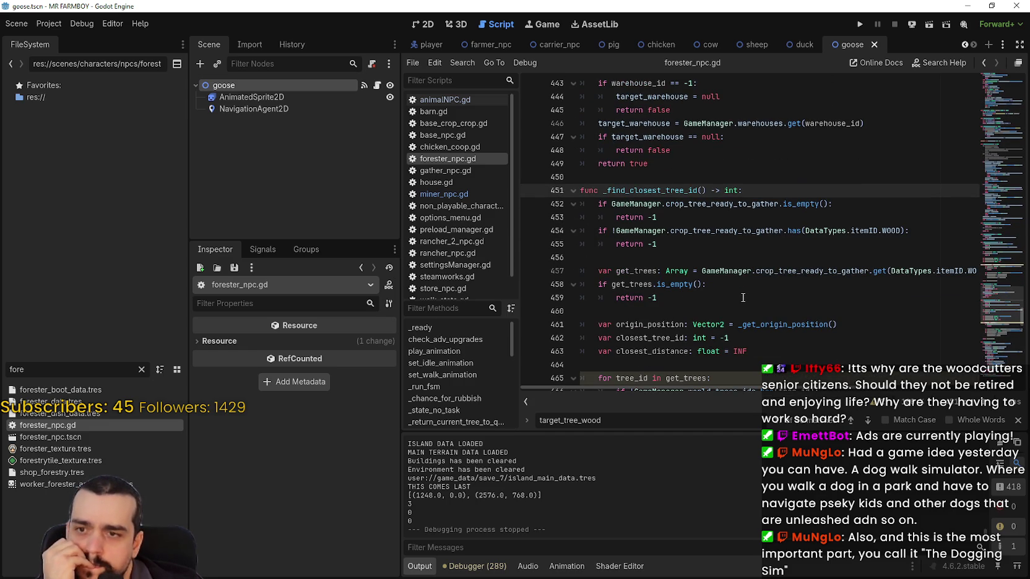
pyautogui.scroll(-1, 741, 296)
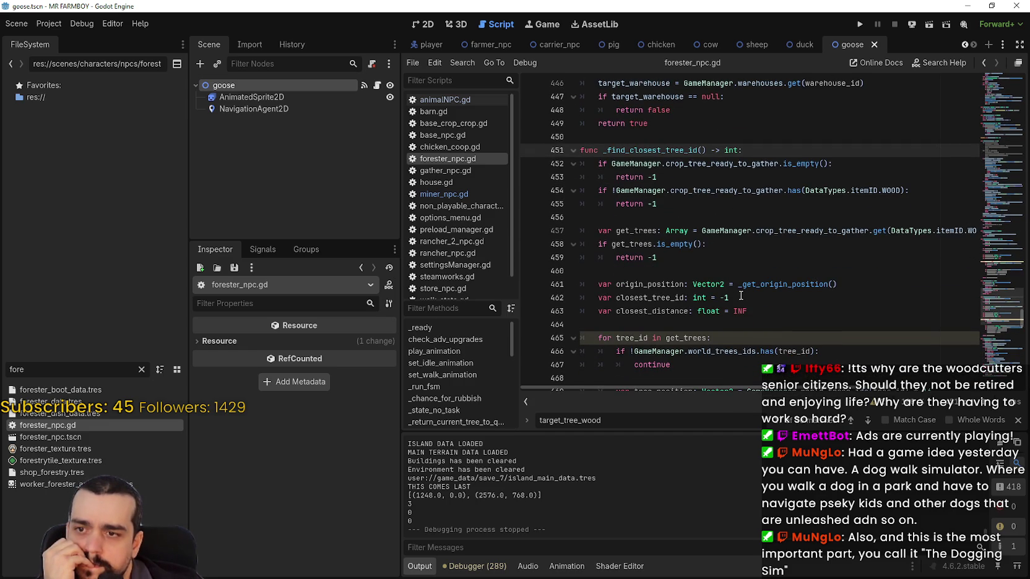
pyautogui.scroll(-1, 740, 296)
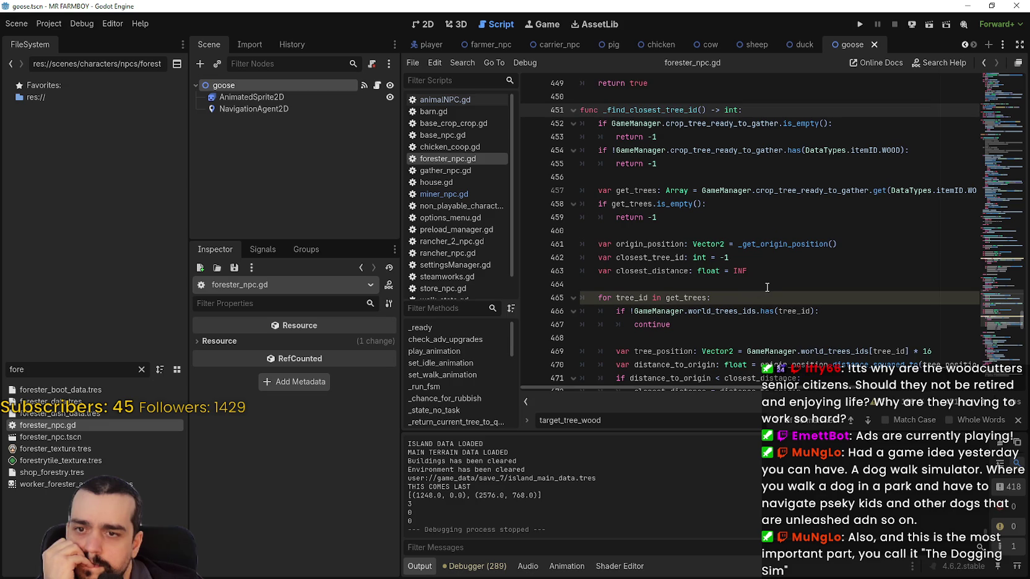
pyautogui.scroll(-3, 765, 288)
pyautogui.scroll(4, 765, 287)
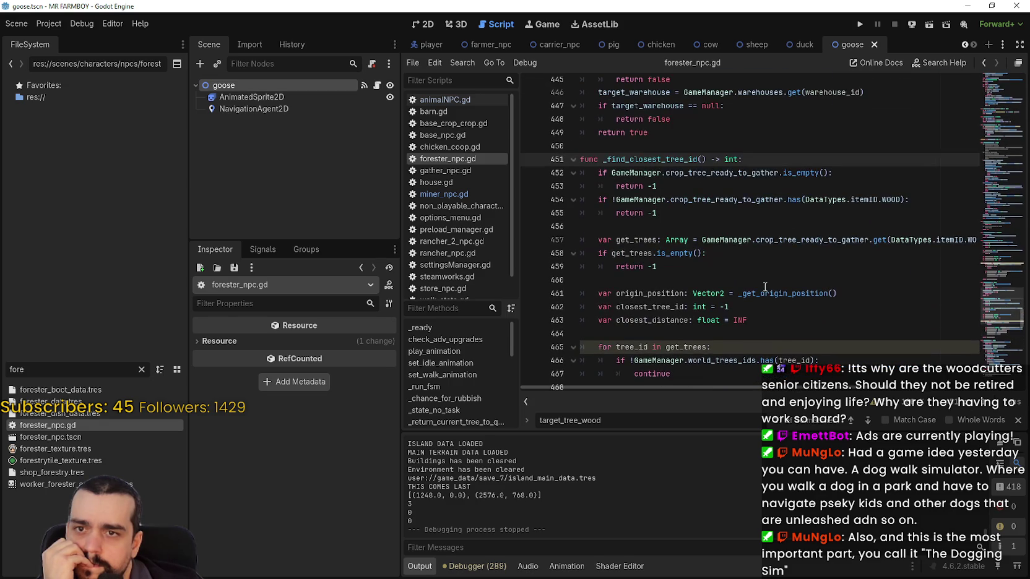
pyautogui.moveTo(1002, 154)
pyautogui.mouseDown()
pyautogui.moveTo(1005, 103)
pyautogui.moveTo(999, 201)
pyautogui.mouseUp()
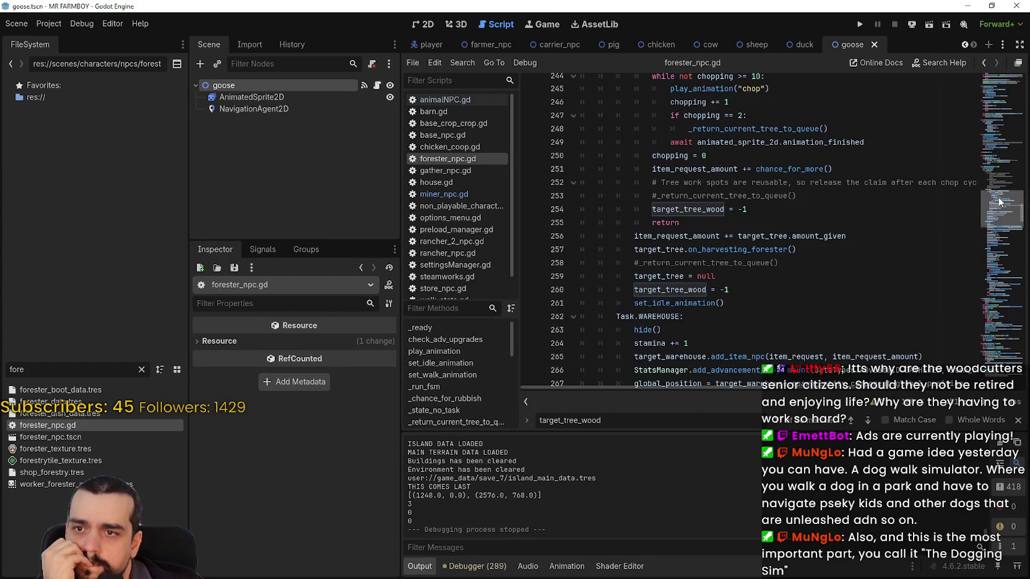
# Review the chop code, selecting target_tree_wood = -1 and the _return_current_tree_to_queue call.
pyautogui.click(882, 222)
pyautogui.scroll(3, 883, 217)
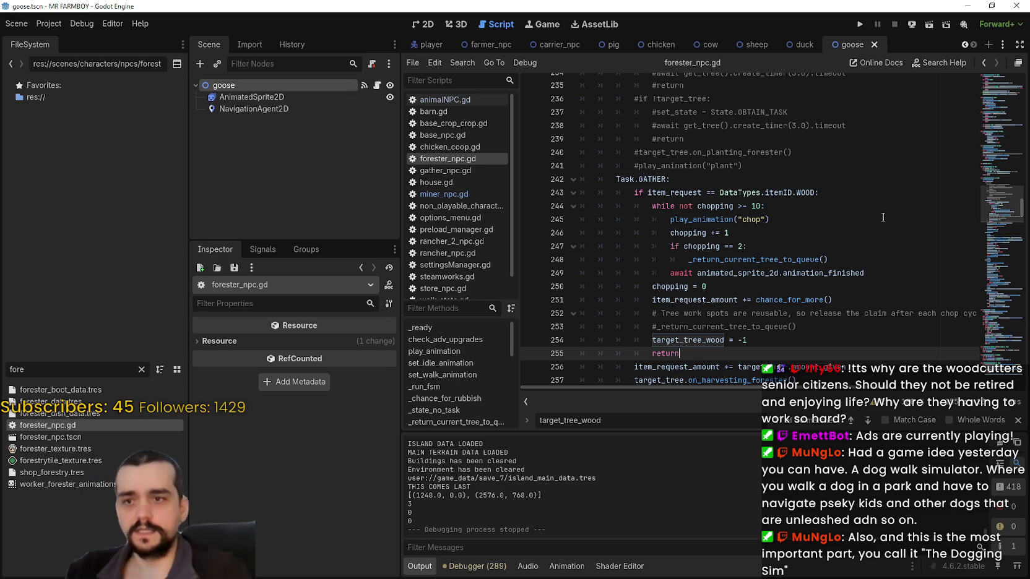
pyautogui.scroll(-1, 756, 256)
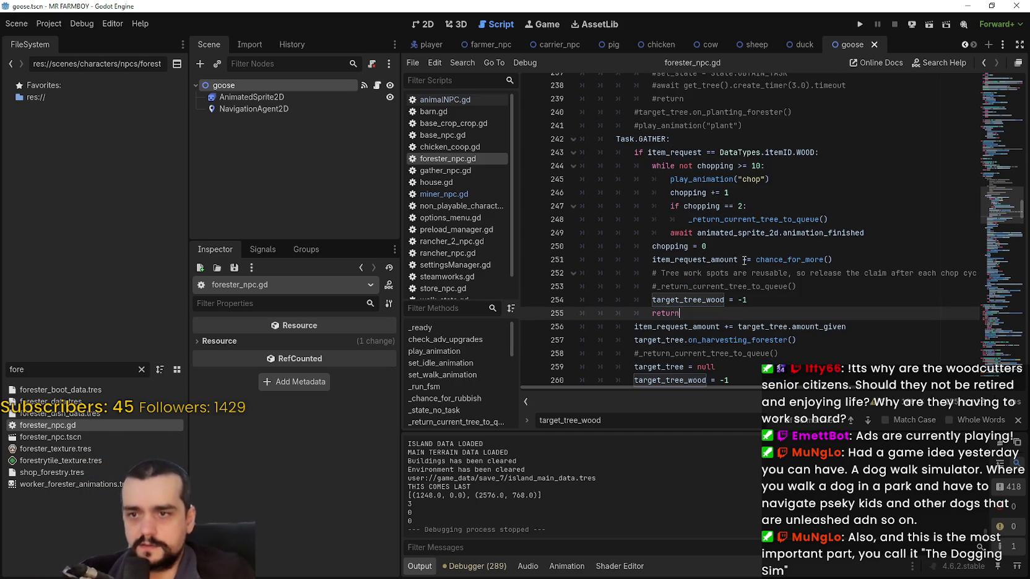
pyautogui.click(782, 303)
pyautogui.moveTo(782, 303)
pyautogui.mouseDown()
pyautogui.moveTo(641, 303)
pyautogui.moveTo(652, 303)
pyautogui.mouseUp()
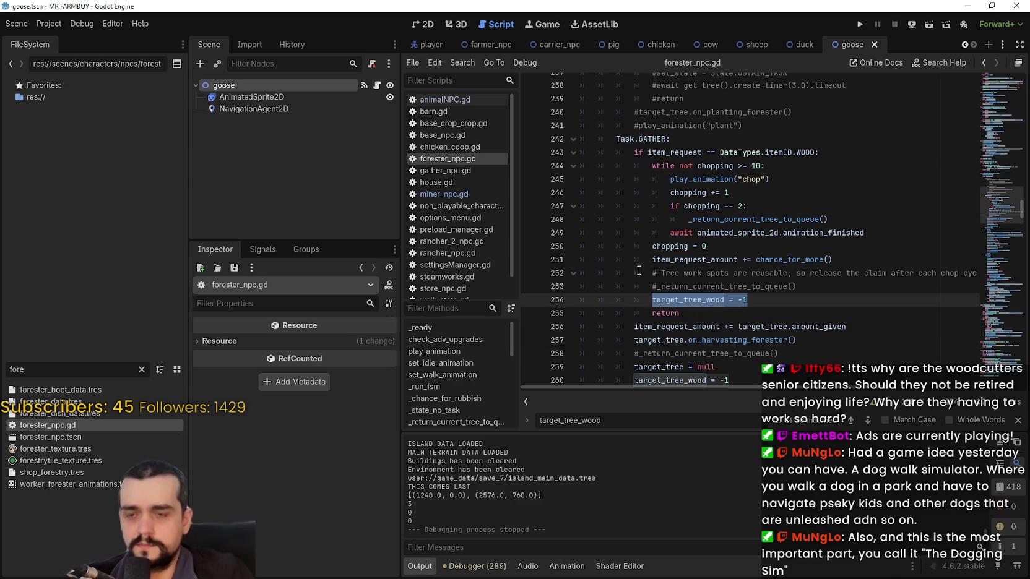
pyautogui.scroll(-2, 638, 263)
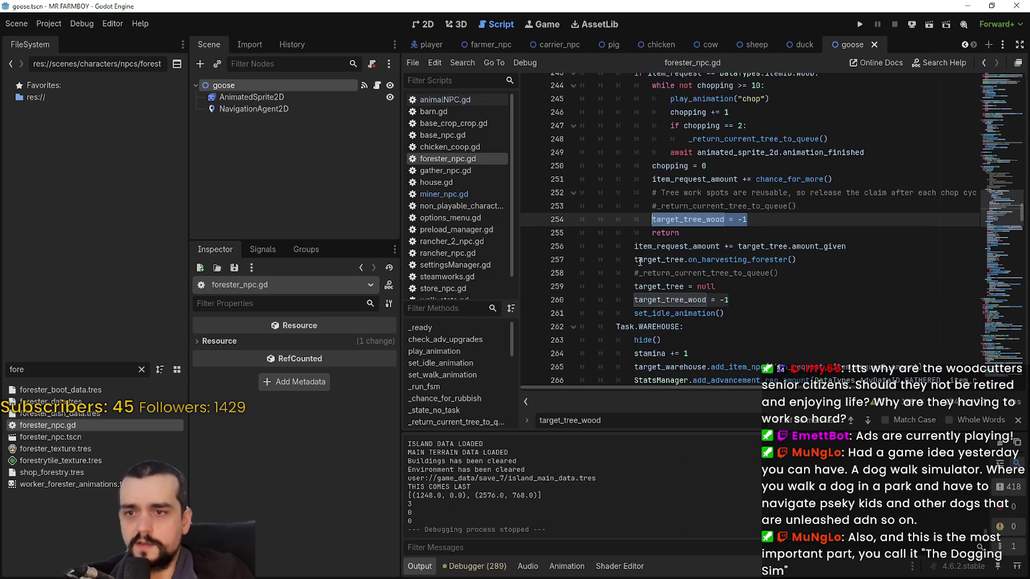
pyautogui.scroll(3, 637, 265)
pyautogui.scroll(-2, 626, 215)
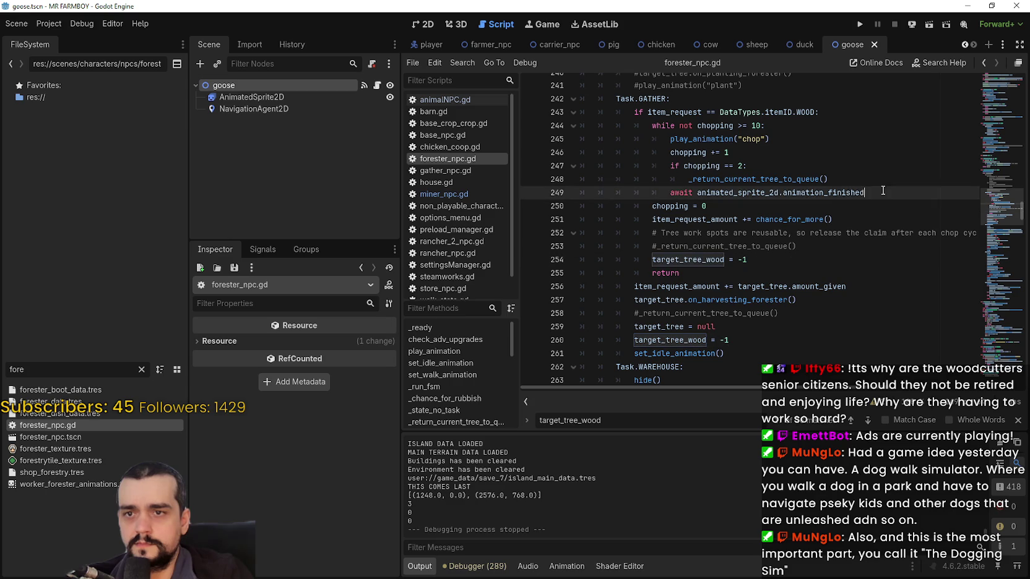
pyautogui.moveTo(882, 191); pyautogui.dragTo(646, 152)
pyautogui.doubleClick(725, 176)
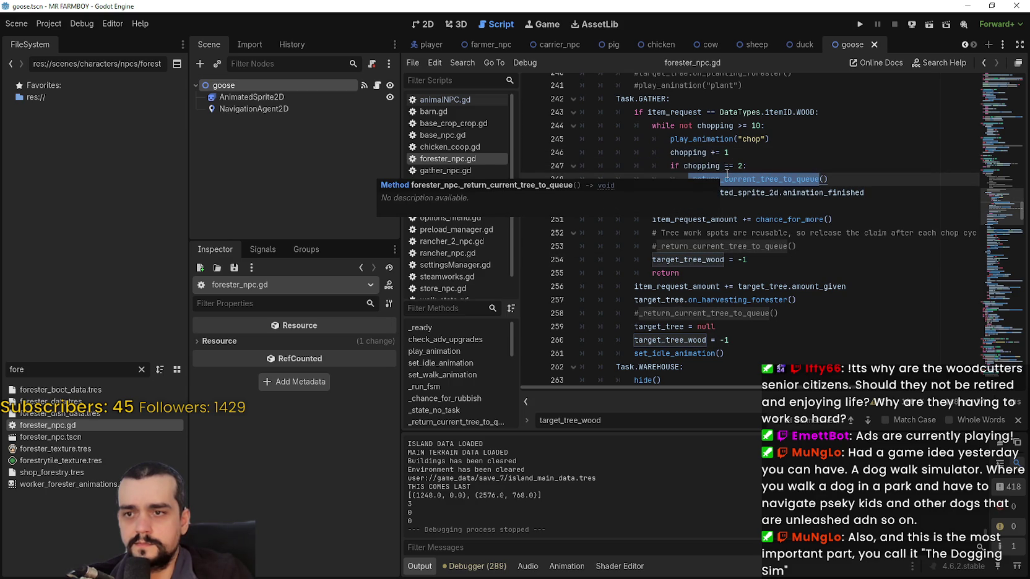
# Search the script for target_tree, taken from line 259.
pyautogui.click(666, 326)
pyautogui.doubleClick(667, 326)
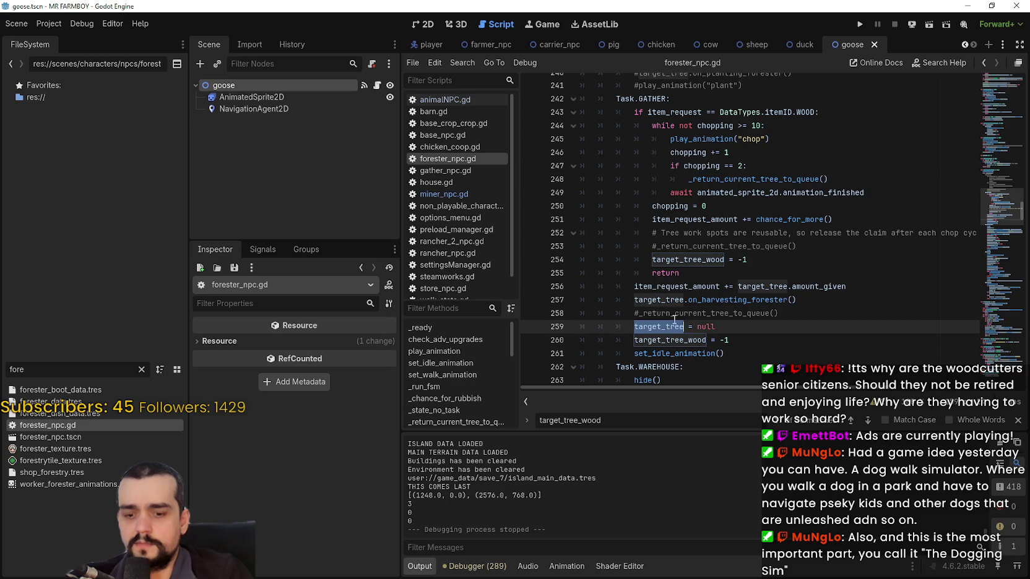
pyautogui.hotkey('ctrl', 'f')
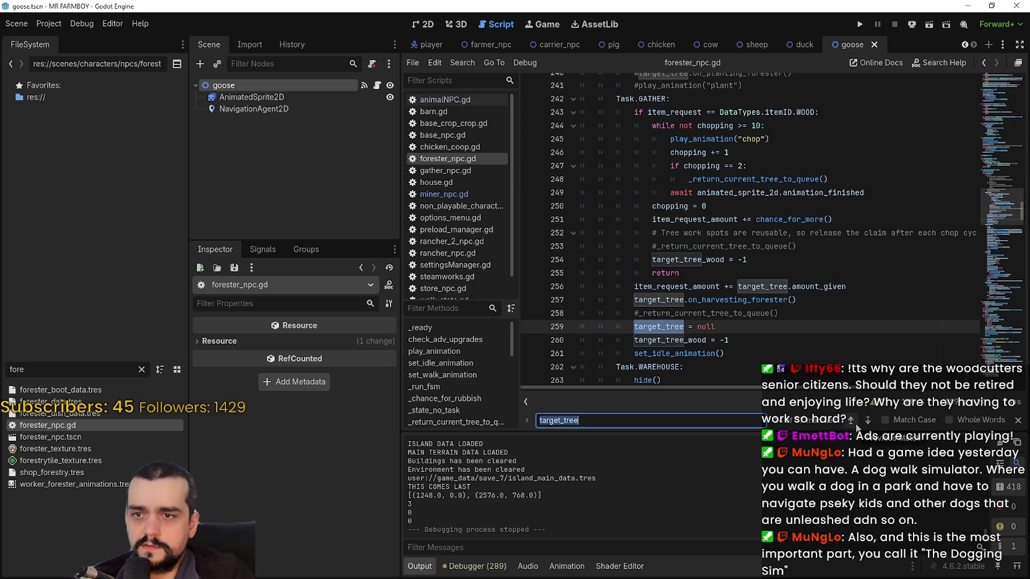
# Change the search term to 'target_tree.' and step through its matches in the GATHER code.
pyautogui.click(802, 415)
pyautogui.write('.')
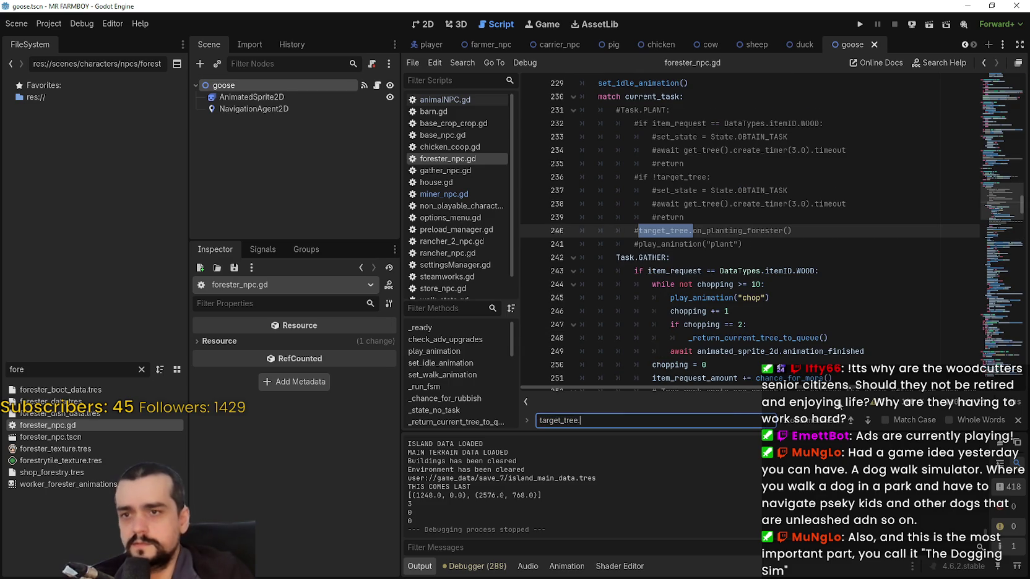
pyautogui.click(866, 422)
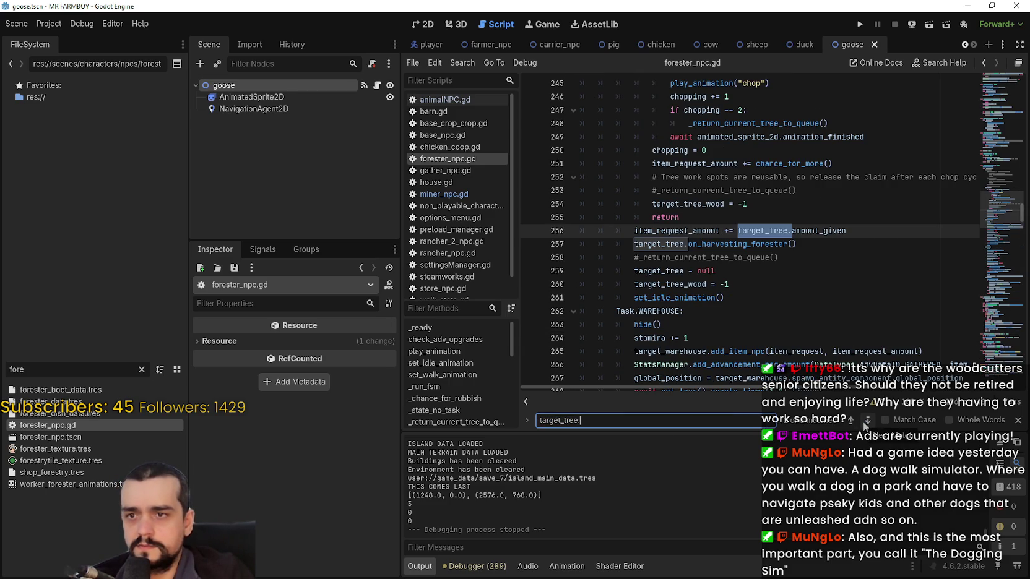
pyautogui.click(865, 423)
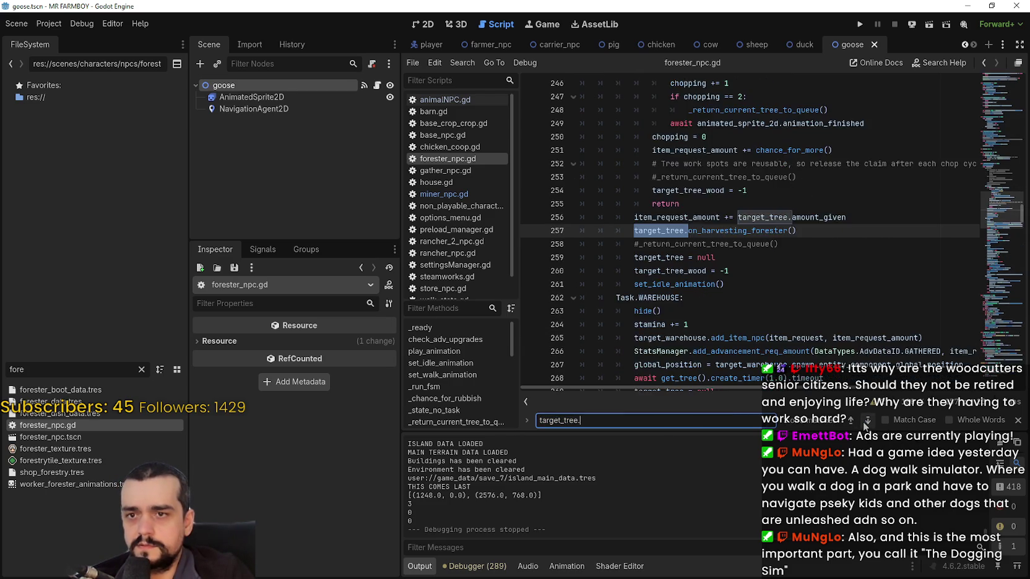
pyautogui.click(866, 422)
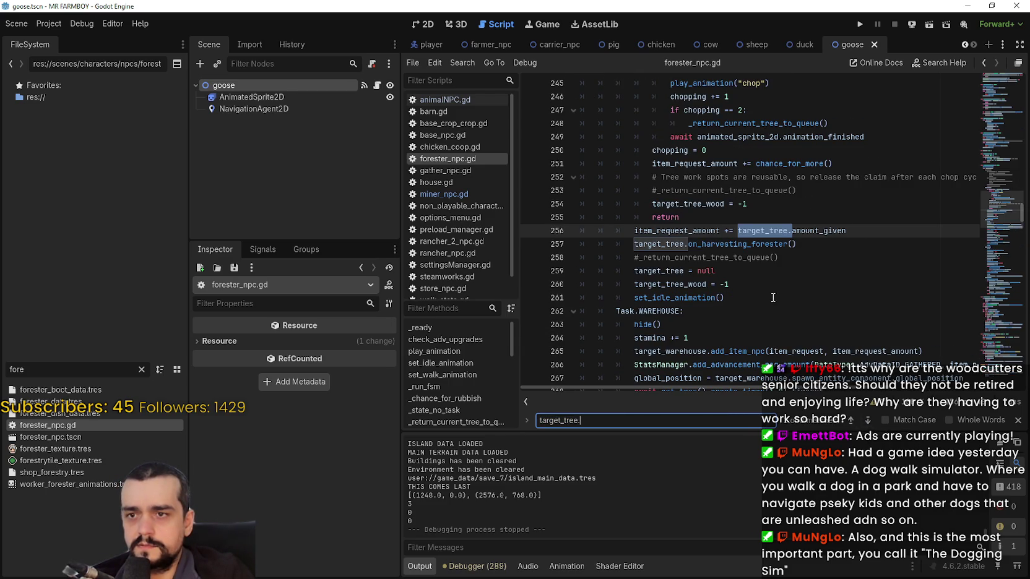
pyautogui.moveTo(631, 284); pyautogui.dragTo(750, 284)
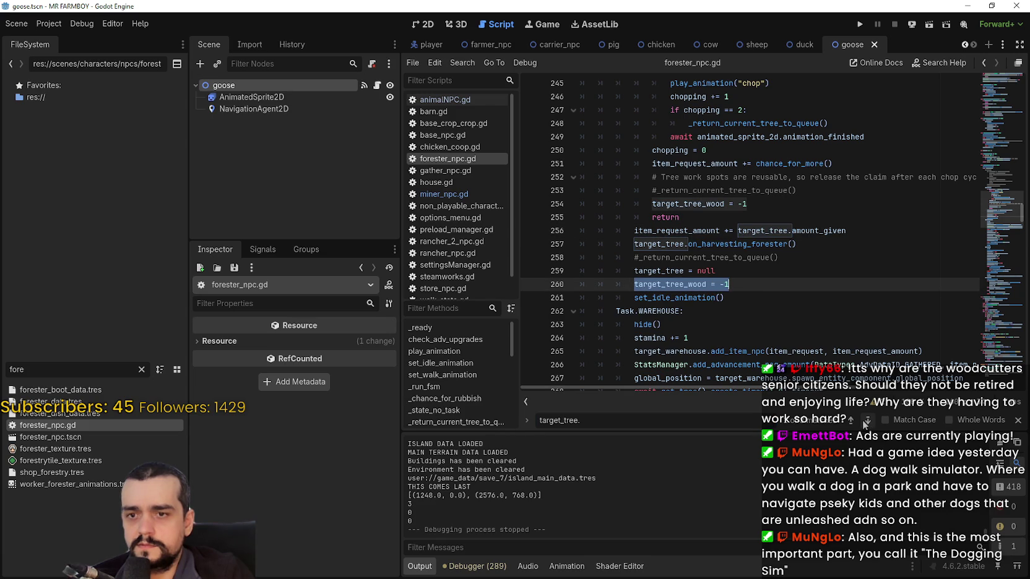
pyautogui.click(867, 421)
pyautogui.click(868, 421)
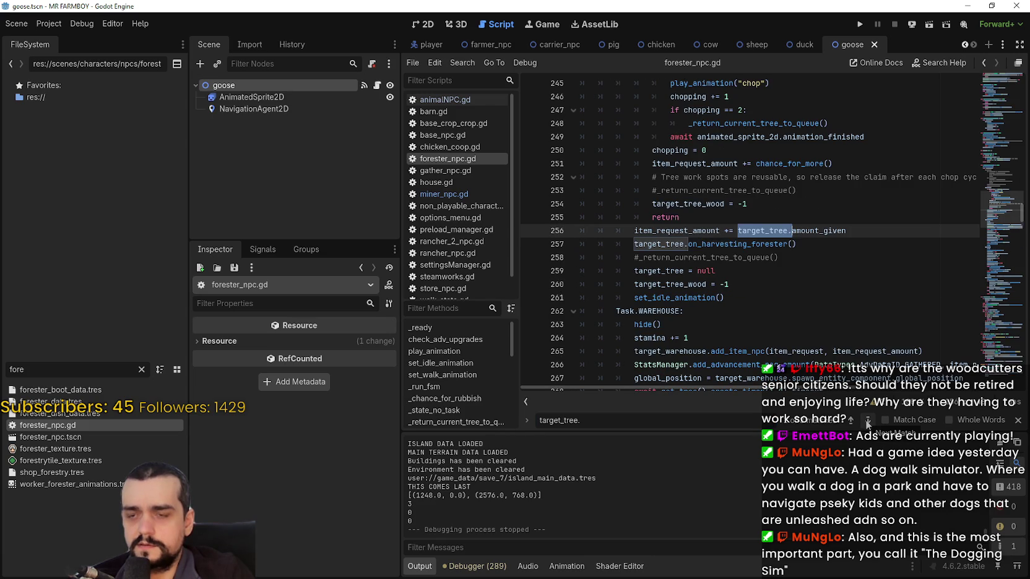
pyautogui.click(868, 421)
pyautogui.scroll(2, 755, 159)
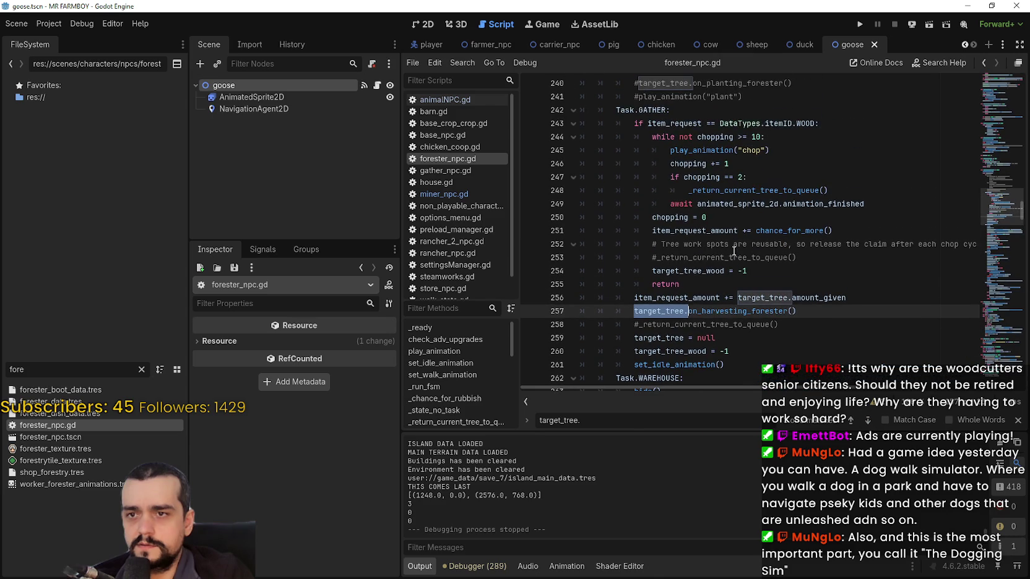
# Look up the on_harvesting_forester call's definition in base_crop_tree.gd.
pyautogui.doubleClick(690, 230)
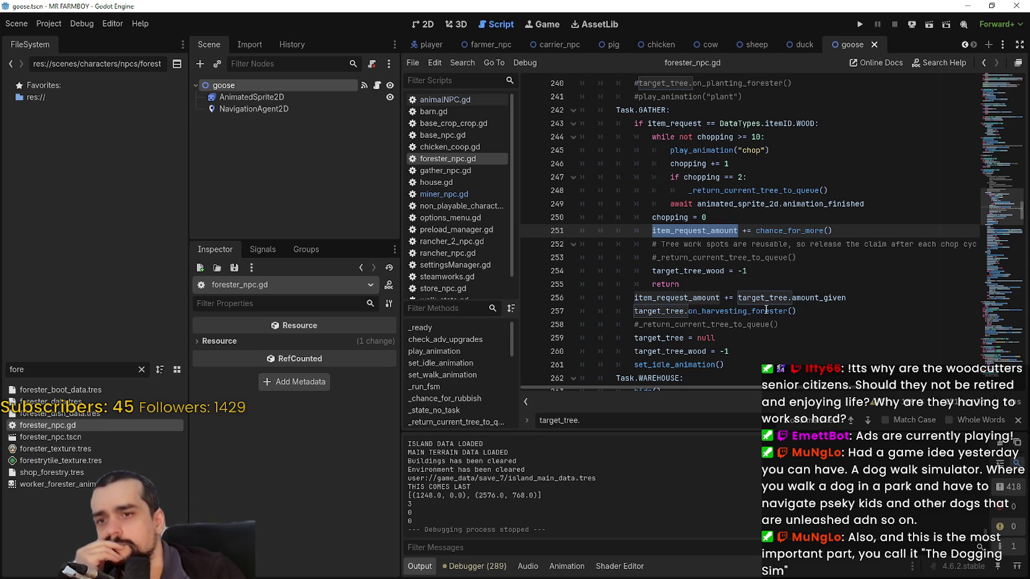
pyautogui.moveTo(766, 307)
pyautogui.click(766, 311)
pyautogui.rightClick(764, 310)
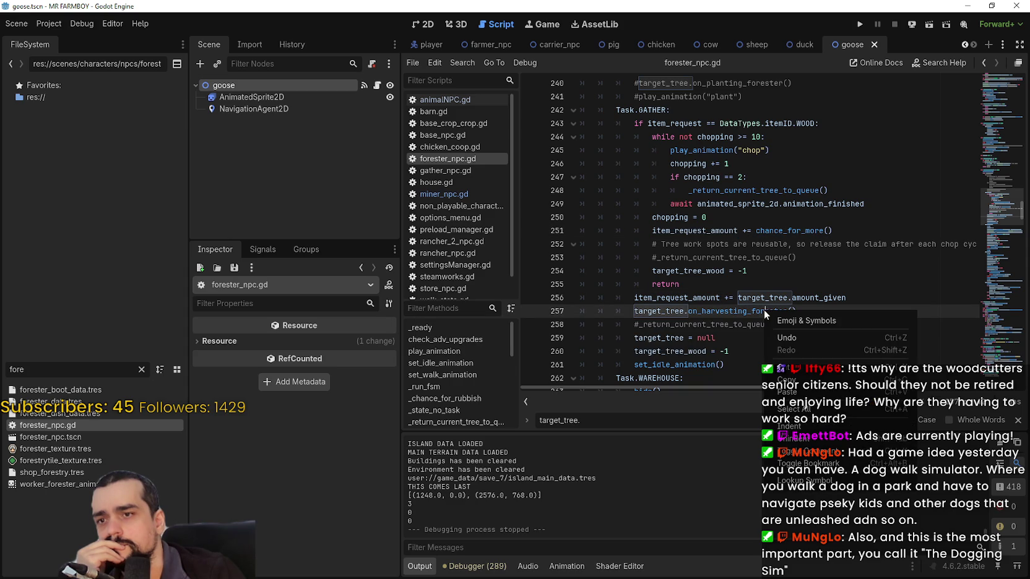
pyautogui.click(808, 482)
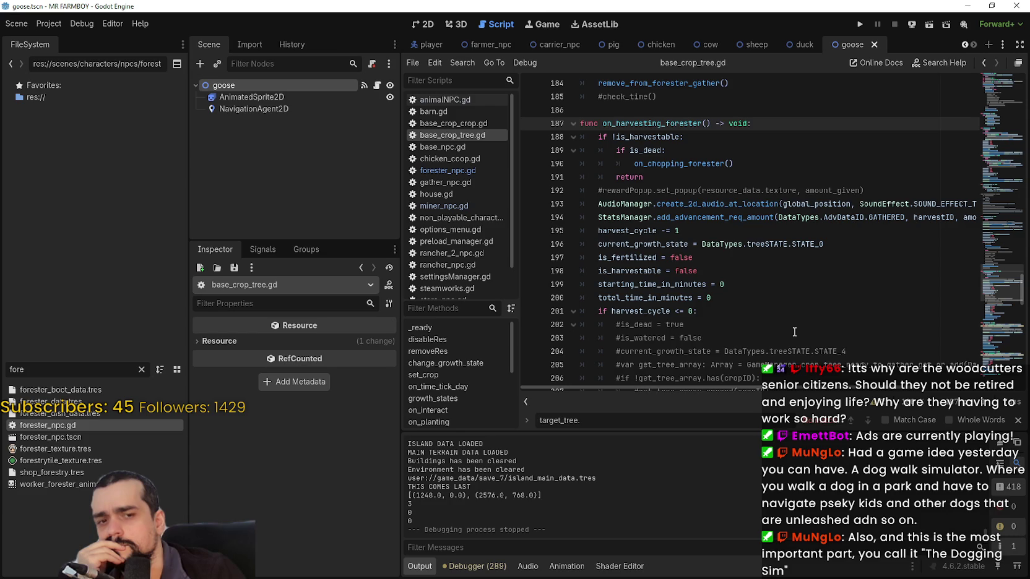
# Scroll to the top of base_crop_tree.gd and reopen forester_npc.gd.
pyautogui.scroll(-2, 792, 328)
pyautogui.moveTo(999, 291); pyautogui.dragTo(988, 62)
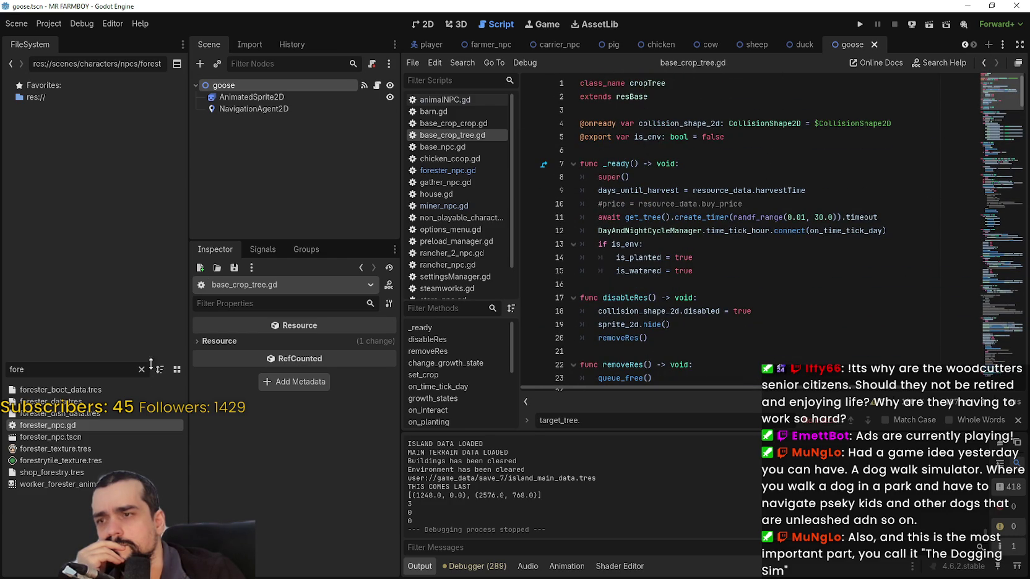
pyautogui.doubleClick(105, 422)
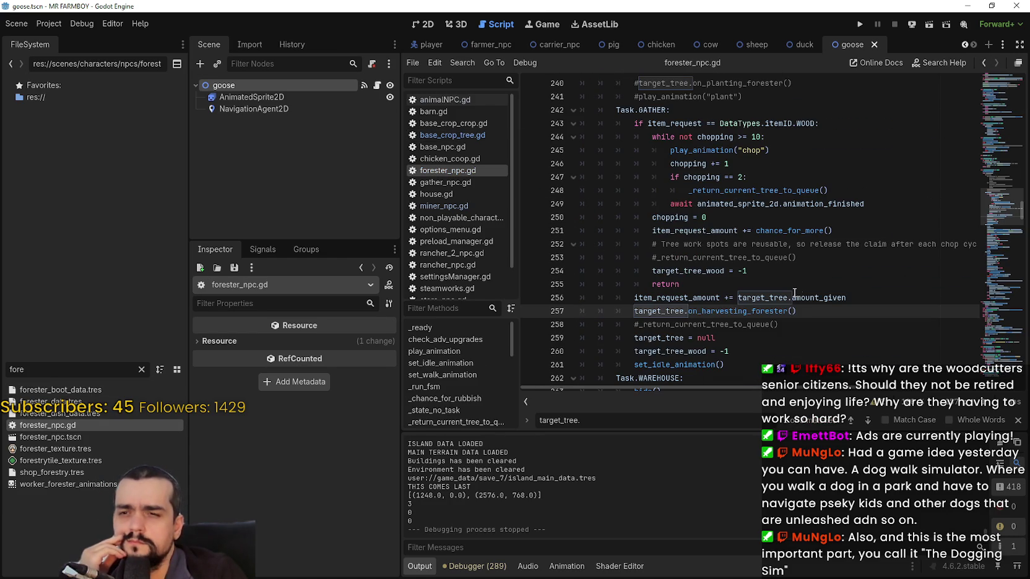
# Step through target_tree matches back to the on_harvesting_forester call on line 257.
pyautogui.scroll(2, 652, 214)
pyautogui.scroll(-5, 653, 216)
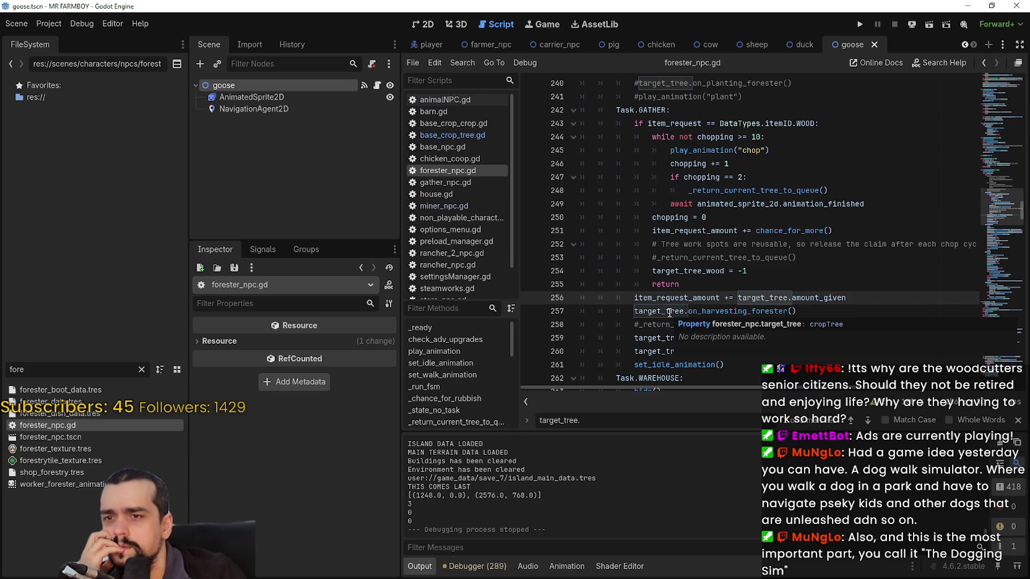
pyautogui.doubleClick(748, 311)
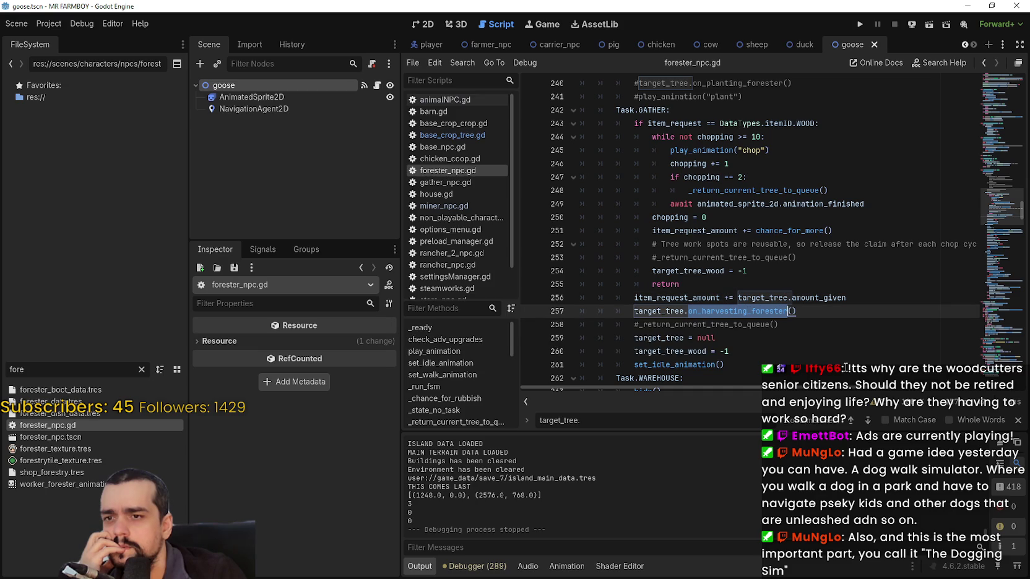
pyautogui.doubleClick(698, 227)
pyautogui.scroll(-1, 783, 304)
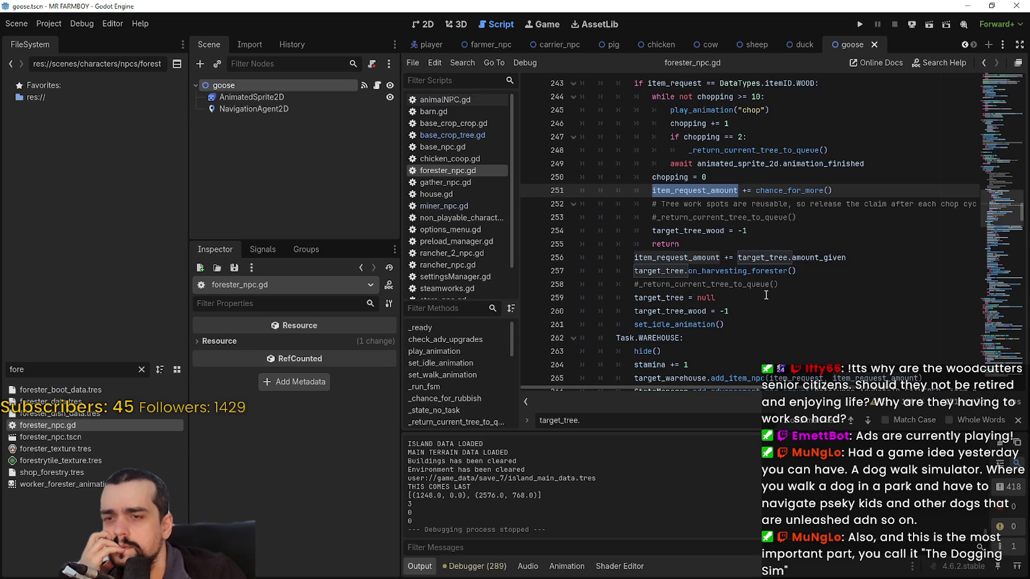
pyautogui.doubleClick(672, 272)
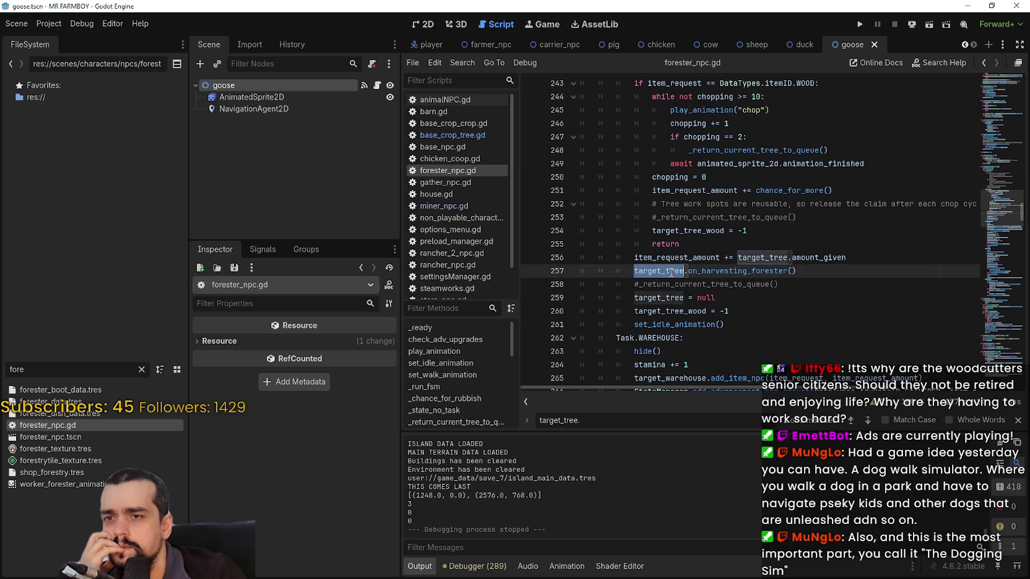
pyautogui.click(852, 419)
pyautogui.click(852, 420)
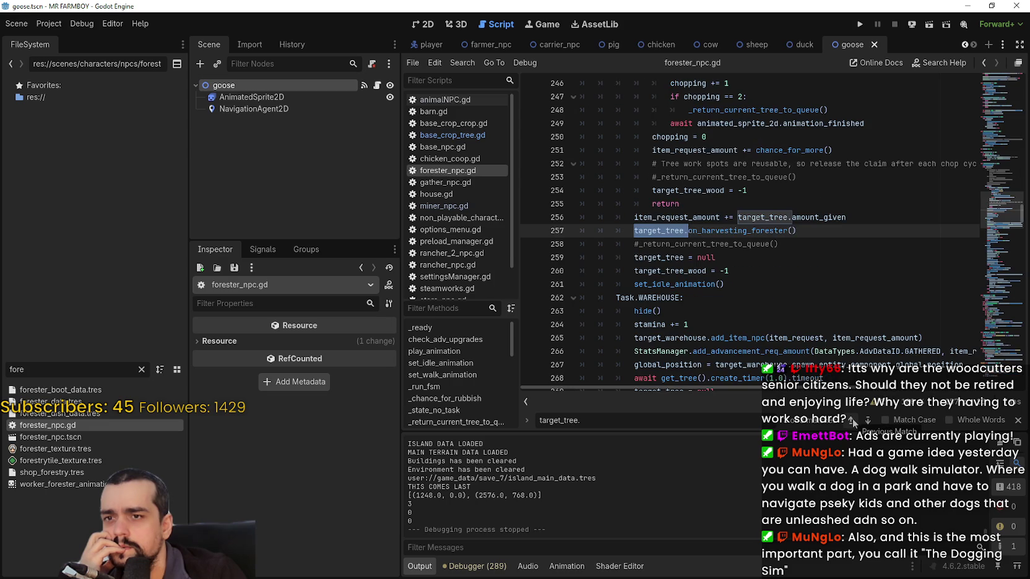
pyautogui.click(852, 420)
pyautogui.click(869, 421)
pyautogui.click(869, 420)
pyautogui.doubleClick(669, 270)
pyautogui.hotkey('ctrl', 'f')
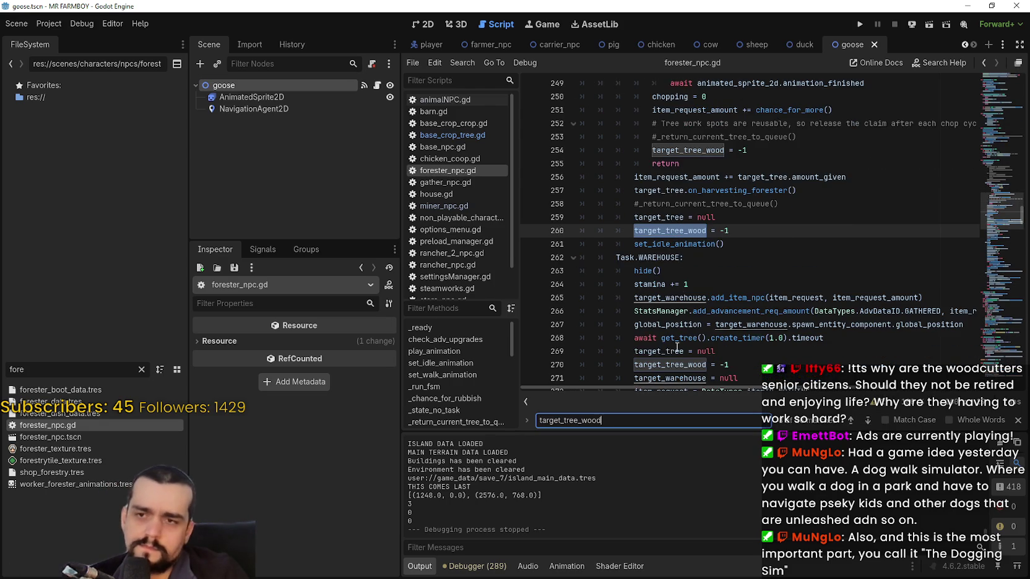
pyautogui.click(649, 443)
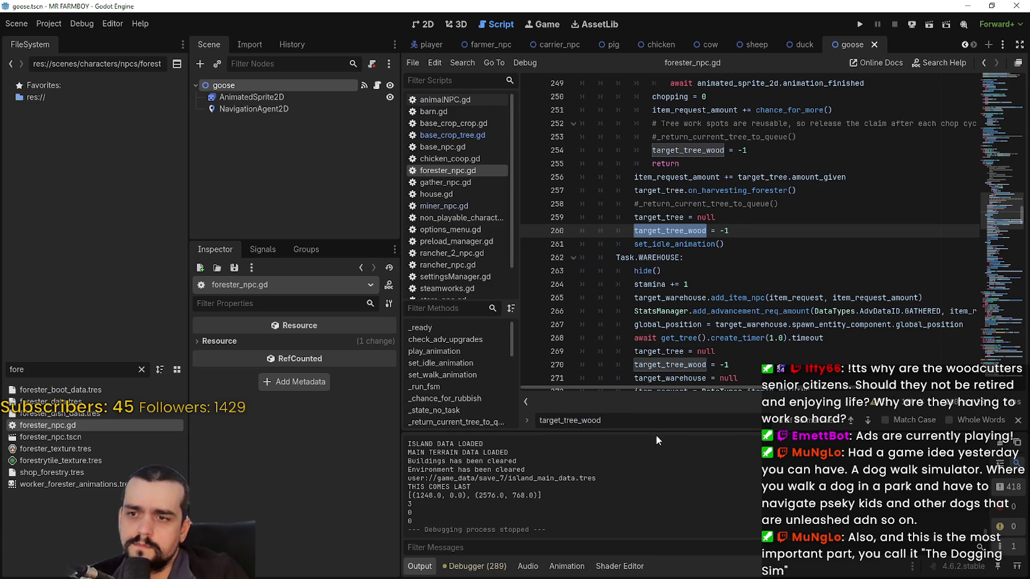
pyautogui.doubleClick(649, 421)
pyautogui.write('target')
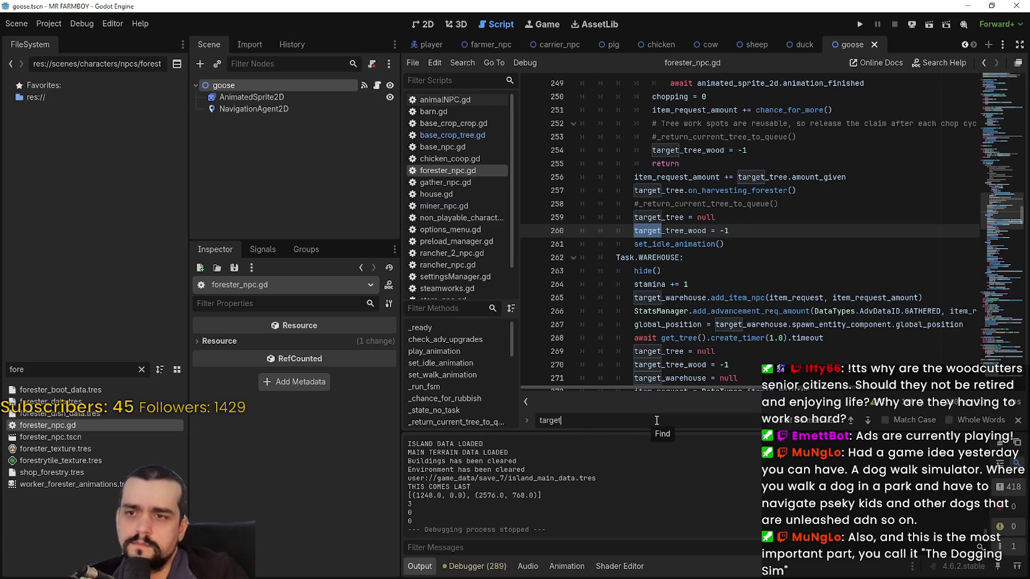
pyautogui.write('_tree')
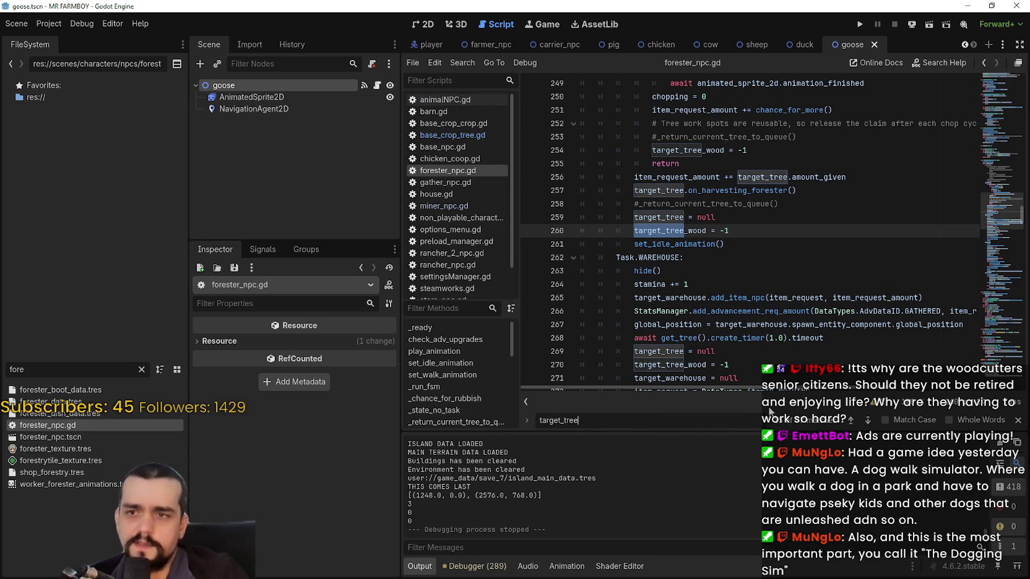
pyautogui.click(849, 417)
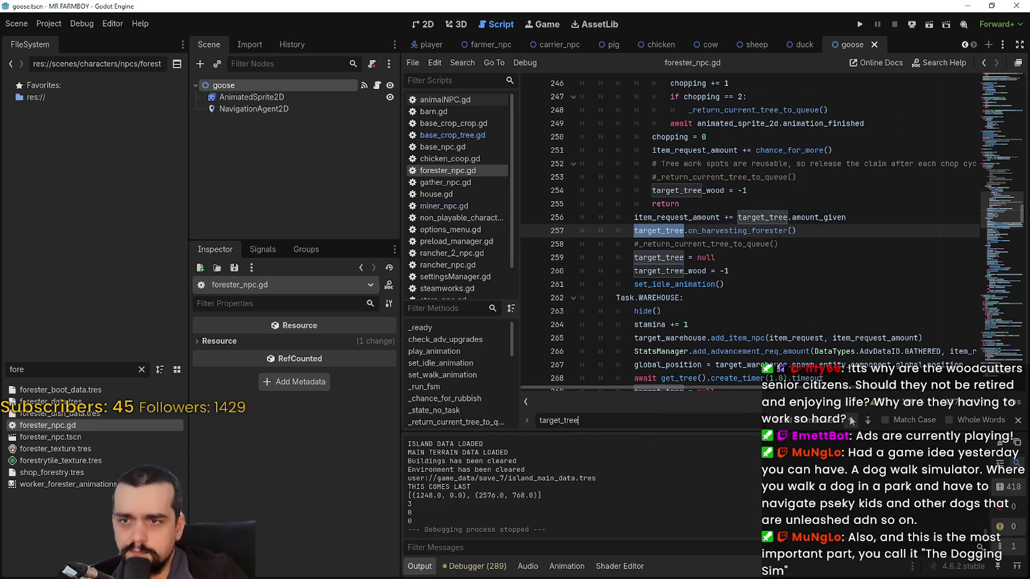
pyautogui.moveTo(797, 231)
pyautogui.mouseDown()
pyautogui.moveTo(619, 231)
pyautogui.moveTo(633, 231)
pyautogui.mouseUp()
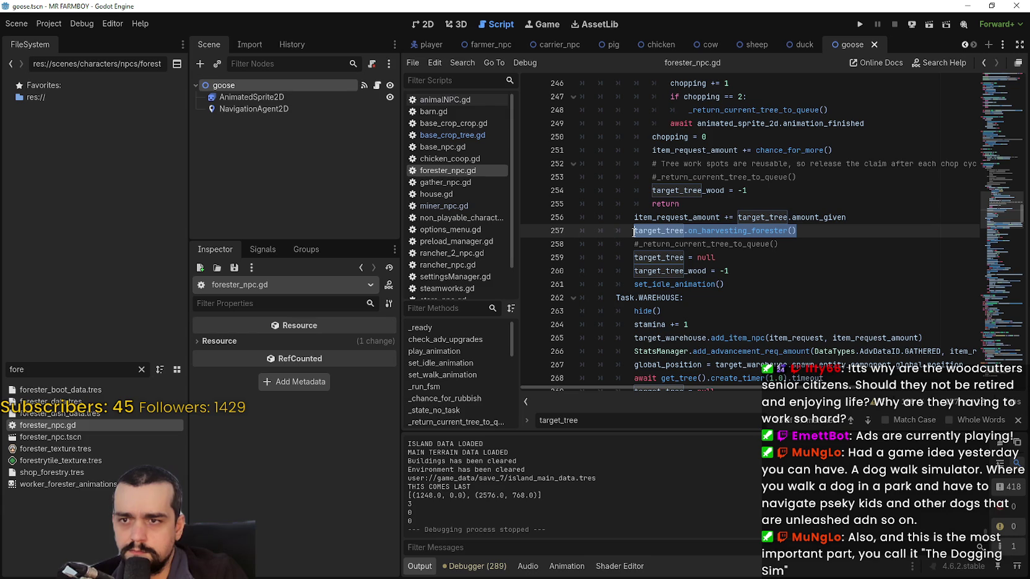
pyautogui.click(853, 419)
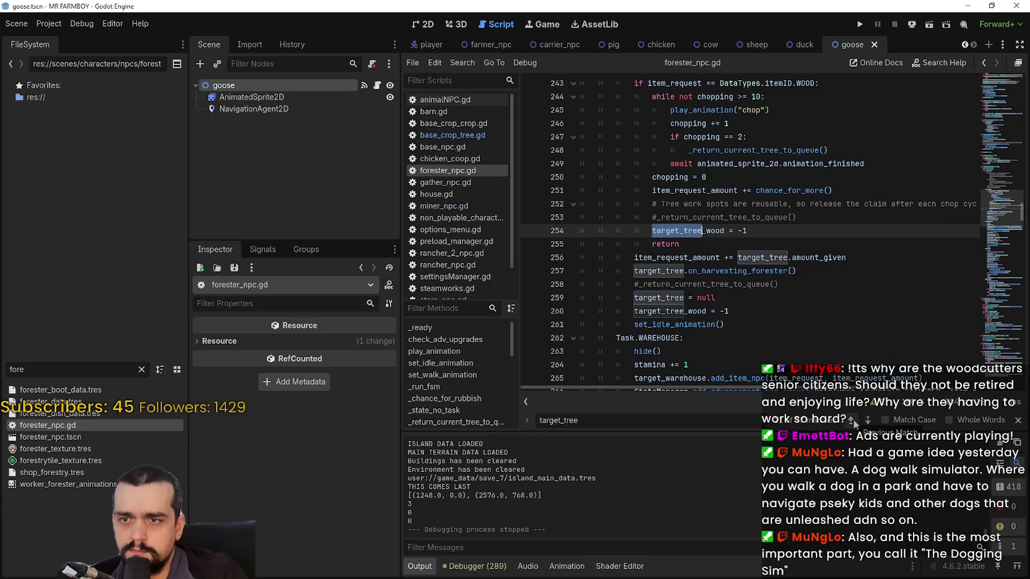
pyautogui.click(852, 419)
pyautogui.click(852, 419)
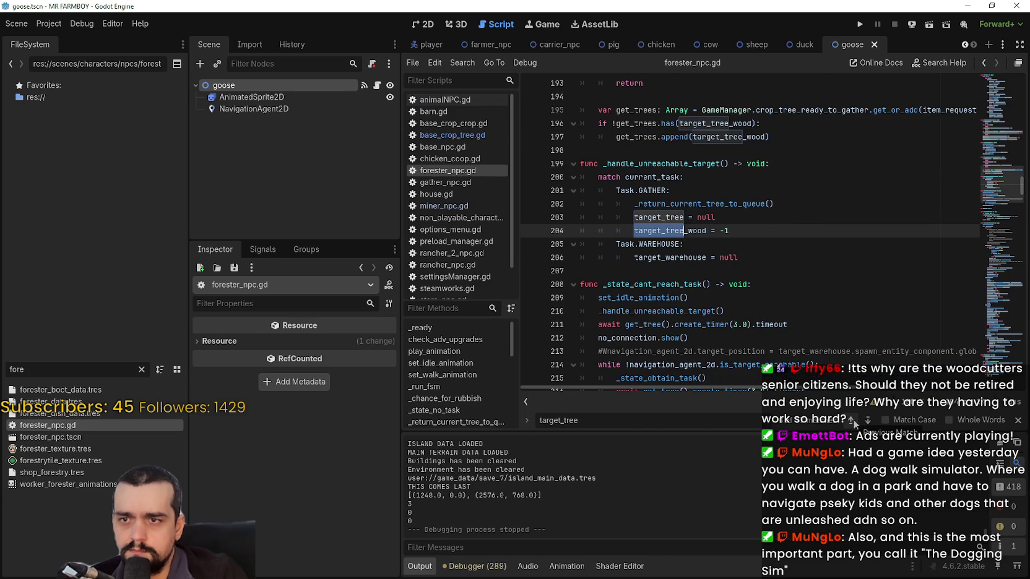
pyautogui.click(853, 419)
pyautogui.click(853, 419)
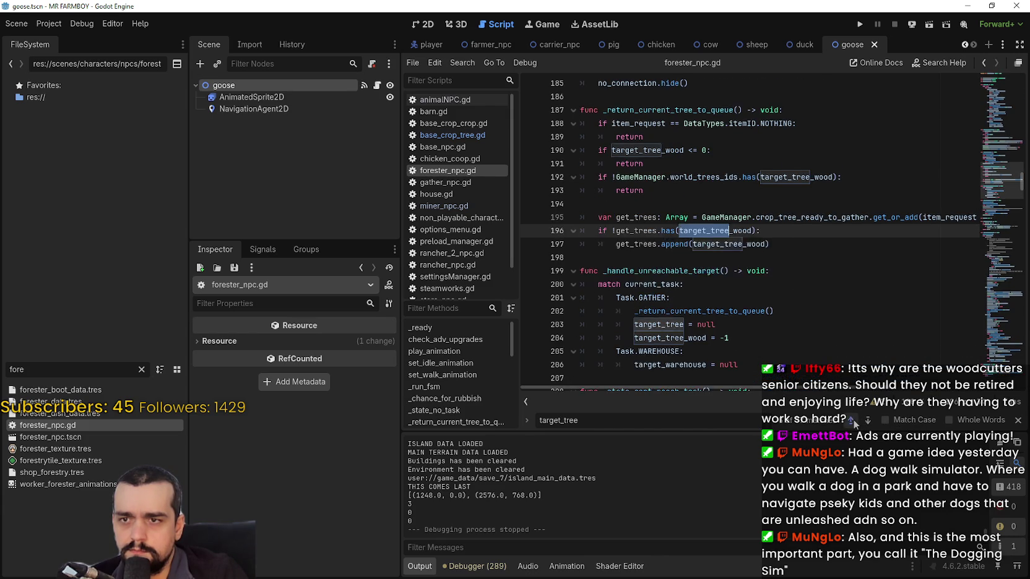
pyautogui.click(853, 419)
pyautogui.click(853, 419)
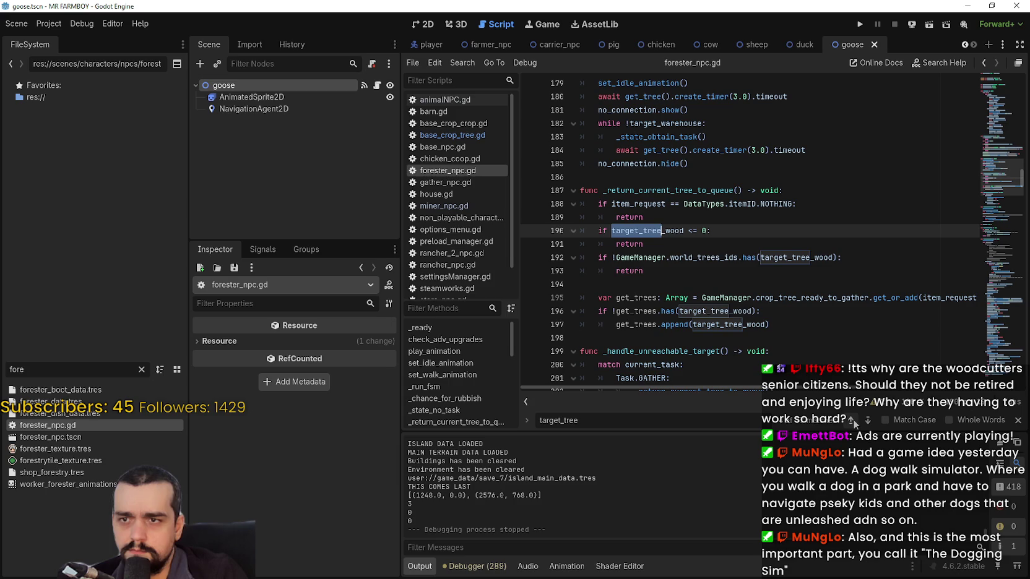
pyautogui.click(852, 419)
pyautogui.click(853, 419)
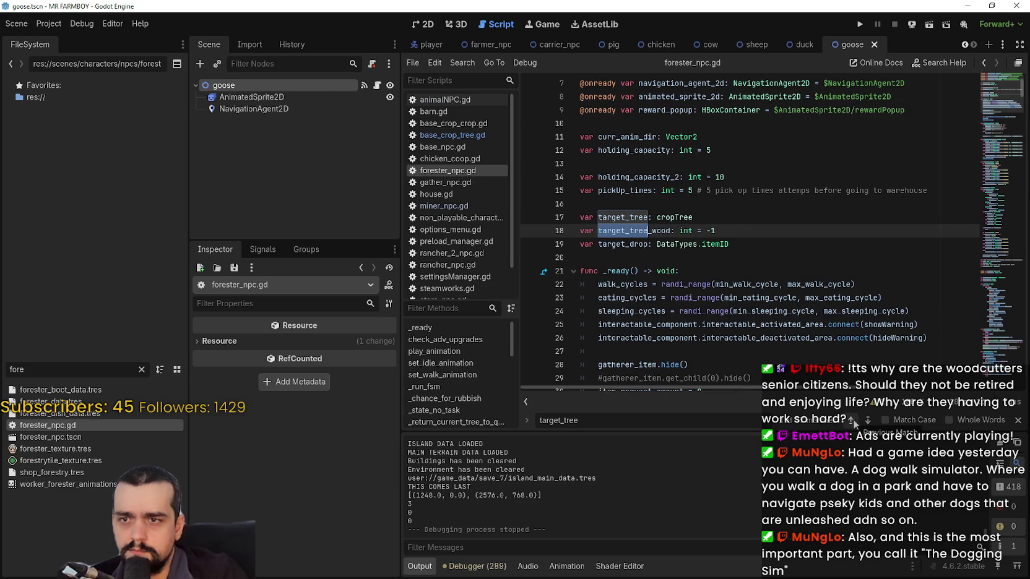
pyautogui.click(852, 419)
pyautogui.click(853, 419)
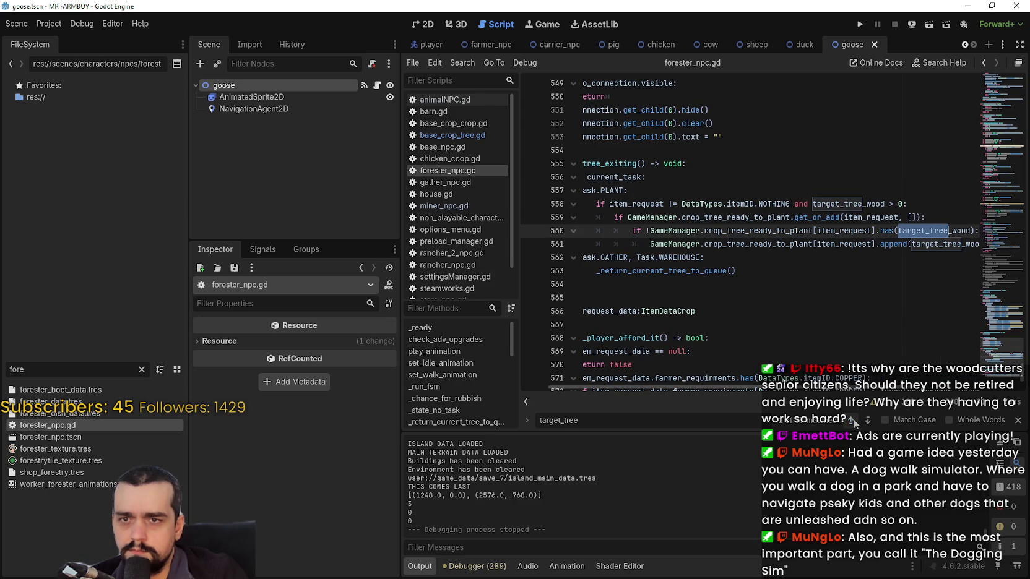
pyautogui.click(853, 419)
pyautogui.click(853, 418)
pyautogui.click(853, 418)
pyautogui.click(853, 418)
pyautogui.click(853, 419)
pyautogui.click(852, 418)
pyautogui.click(853, 418)
pyautogui.click(852, 418)
pyautogui.click(852, 418)
pyautogui.click(852, 418)
pyautogui.click(852, 418)
pyautogui.click(853, 418)
pyautogui.click(852, 419)
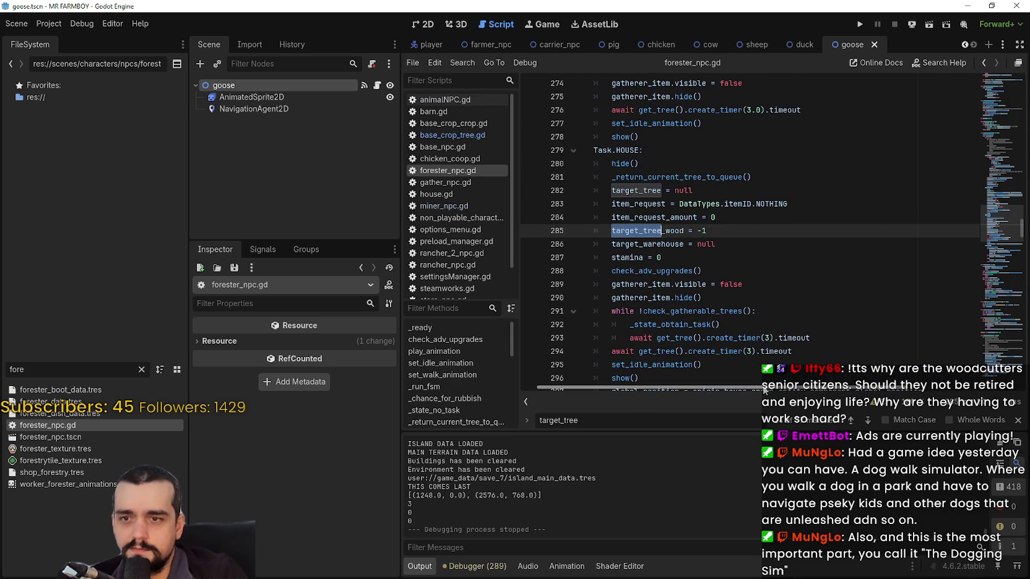
pyautogui.hscroll(-1, 698, 380)
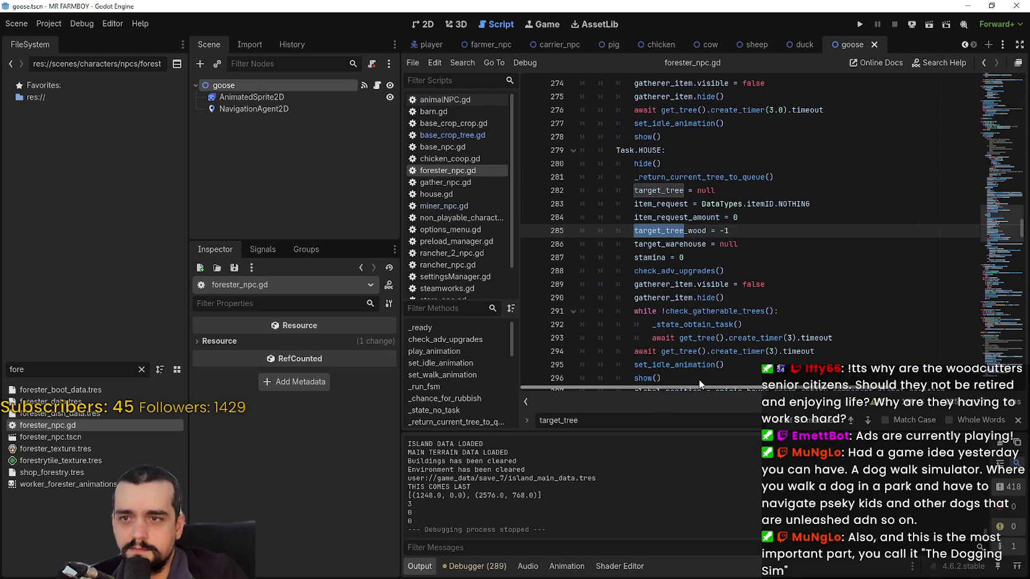
pyautogui.click(853, 419)
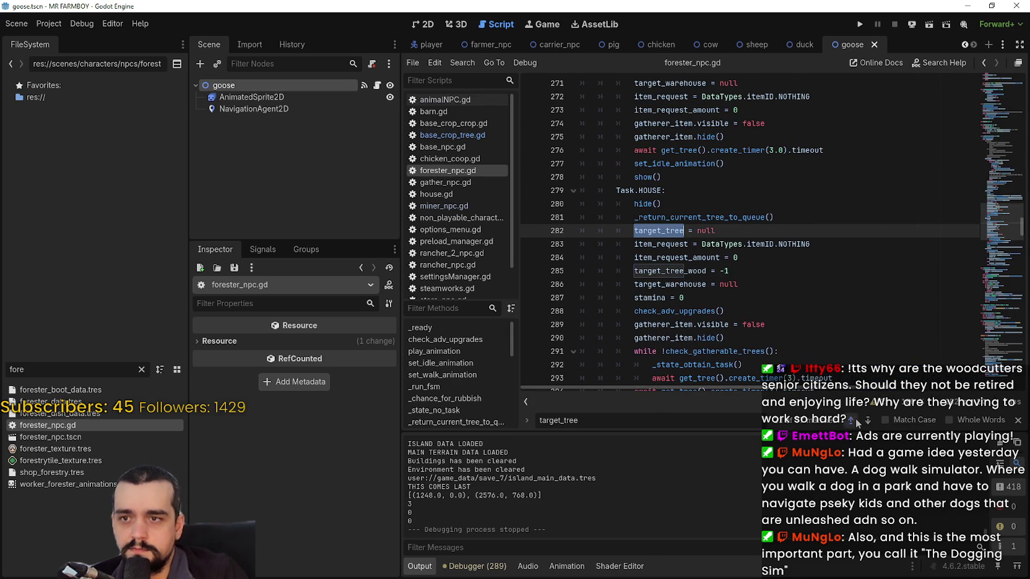
pyautogui.click(855, 419)
pyautogui.click(856, 418)
pyautogui.click(855, 419)
pyautogui.click(856, 419)
pyautogui.click(855, 418)
pyautogui.click(855, 418)
pyautogui.click(855, 418)
pyautogui.click(856, 419)
pyautogui.click(856, 418)
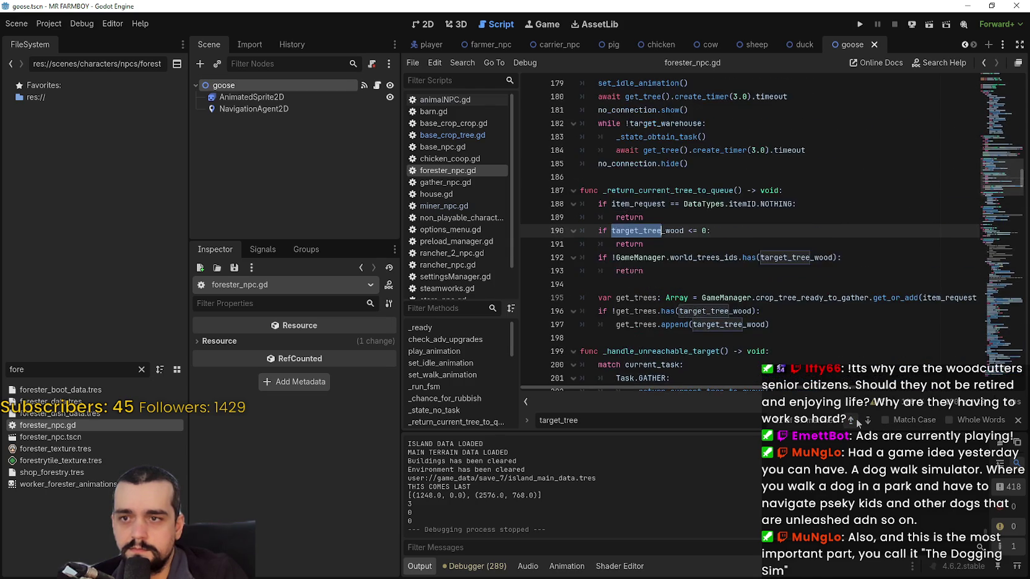
pyautogui.click(856, 419)
pyautogui.click(856, 419)
pyautogui.click(856, 418)
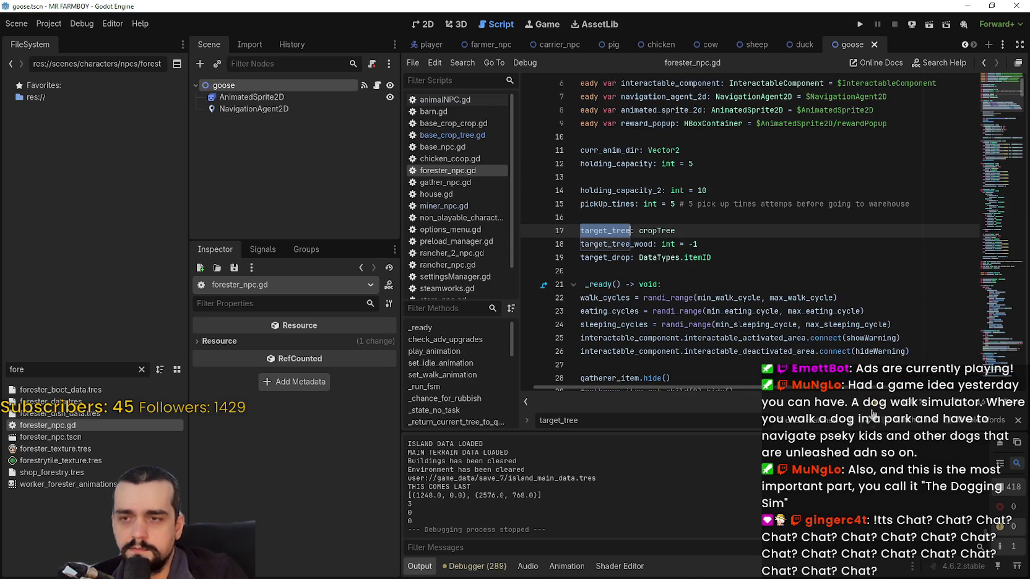
pyautogui.click(714, 198)
# Comment out the target_tree declaration on line 17 with #.
pyautogui.moveTo(700, 231); pyautogui.dragTo(544, 230)
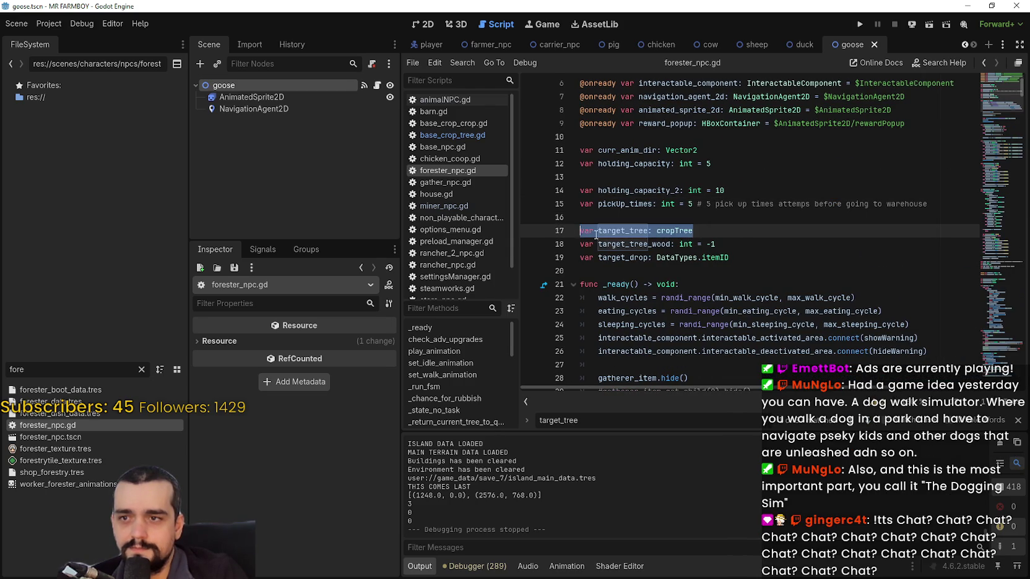
pyautogui.press('Left')
pyautogui.write('#')
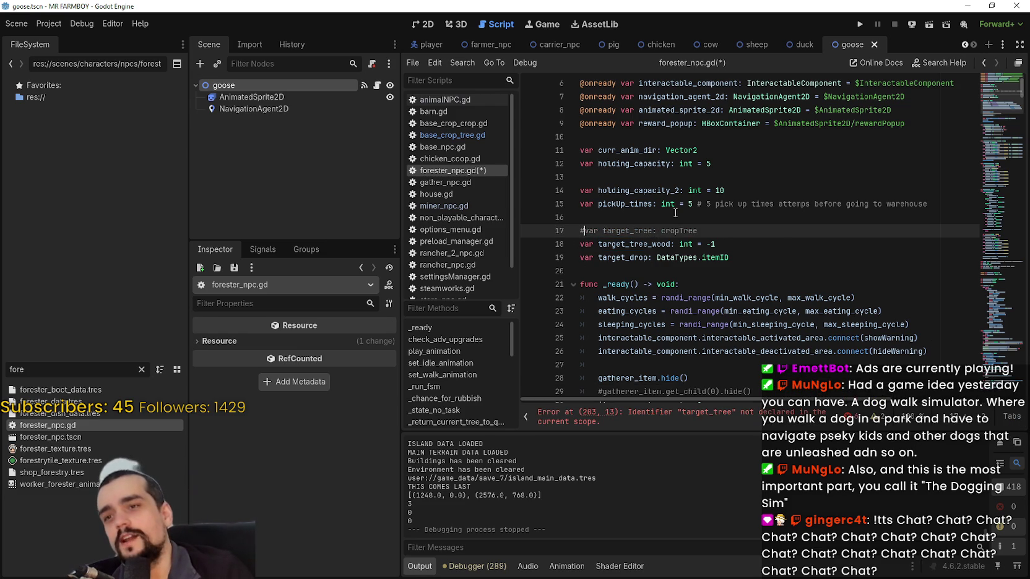
pyautogui.doubleClick(618, 229)
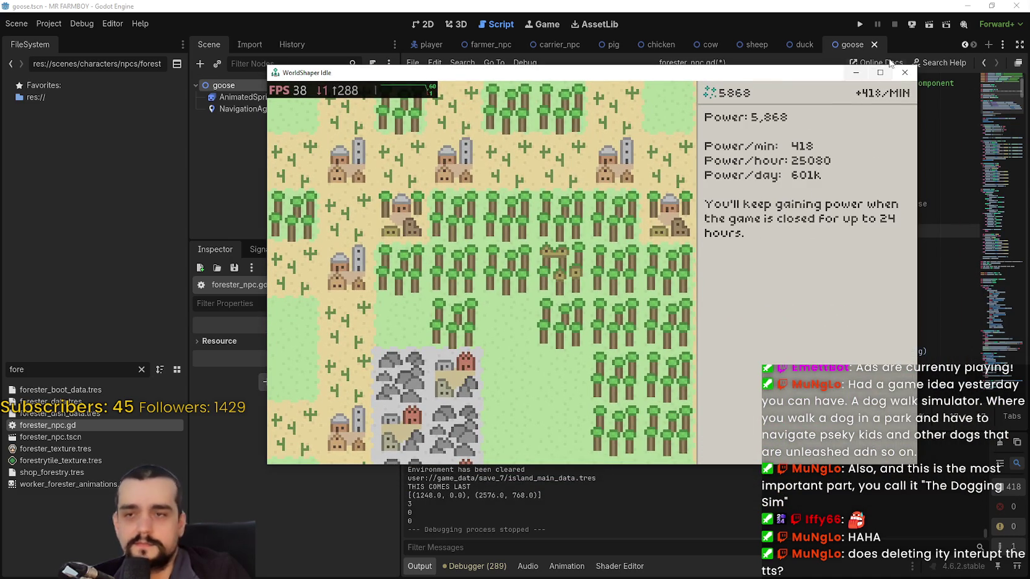
# Maximize the game window and turn the bottom field tile into rocks.
pyautogui.click(879, 73)
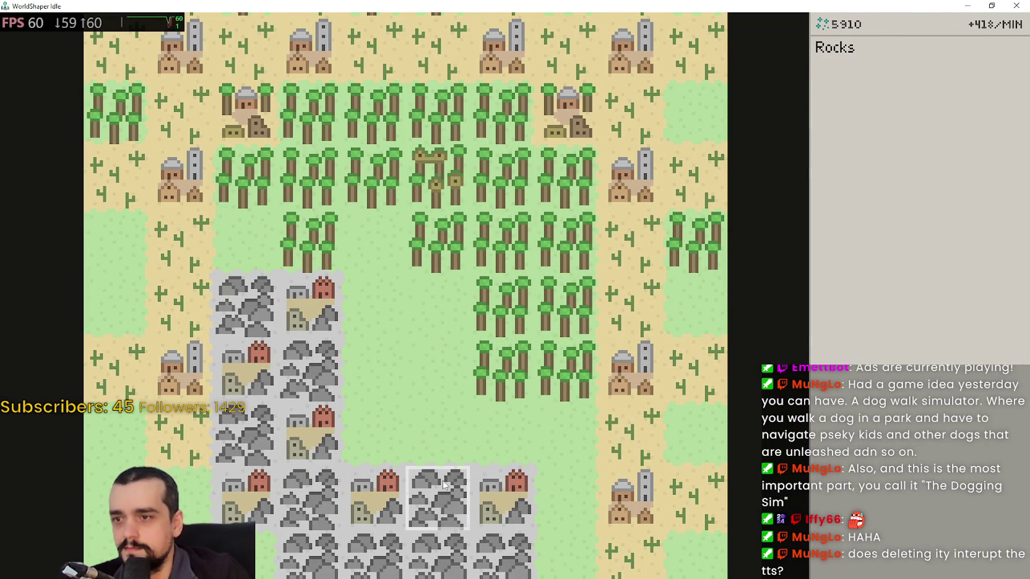
pyautogui.moveTo(845, 223)
pyautogui.click(837, 62)
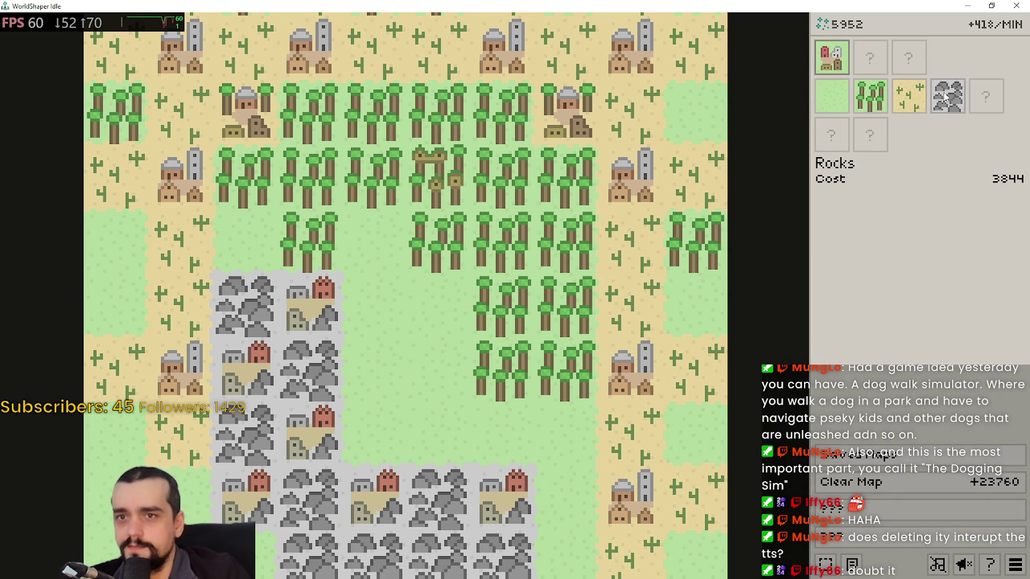
pyautogui.scroll(-1, 609, 381)
pyautogui.click(909, 96)
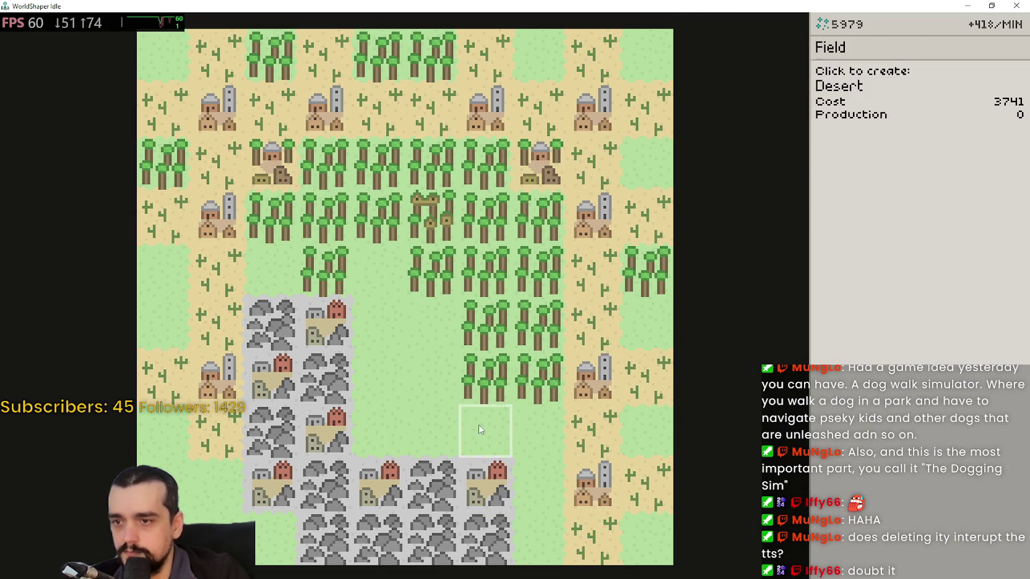
pyautogui.click(947, 96)
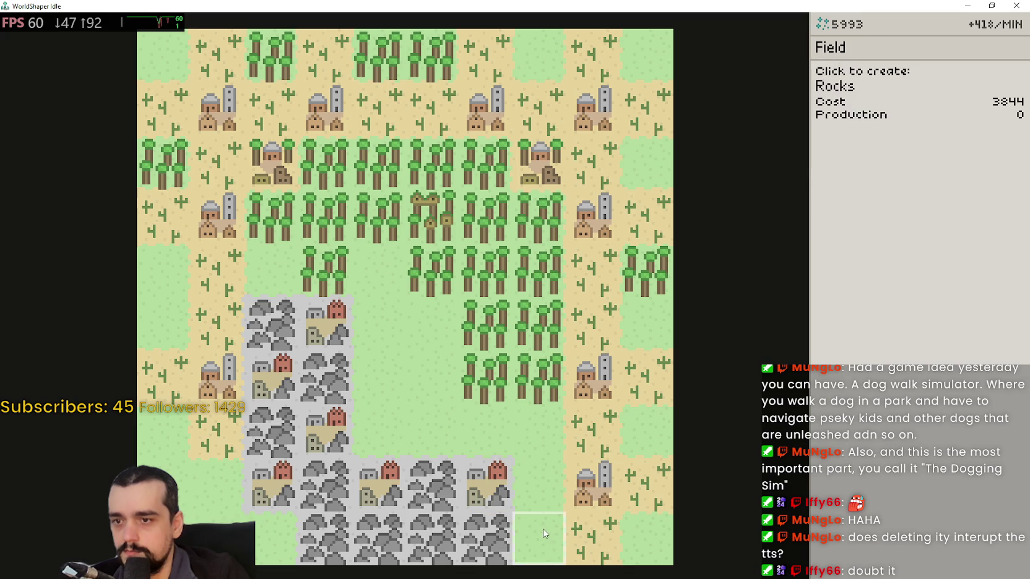
pyautogui.click(542, 531)
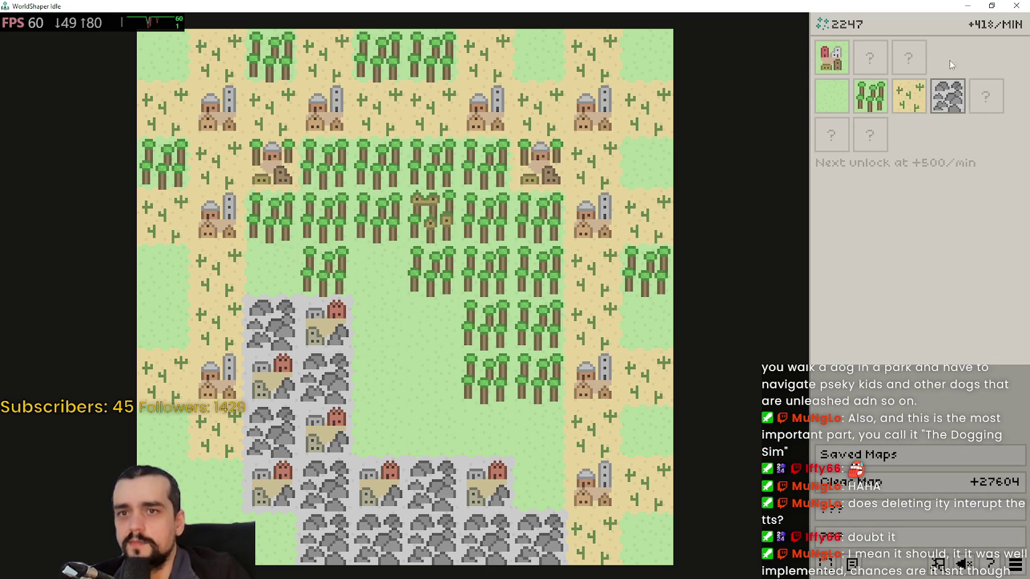
# Build a Treetop Village on a forest tile, reverting one extra village back to forest.
pyautogui.click(842, 59)
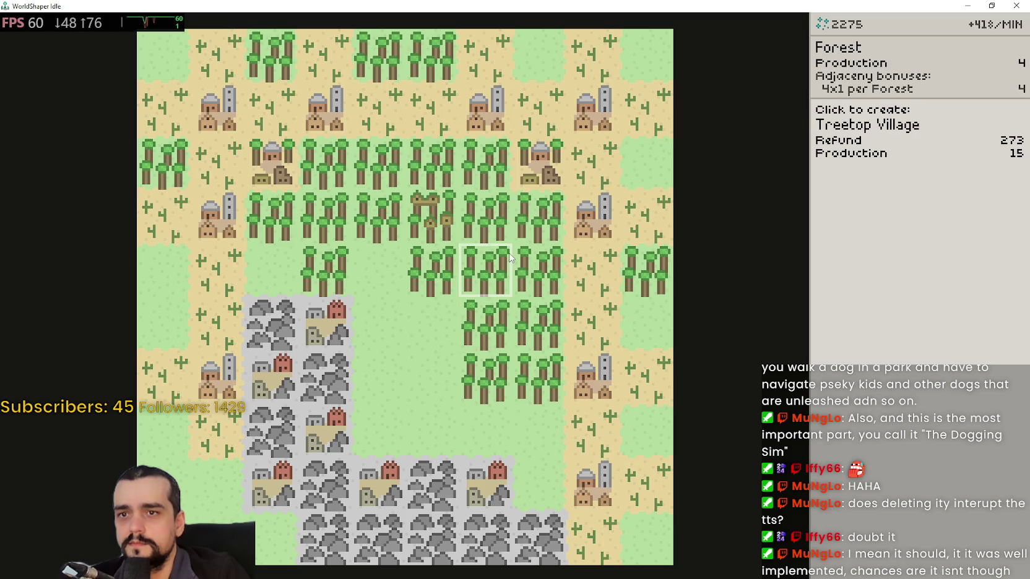
pyautogui.click(493, 267)
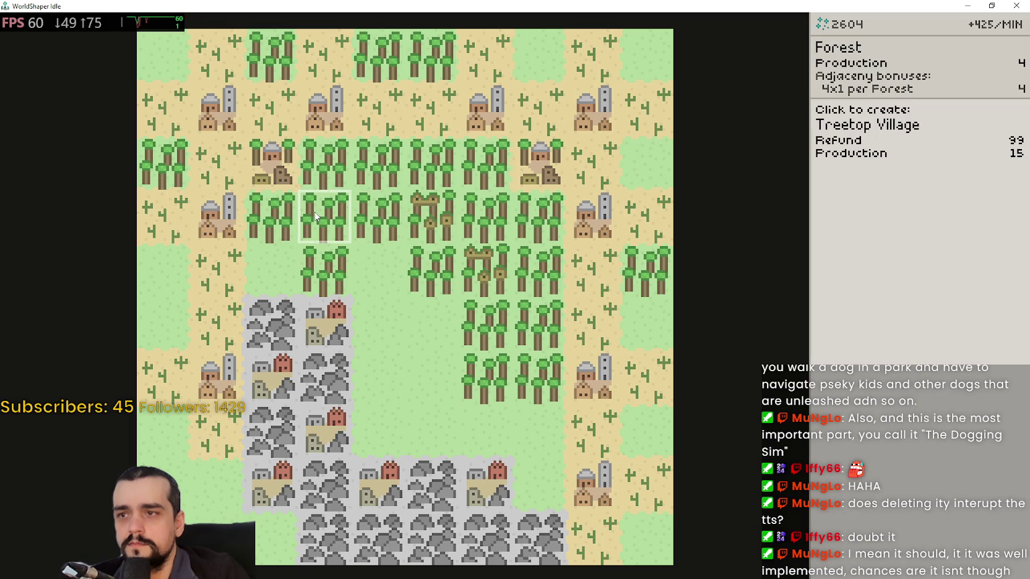
pyautogui.click(316, 213)
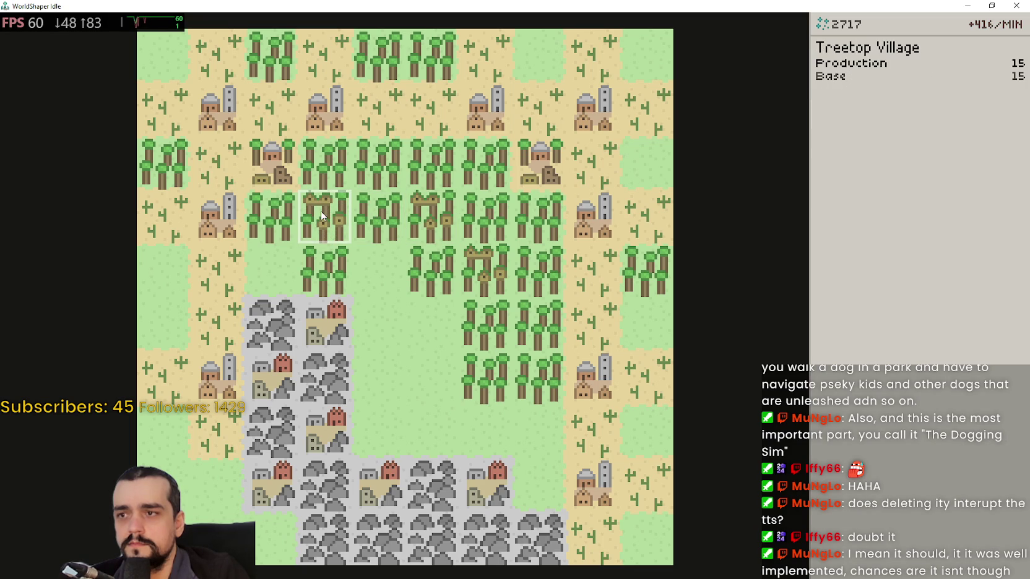
pyautogui.click(321, 213)
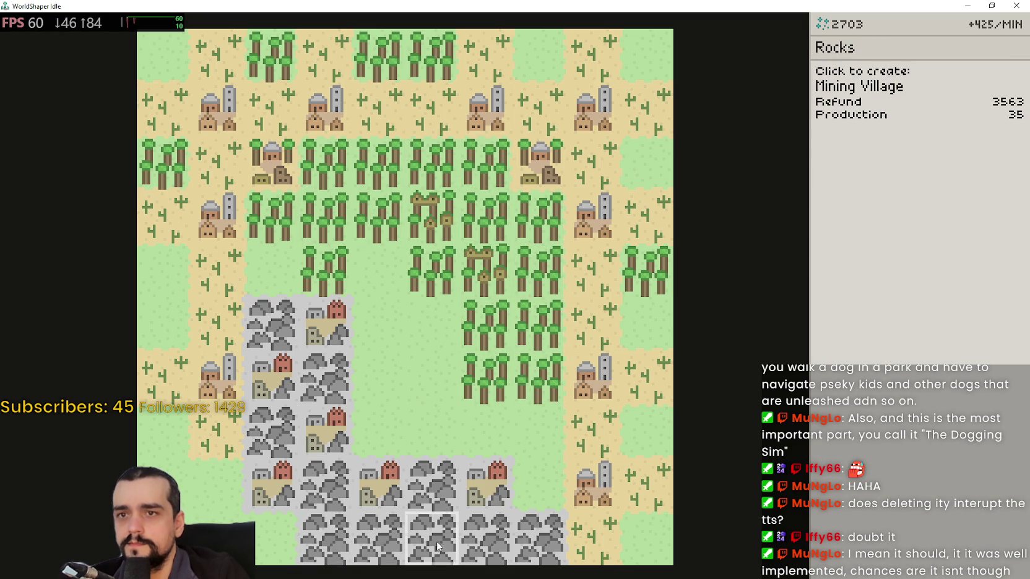
# Build Mining Villages on two bottom rocks tiles and plant forest on four empty fields.
pyautogui.click(328, 548)
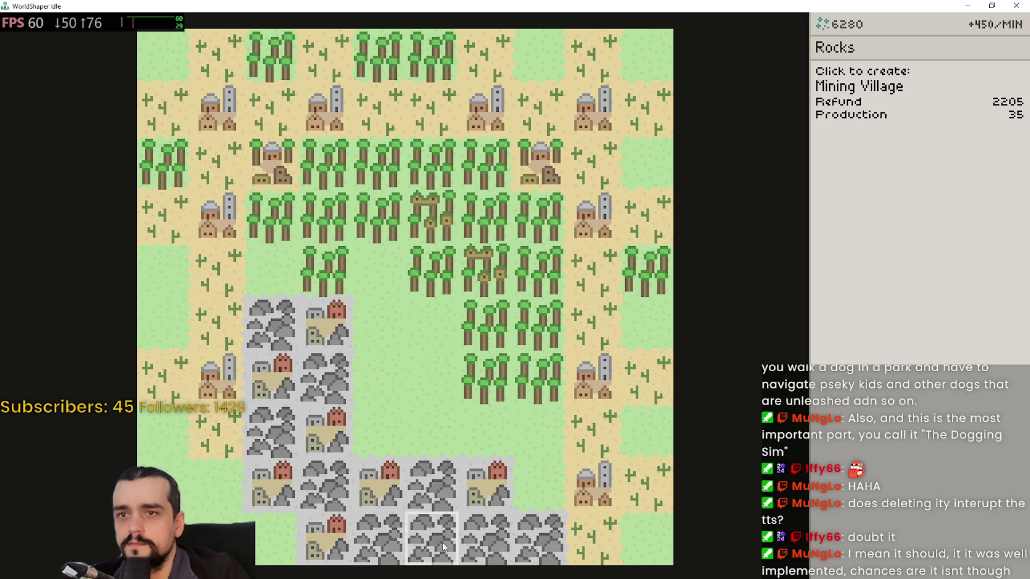
pyautogui.click(445, 546)
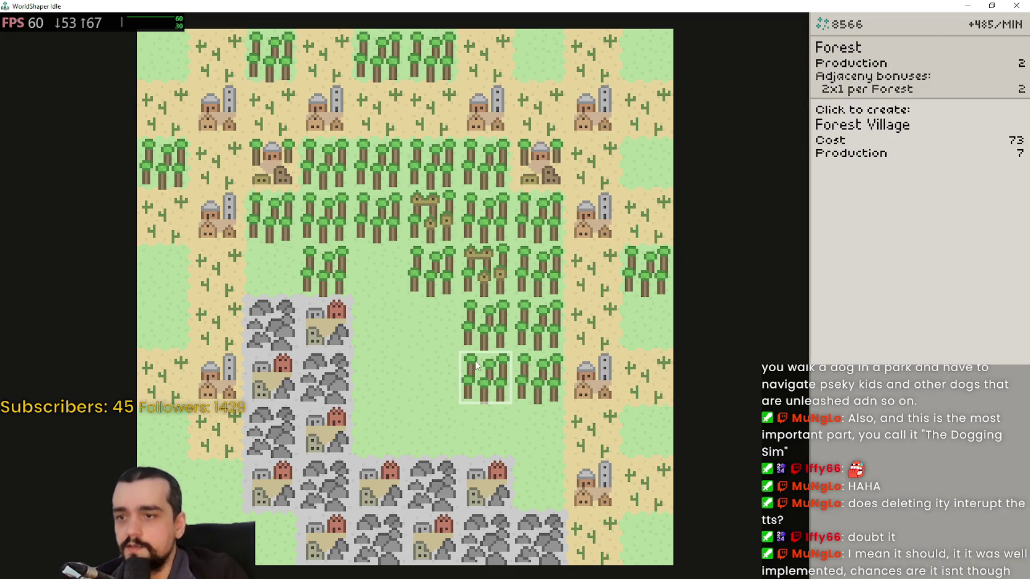
pyautogui.click(879, 98)
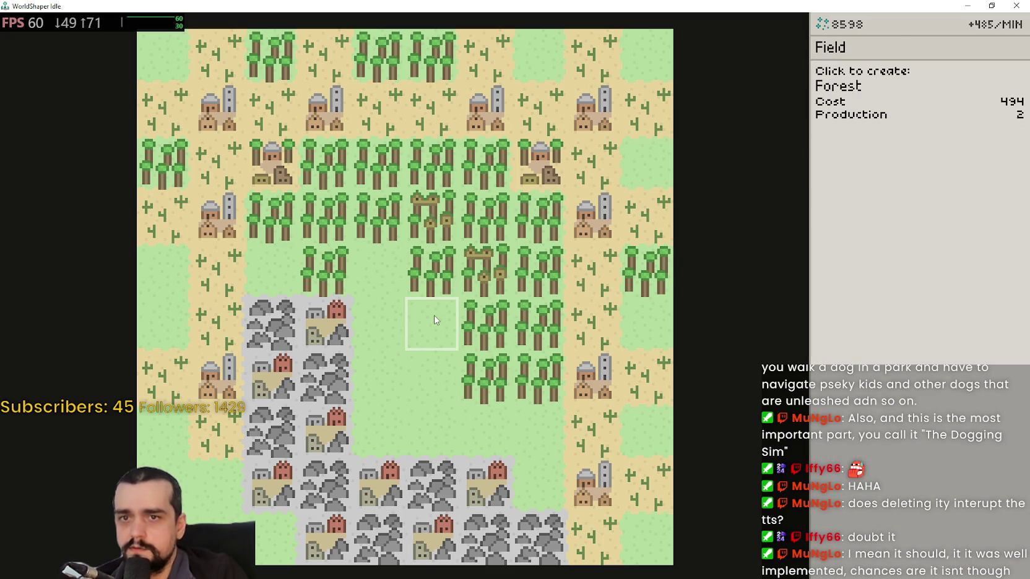
pyautogui.click(434, 316)
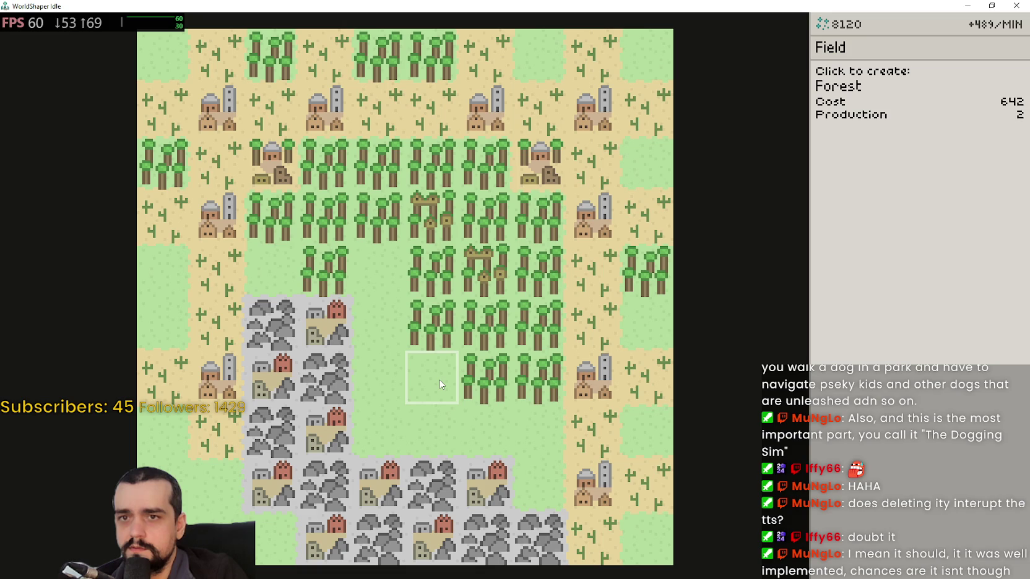
pyautogui.click(440, 384)
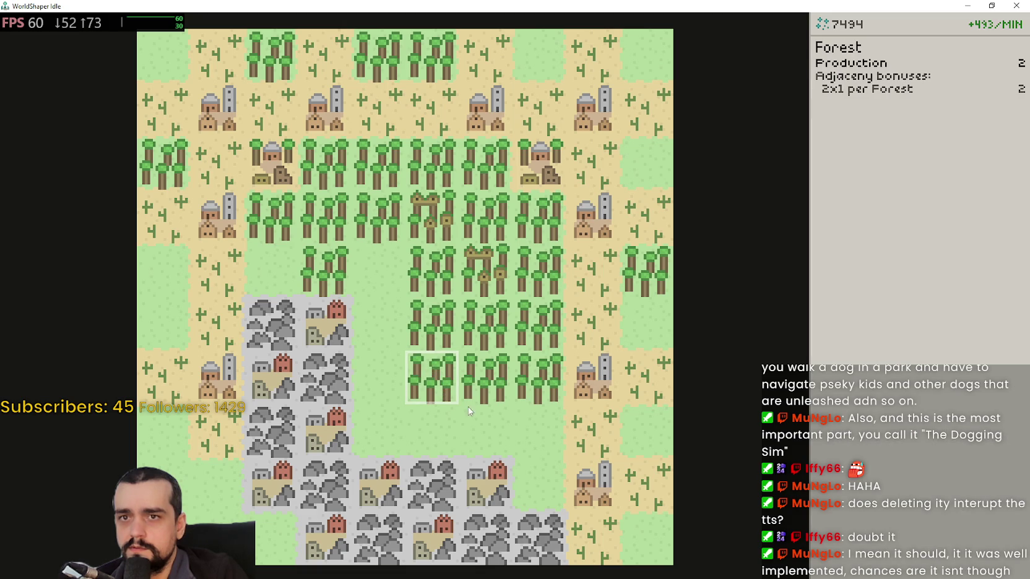
pyautogui.click(364, 255)
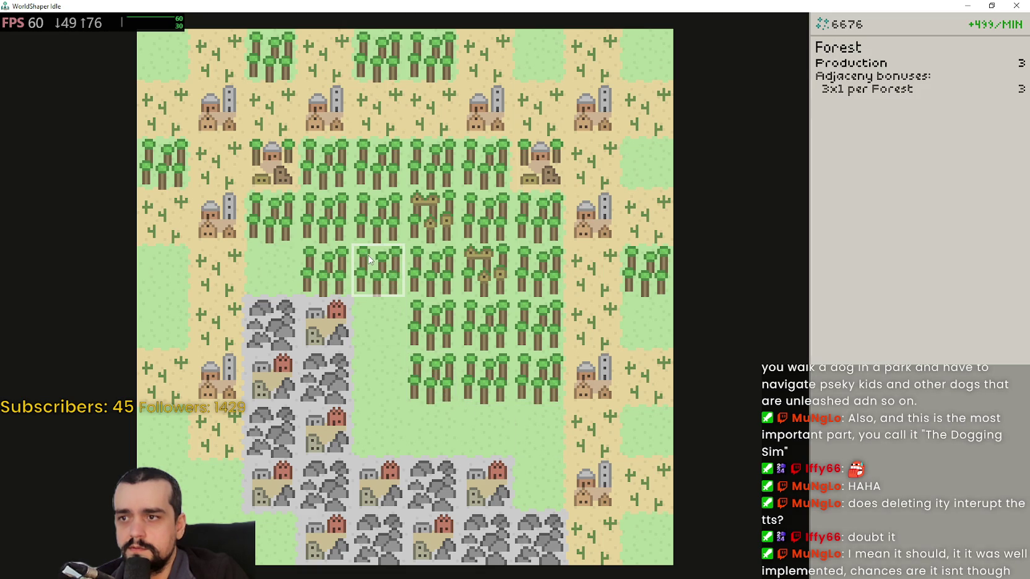
pyautogui.click(278, 271)
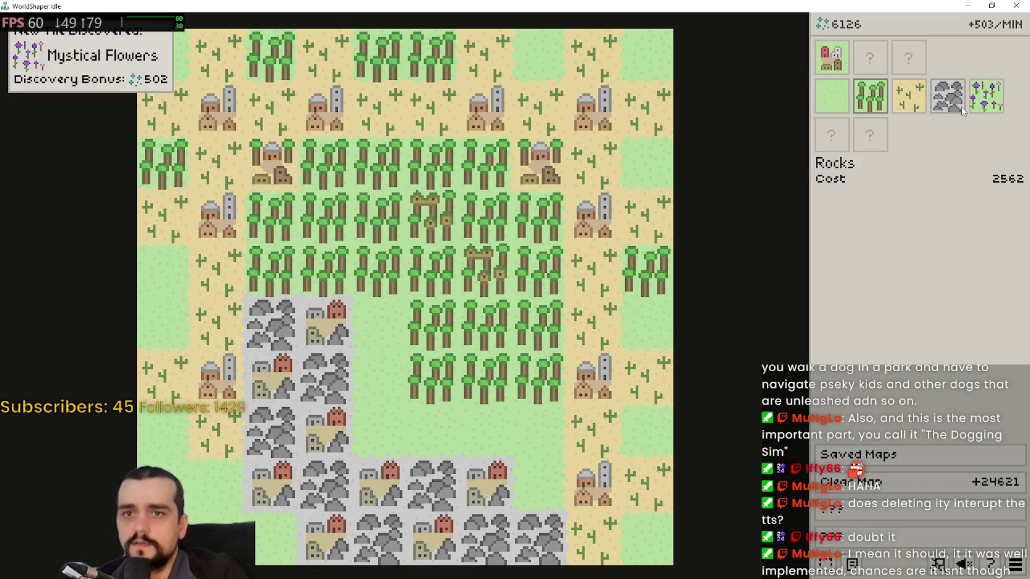
# Plant Mystical Flowers on lower-left fields and upgrade one into a Mystical Village.
pyautogui.click(977, 95)
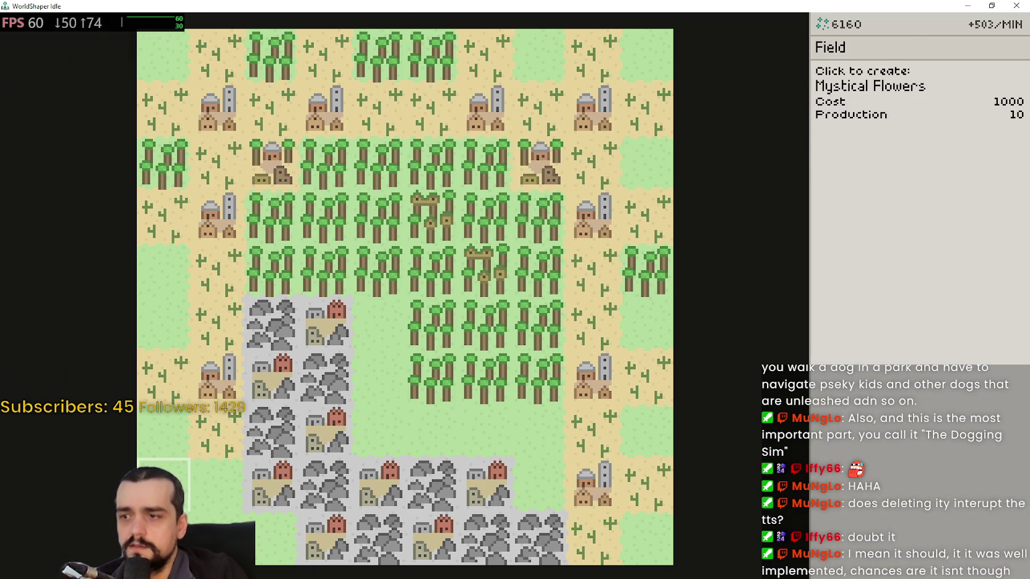
pyautogui.click(163, 484)
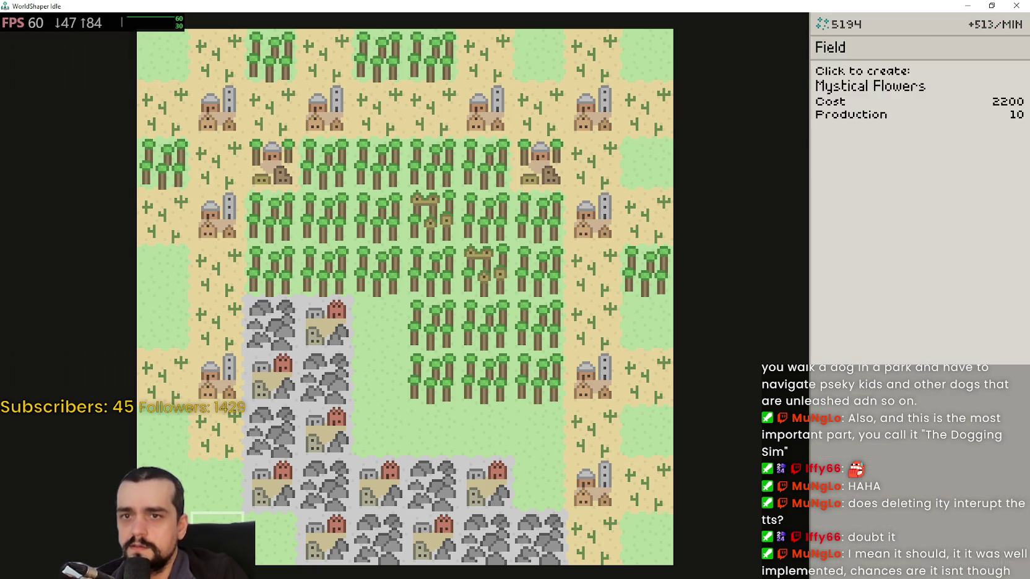
pyautogui.click(217, 532)
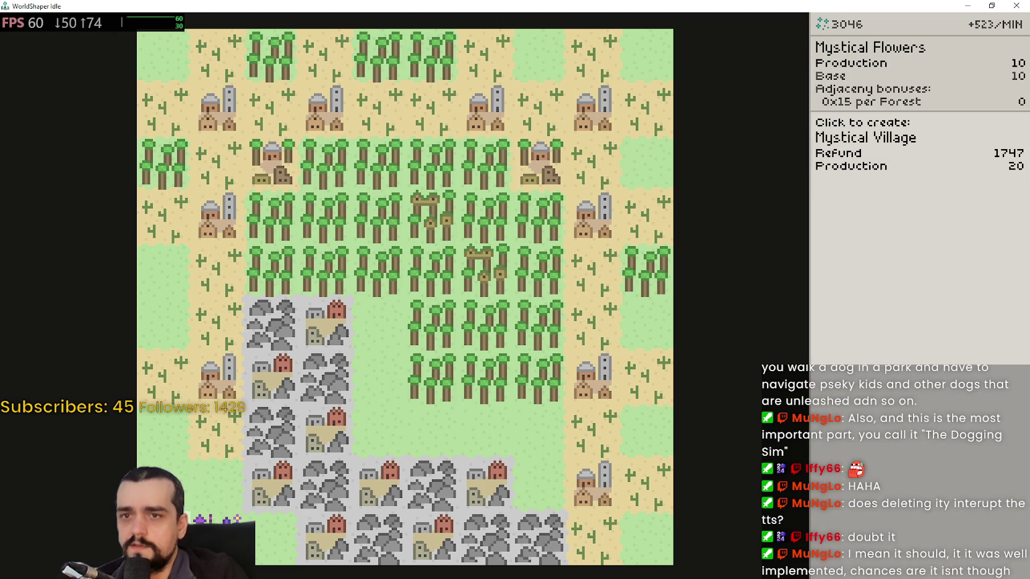
pyautogui.click(217, 538)
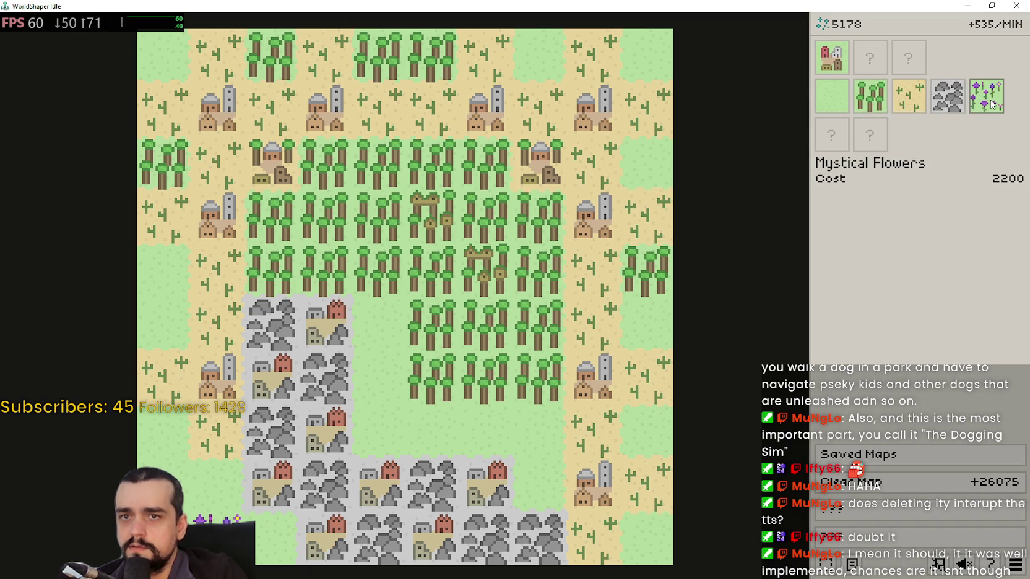
pyautogui.click(164, 486)
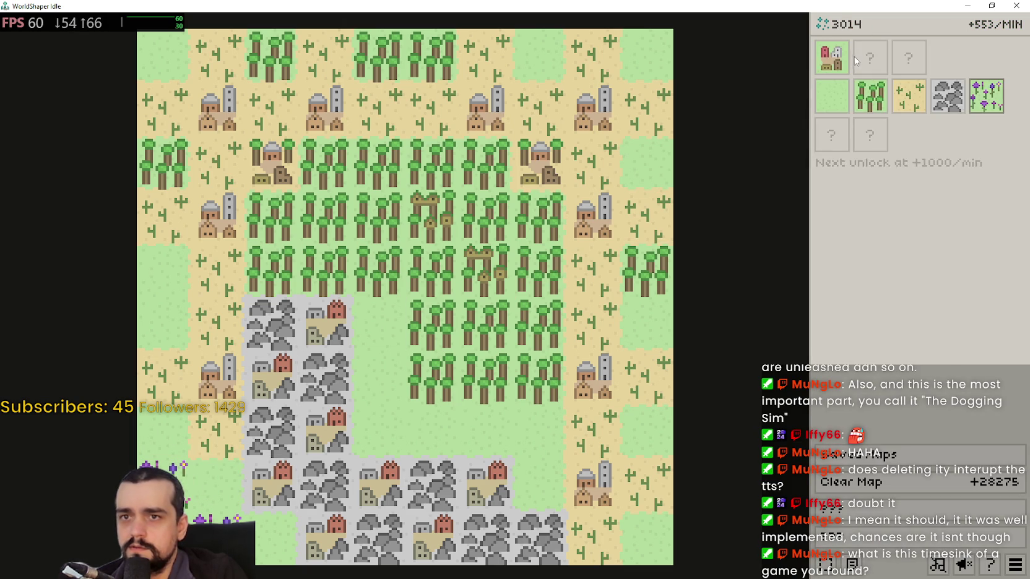
# Build two Mystical Villages and a Mystical Desert Village around the lower-left flowers.
pyautogui.click(835, 56)
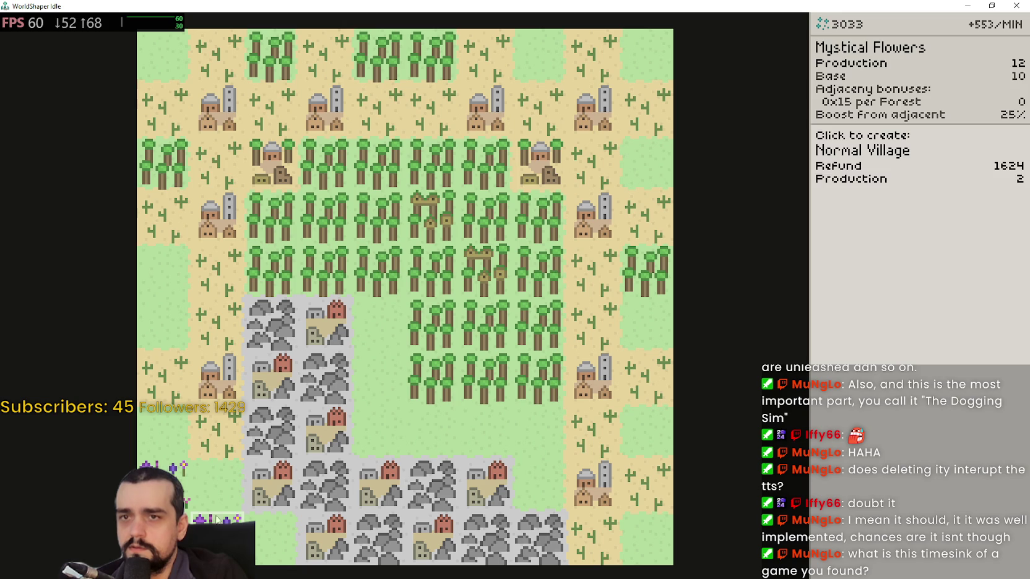
pyautogui.click(216, 520)
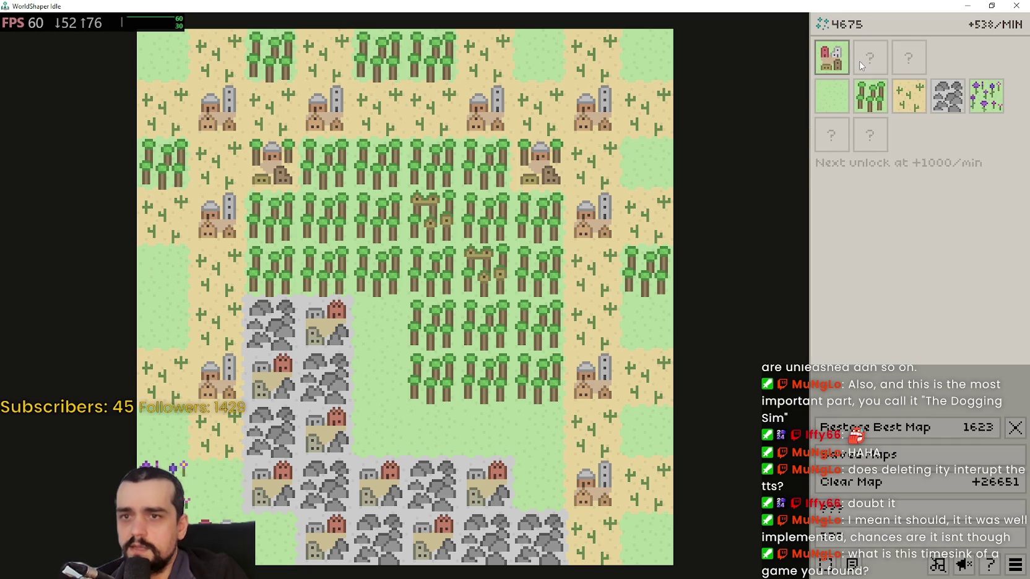
pyautogui.click(985, 96)
pyautogui.click(217, 539)
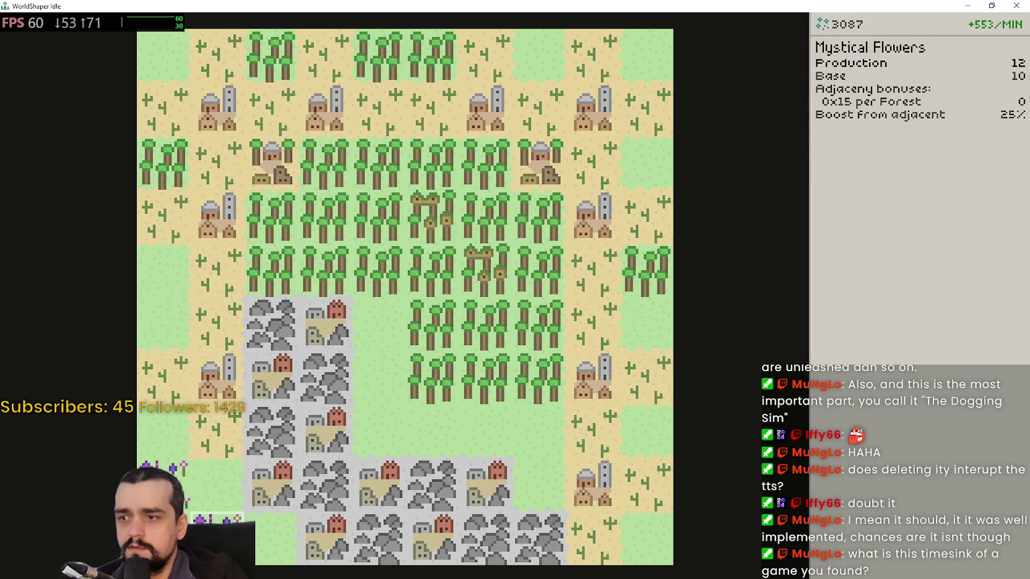
pyautogui.click(831, 57)
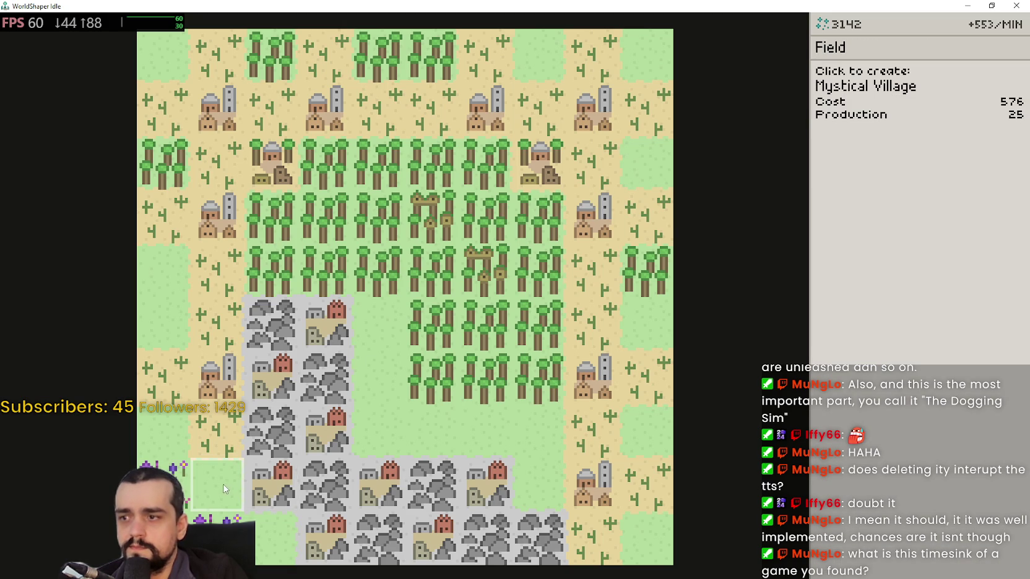
pyautogui.click(220, 488)
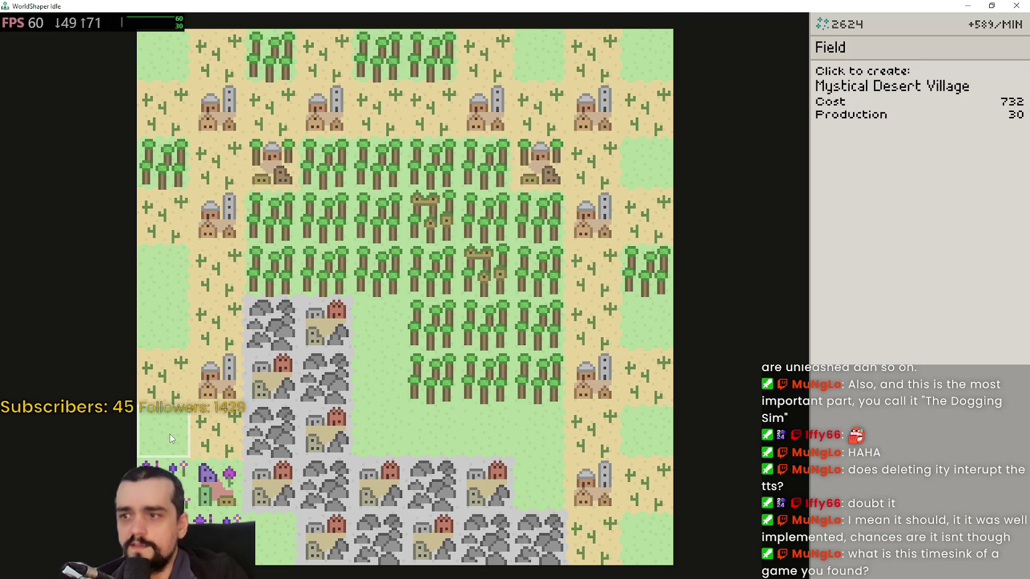
pyautogui.click(167, 436)
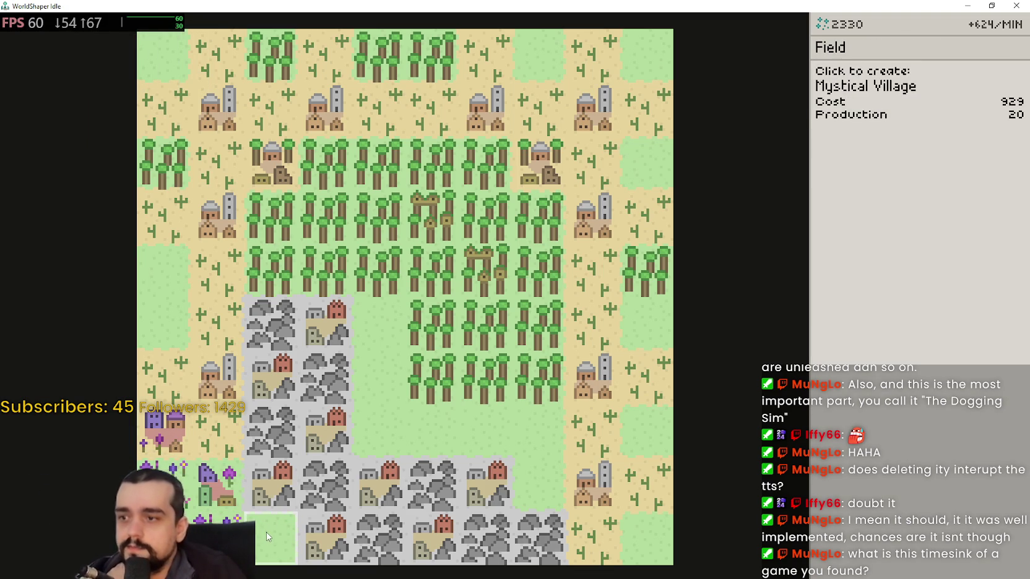
pyautogui.click(265, 534)
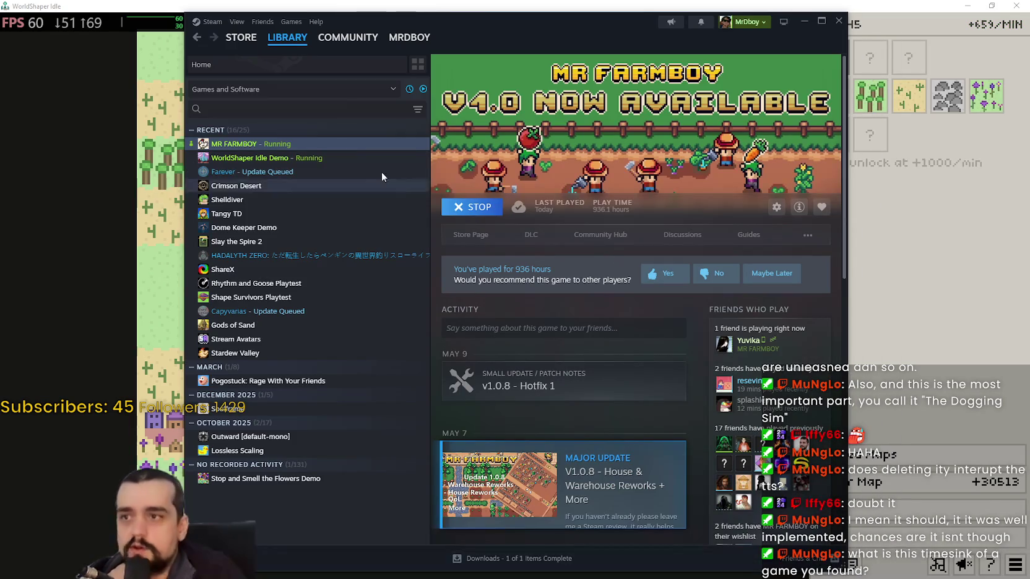
pyautogui.click(339, 158)
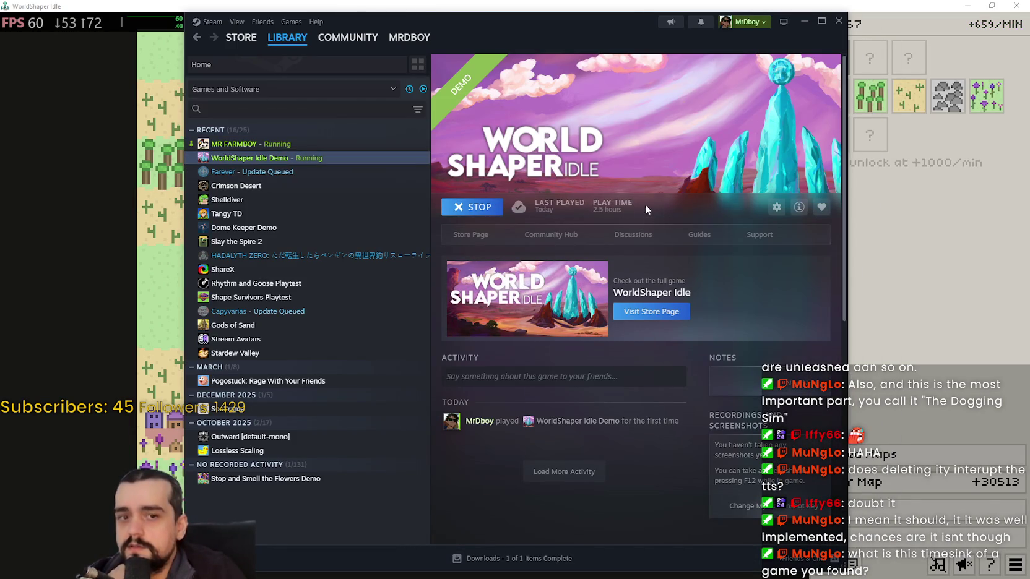
pyautogui.click(802, 21)
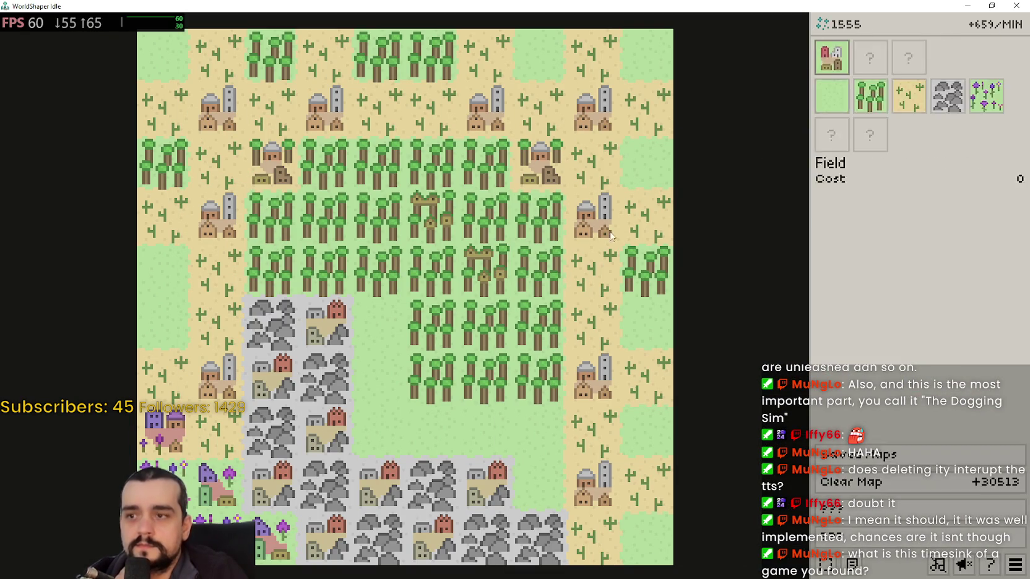
pyautogui.scroll(-1, 207, 509)
pyautogui.scroll(2, 210, 514)
pyautogui.scroll(-2, 215, 518)
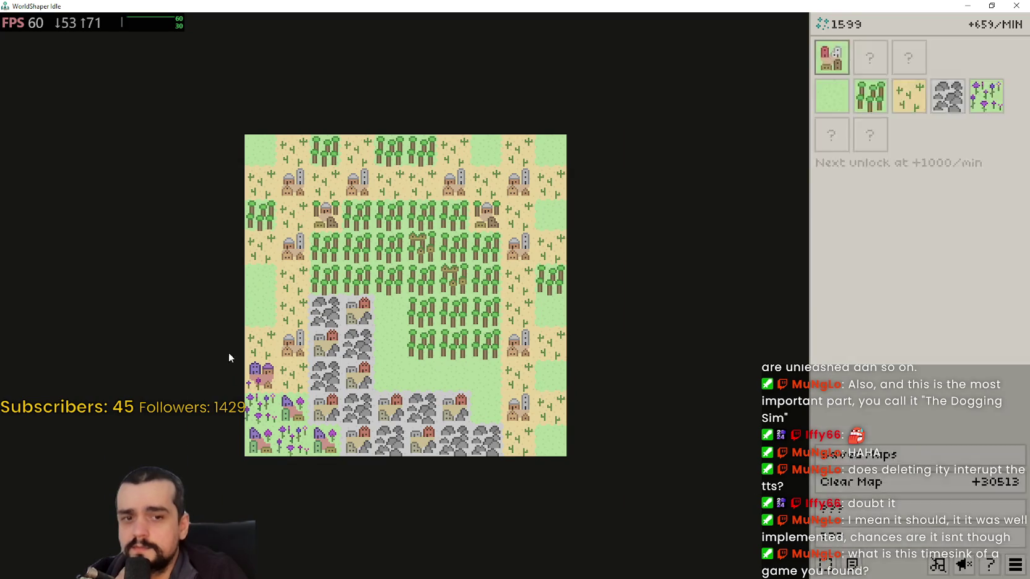
pyautogui.scroll(1, 235, 433)
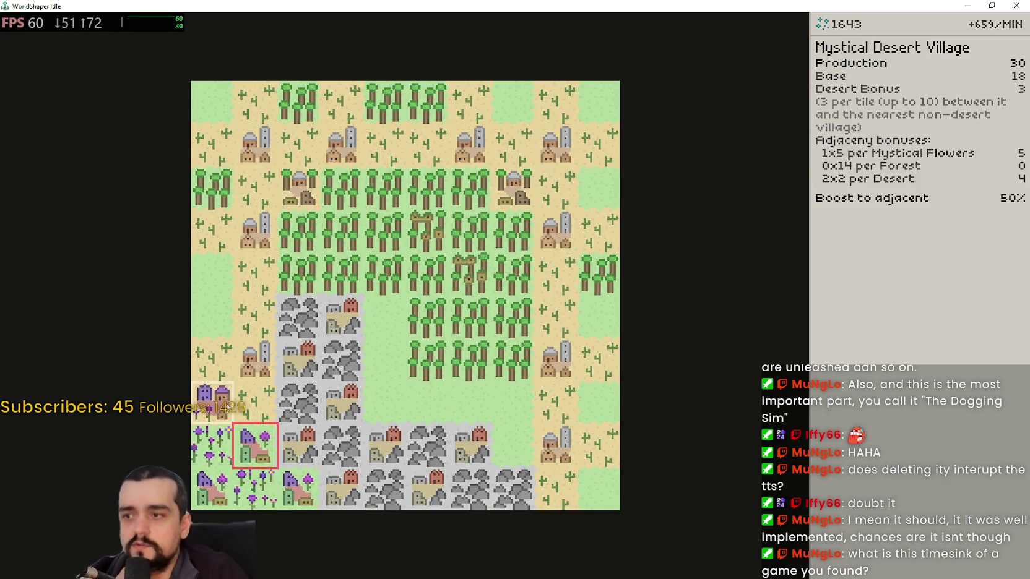
pyautogui.scroll(1, 403, 379)
pyautogui.scroll(-1, 377, 427)
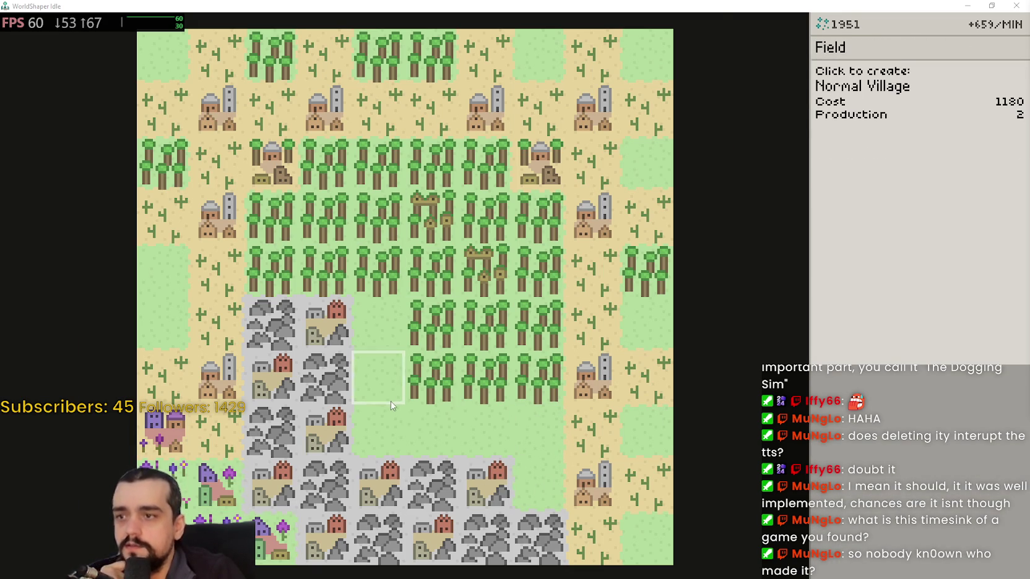
pyautogui.scroll(2, 392, 384)
pyautogui.scroll(-5, 392, 384)
pyautogui.scroll(2, 393, 371)
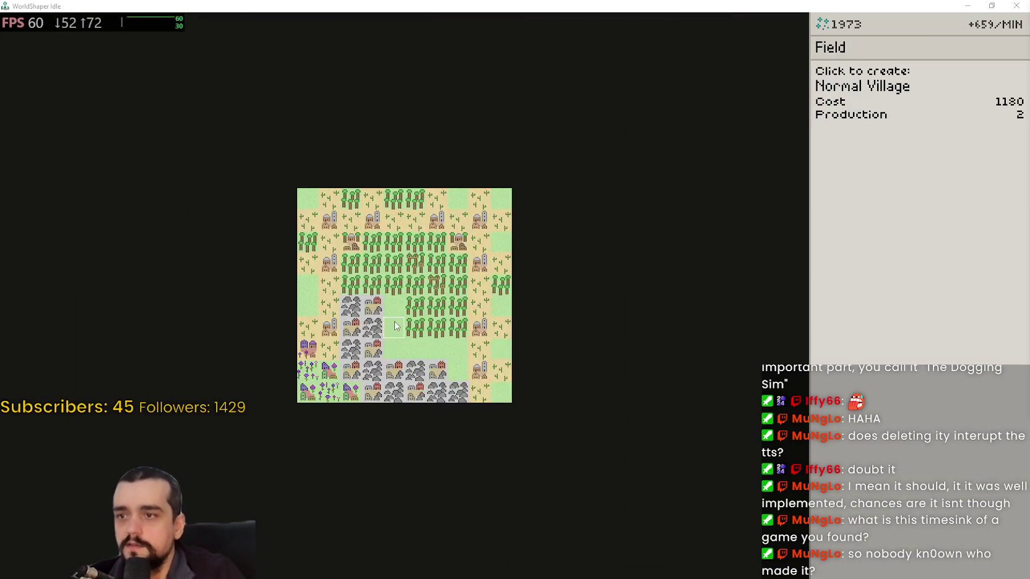
pyautogui.scroll(-1, 396, 319)
pyautogui.scroll(2, 392, 316)
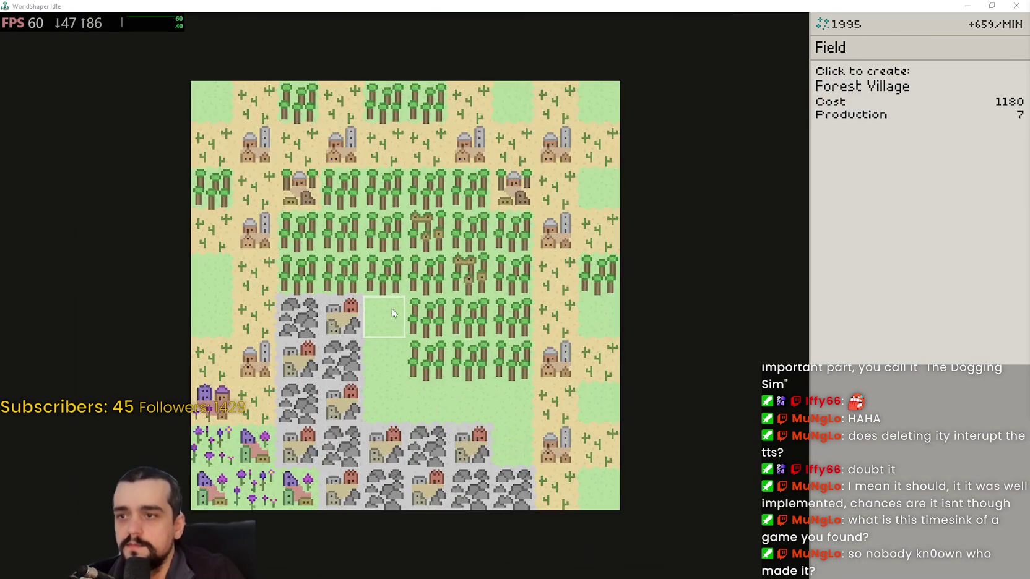
pyautogui.scroll(1, 389, 317)
pyautogui.scroll(-2, 384, 314)
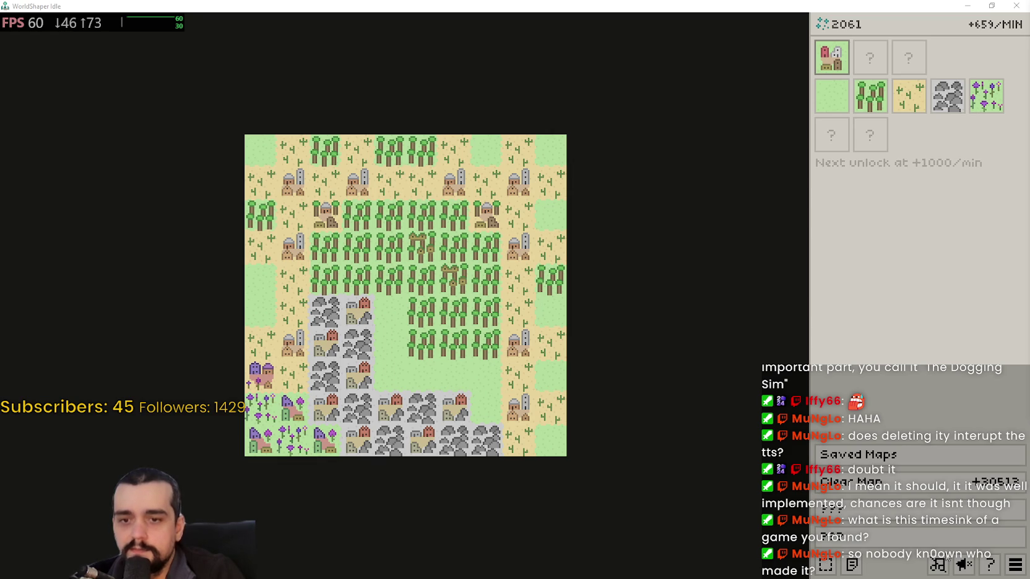
pyautogui.click(1013, 565)
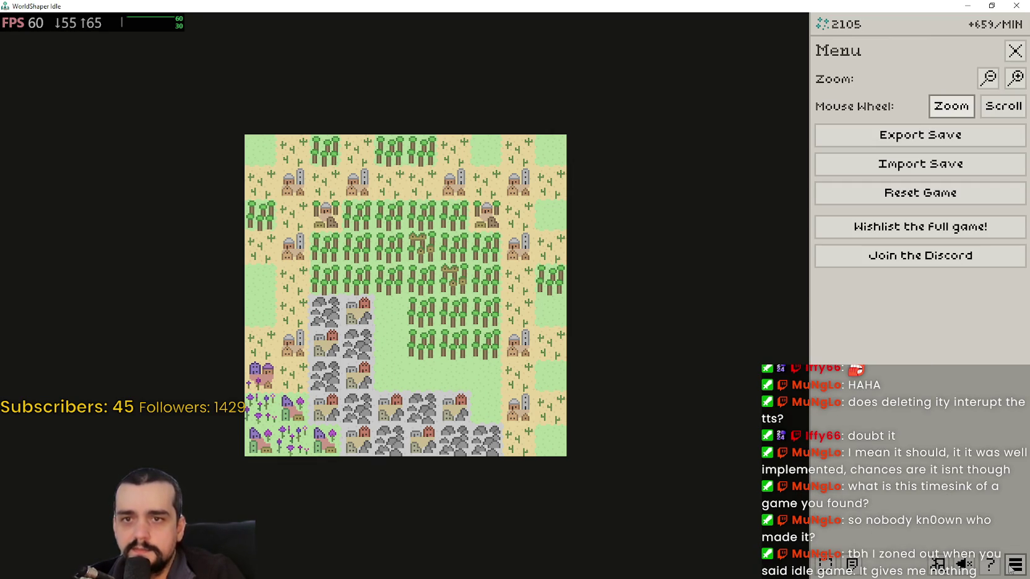
pyautogui.click(1008, 566)
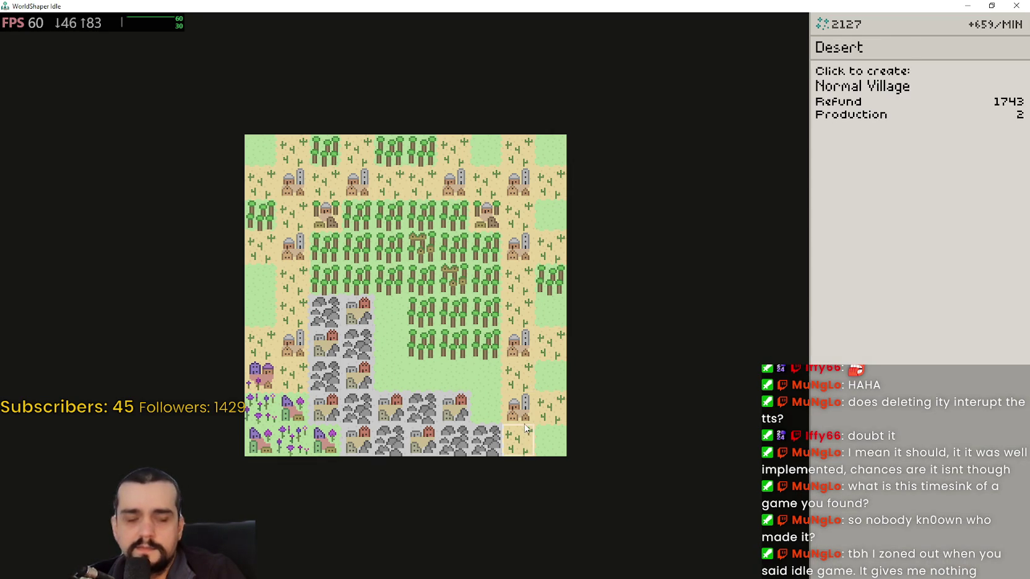
pyautogui.moveTo(523, 423)
pyautogui.scroll(-2, 283, 407)
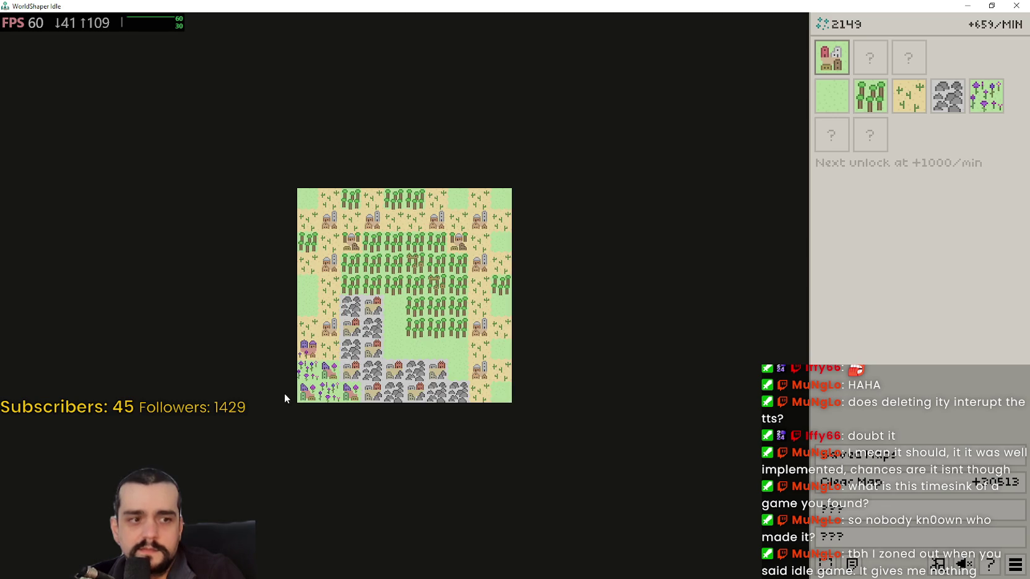
pyautogui.scroll(2, 284, 393)
pyautogui.moveTo(296, 391)
pyautogui.scroll(2, 281, 356)
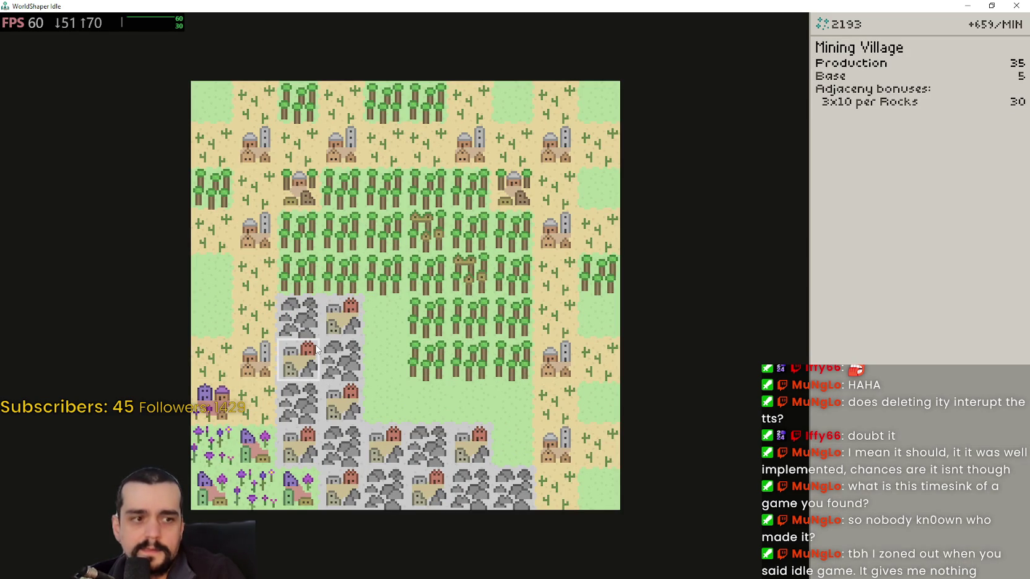
pyautogui.scroll(1, 316, 347)
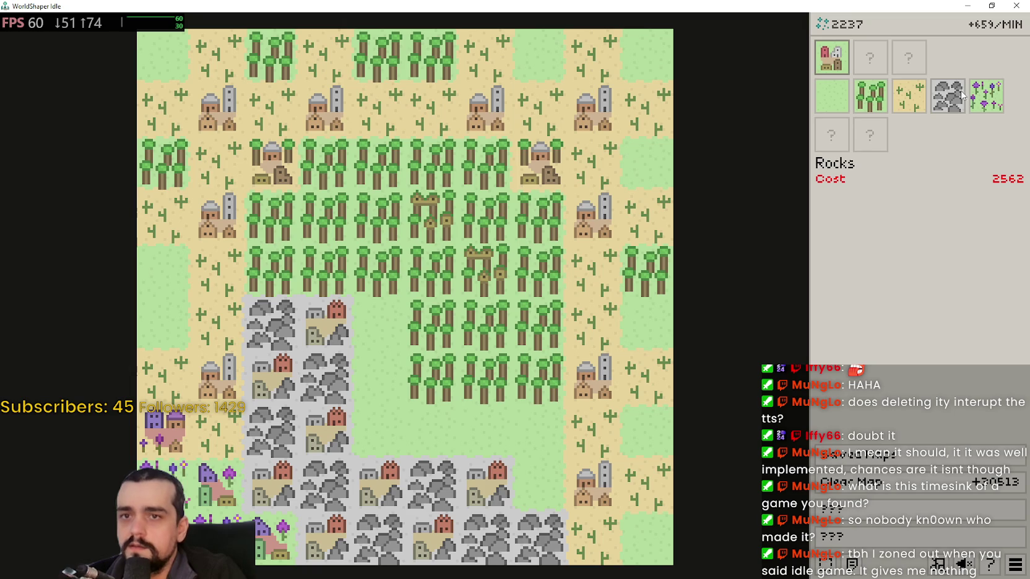
pyautogui.click(984, 102)
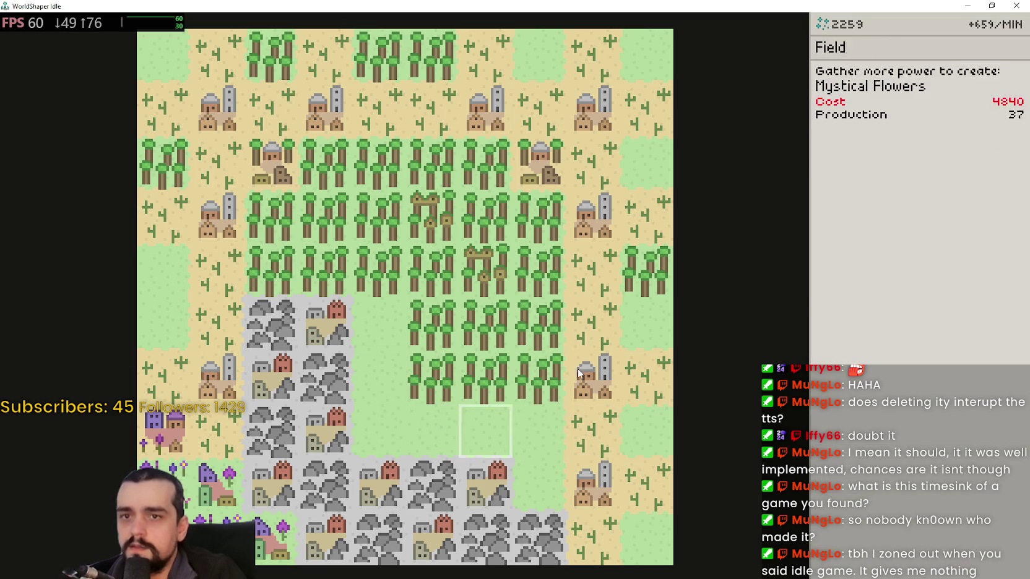
pyautogui.click(847, 70)
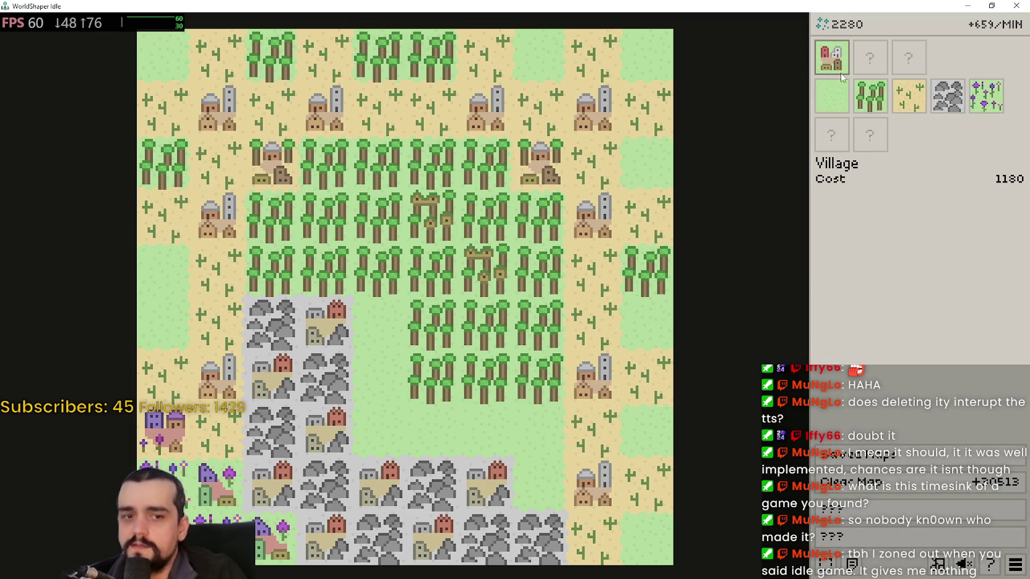
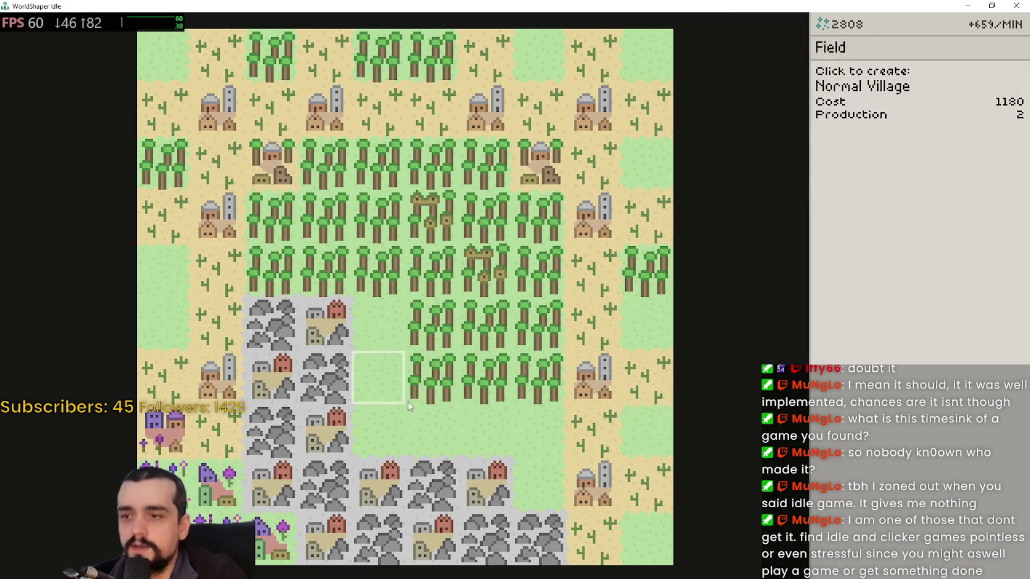
# Open the tile encyclopedia showing the 14 discovered tiles, including Village, Forest and Rocks.
pyautogui.scroll(-1, 432, 434)
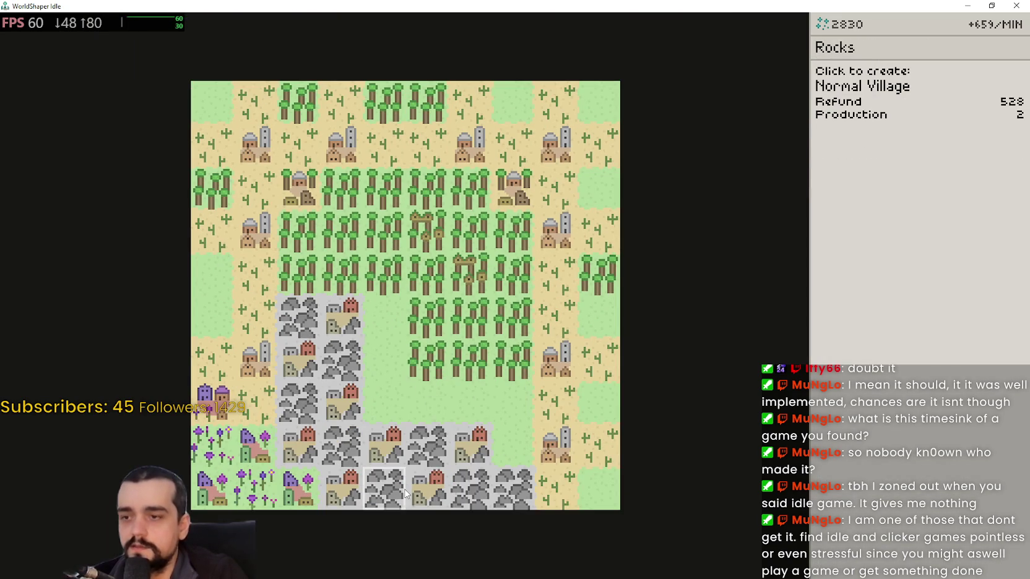
pyautogui.scroll(1, 594, 495)
pyautogui.scroll(-1, 587, 485)
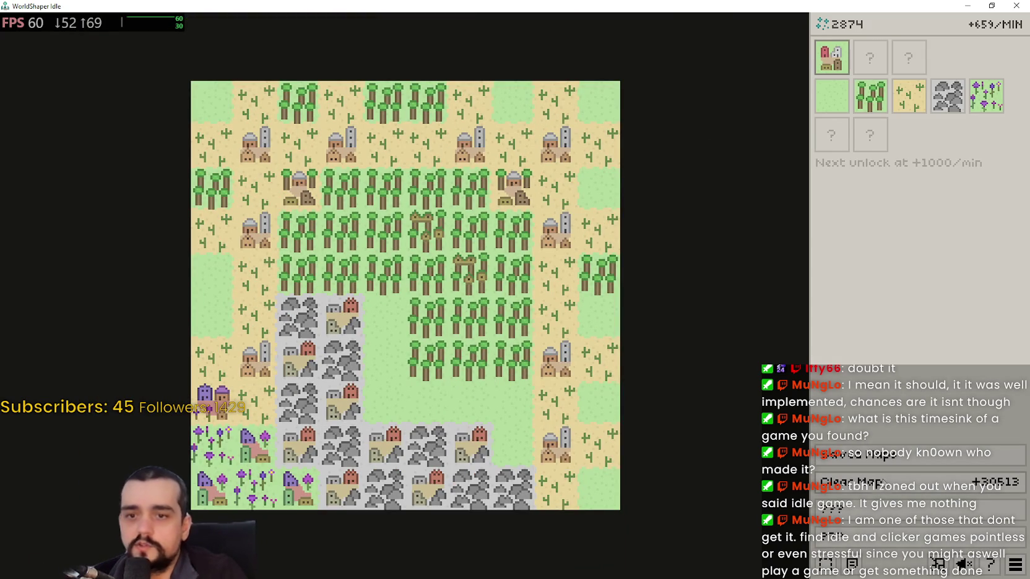
pyautogui.click(852, 563)
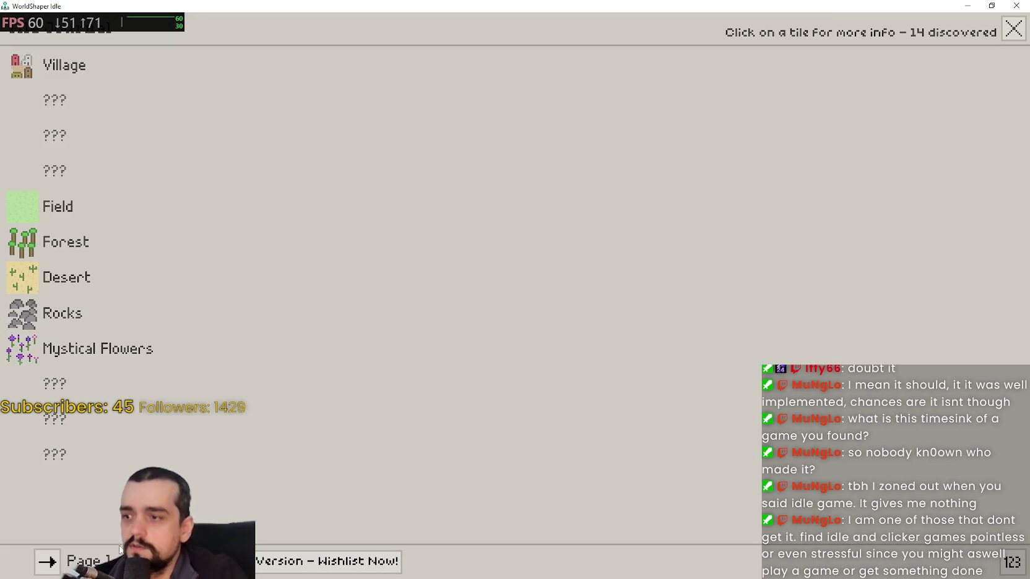
# Go to the second encyclopedia page and view, then dismiss, the Mystical Desert Village details.
pyautogui.click(47, 564)
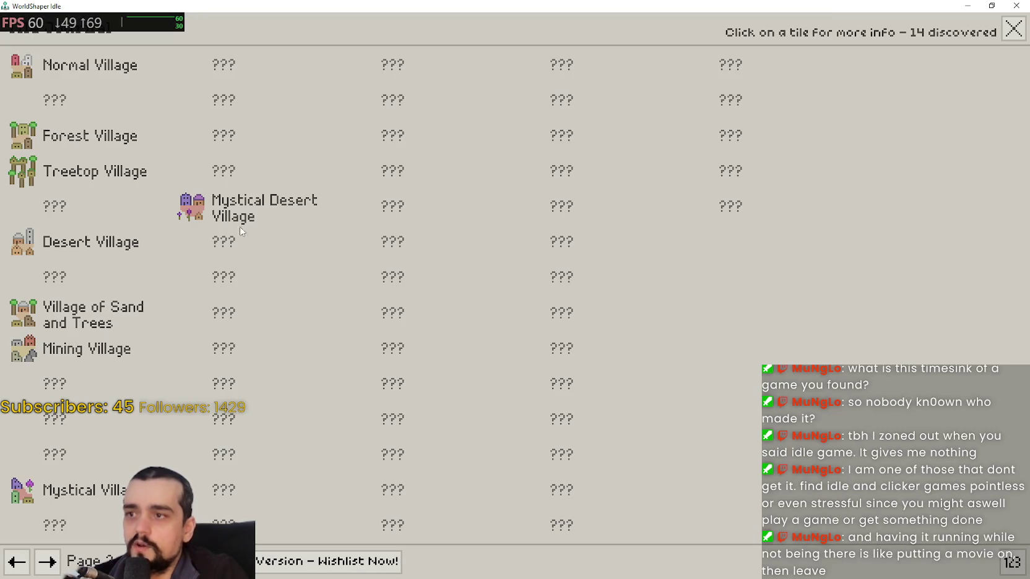
pyautogui.click(195, 211)
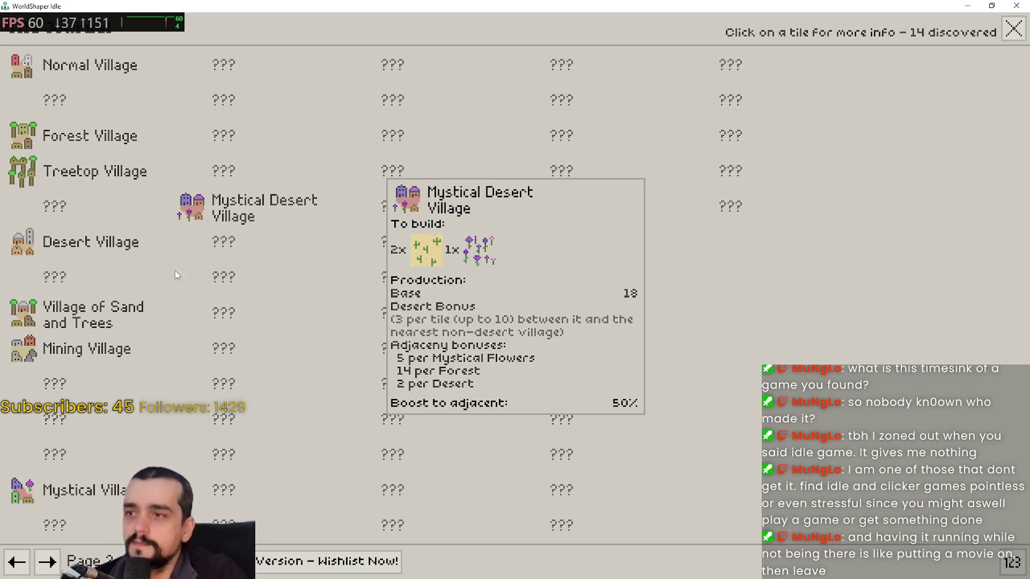
pyautogui.click(156, 207)
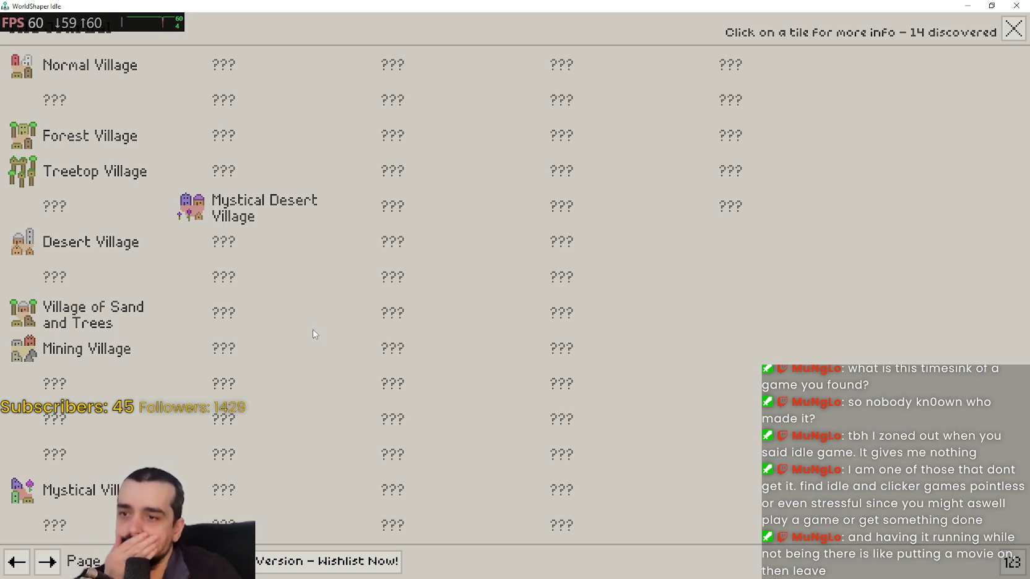
# Page forward to the last encyclopedia page, back to page 1, then close it.
pyautogui.click(52, 565)
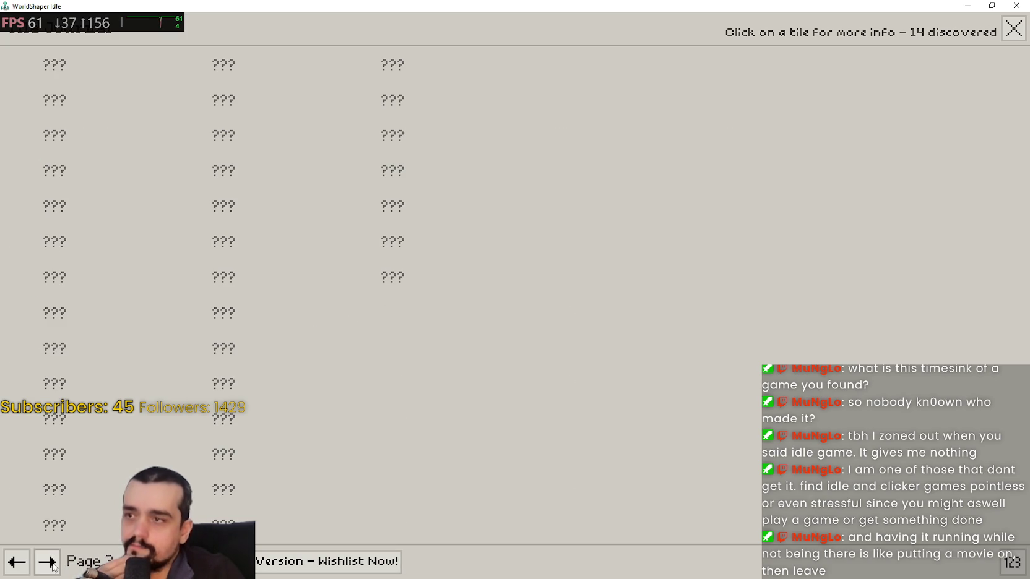
pyautogui.click(52, 565)
pyautogui.click(51, 565)
pyautogui.click(22, 566)
pyautogui.click(21, 566)
pyautogui.click(22, 567)
pyautogui.click(22, 566)
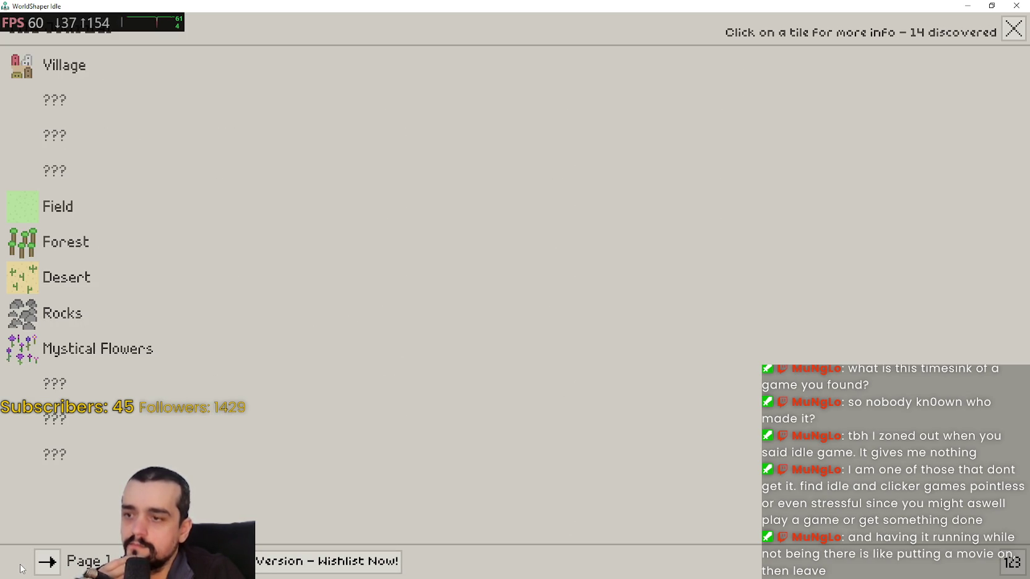
pyautogui.click(1013, 29)
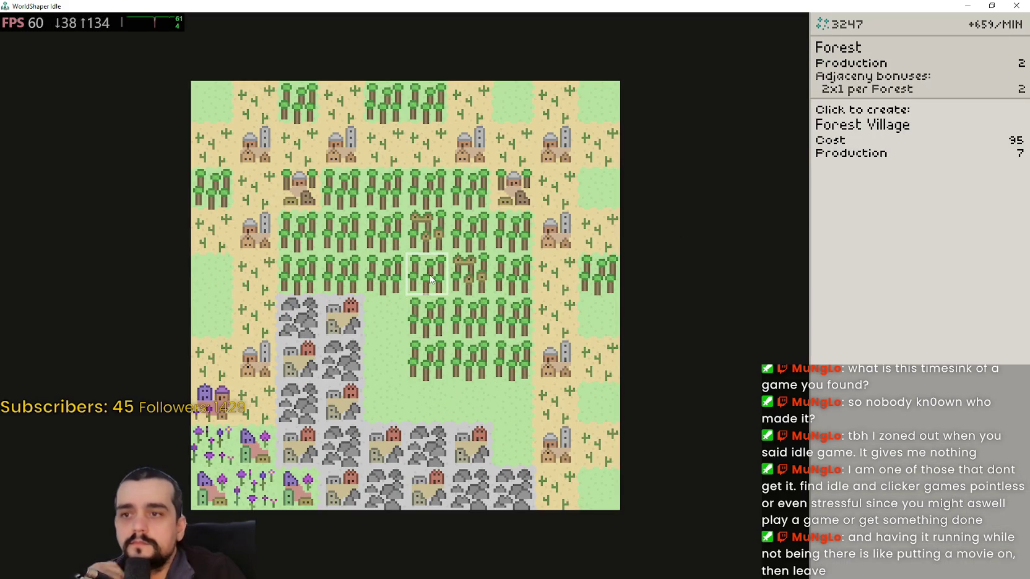
# Remove the bottom-centre mining village for a refund and select Mystical Flowers for placement.
pyautogui.scroll(1, 434, 268)
pyautogui.scroll(-1, 436, 266)
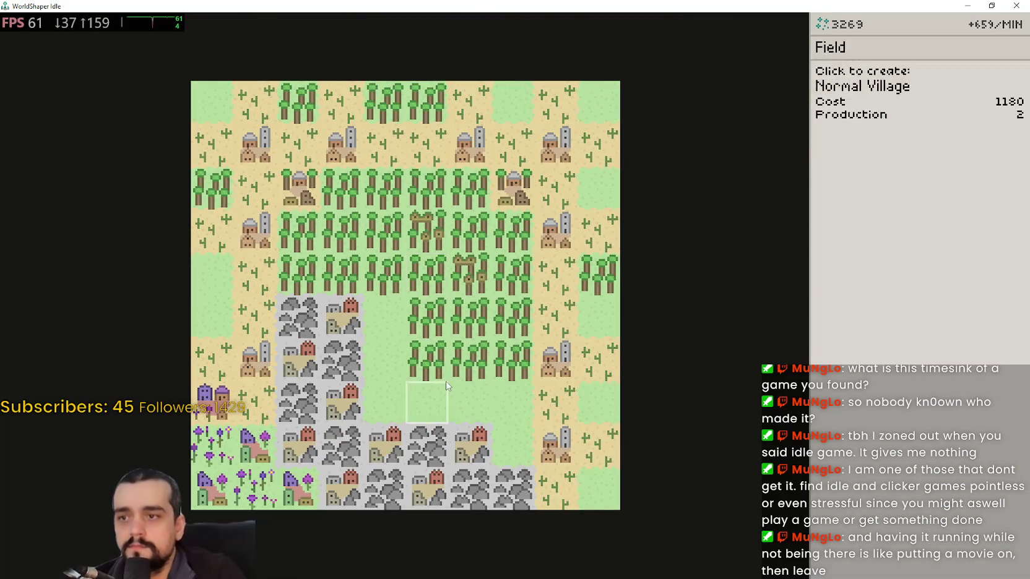
pyautogui.scroll(-1, 446, 396)
pyautogui.scroll(2, 491, 380)
pyautogui.scroll(-1, 371, 427)
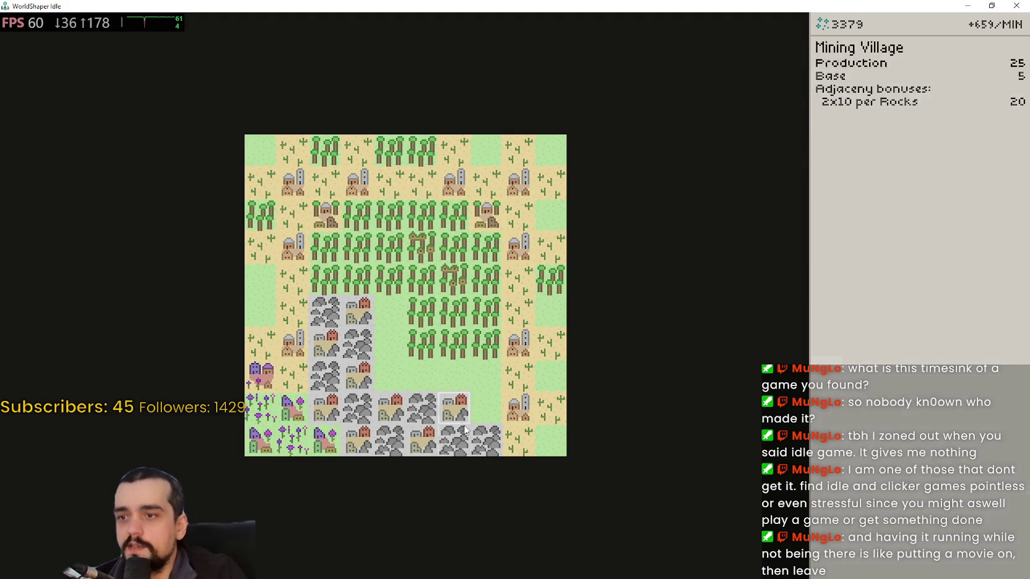
pyautogui.scroll(1, 394, 366)
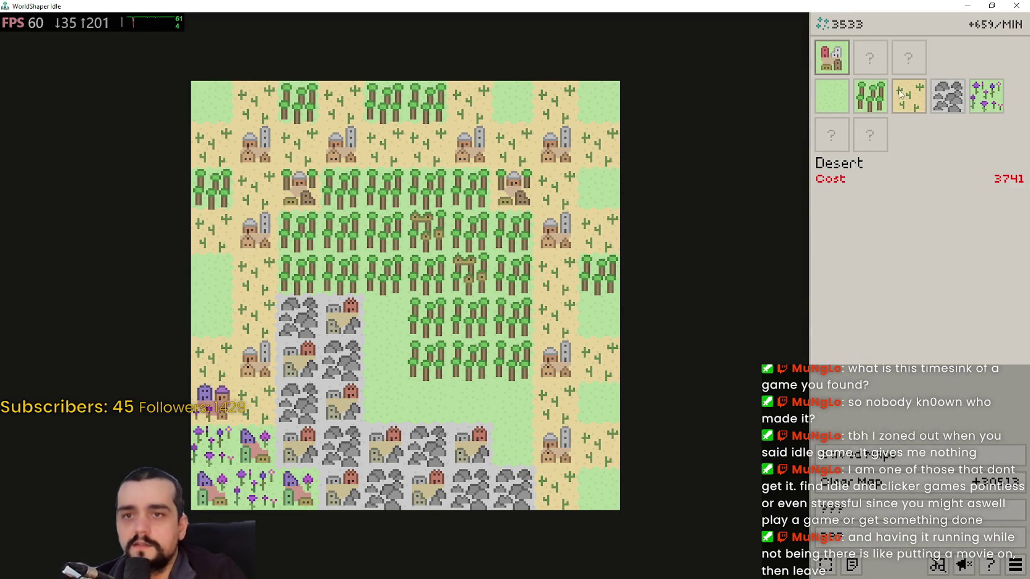
pyautogui.click(470, 443)
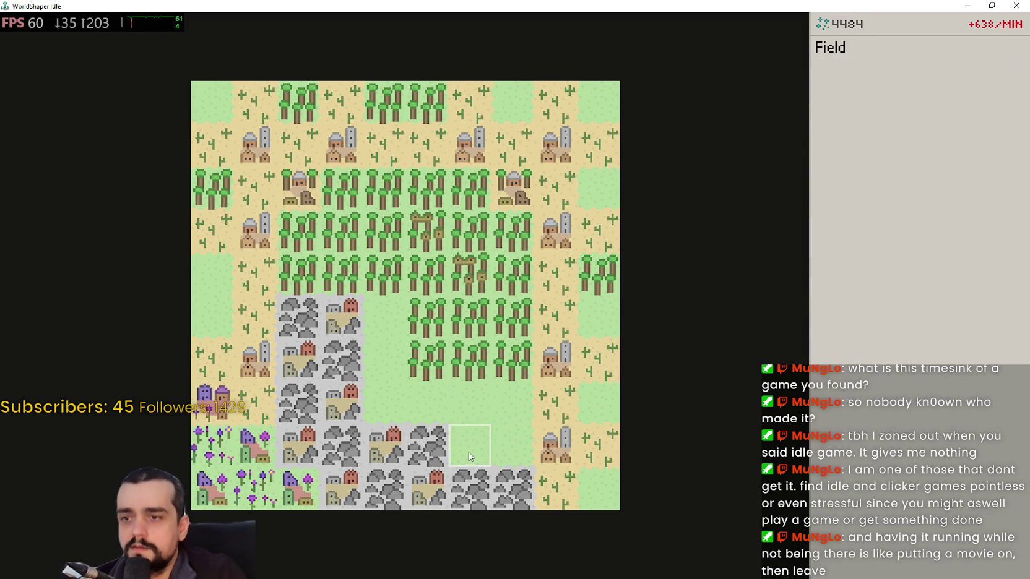
pyautogui.click(977, 106)
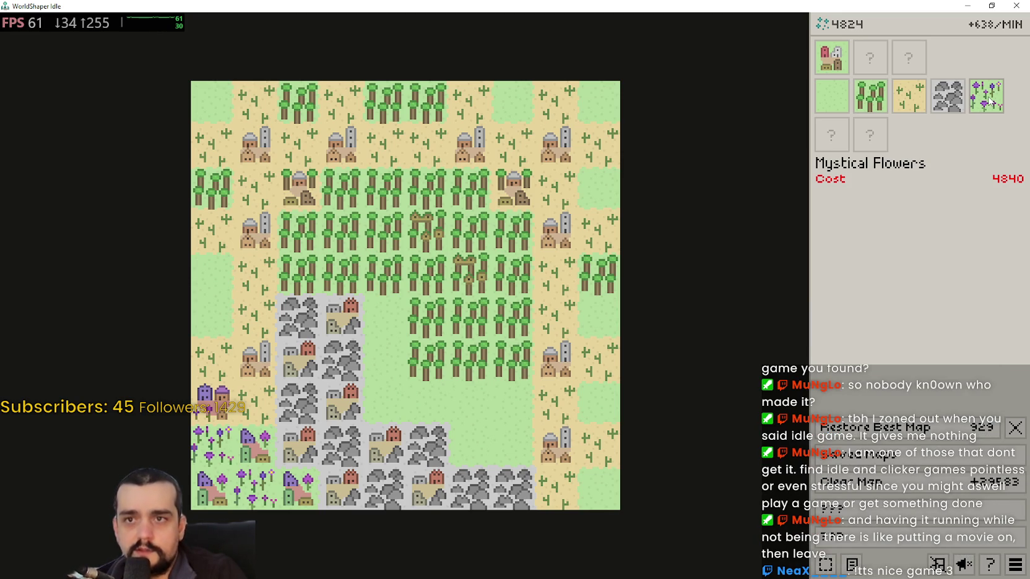
pyautogui.click(988, 100)
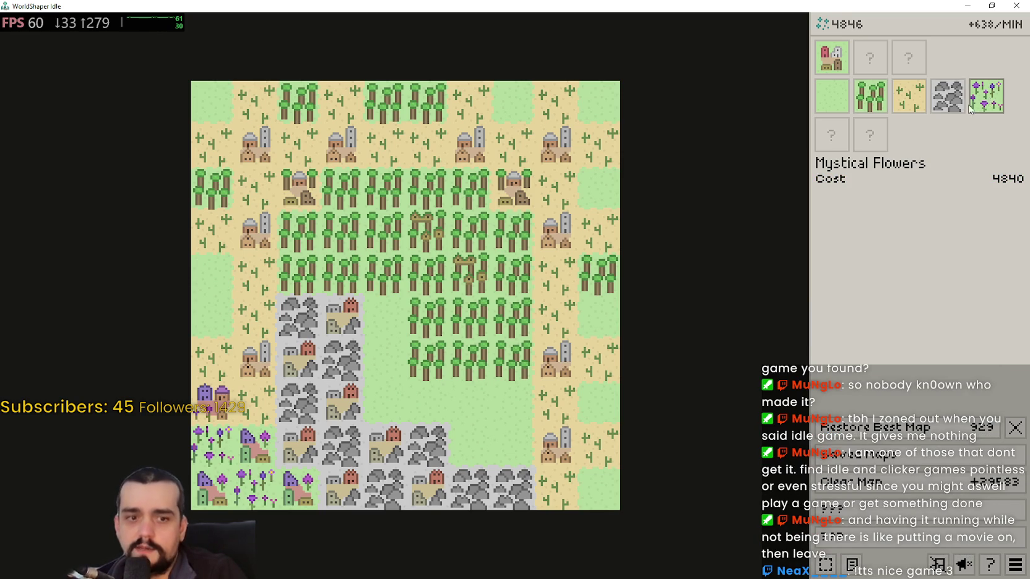
# Plant Mystical Flowers beside the lower-right desert village, select Village, and restore the window smaller.
pyautogui.click(494, 456)
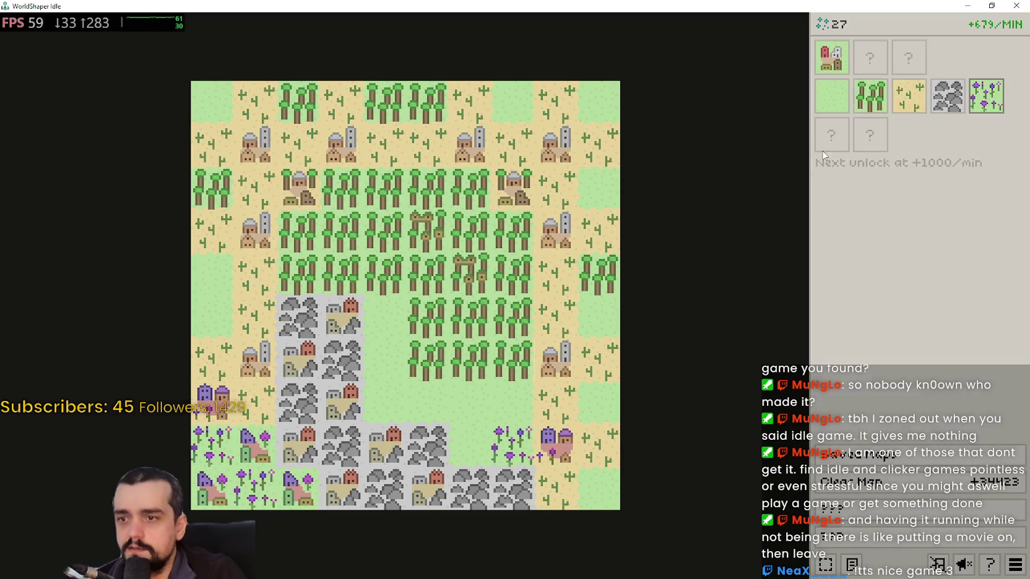
pyautogui.click(843, 62)
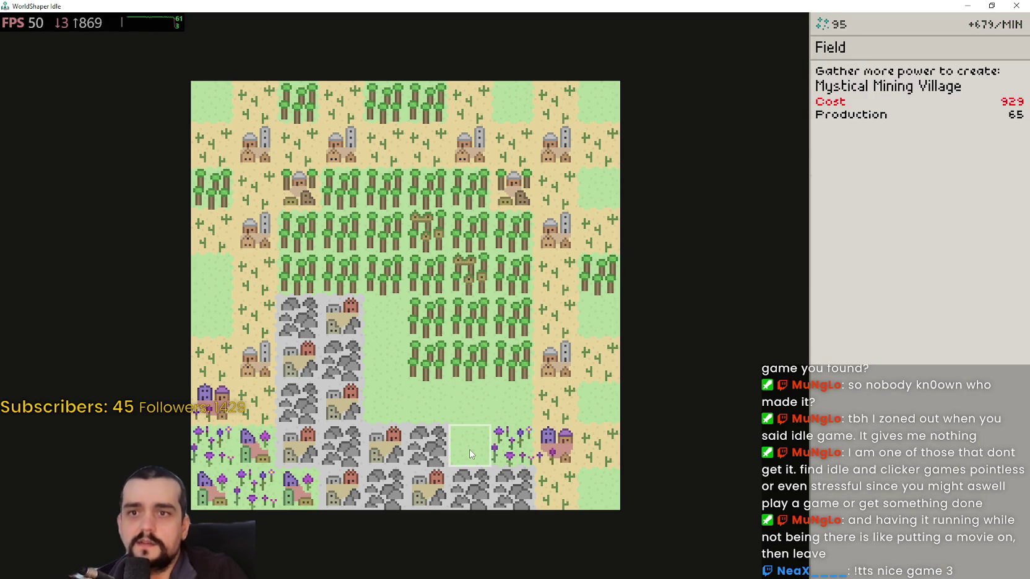
pyautogui.scroll(1, 470, 455)
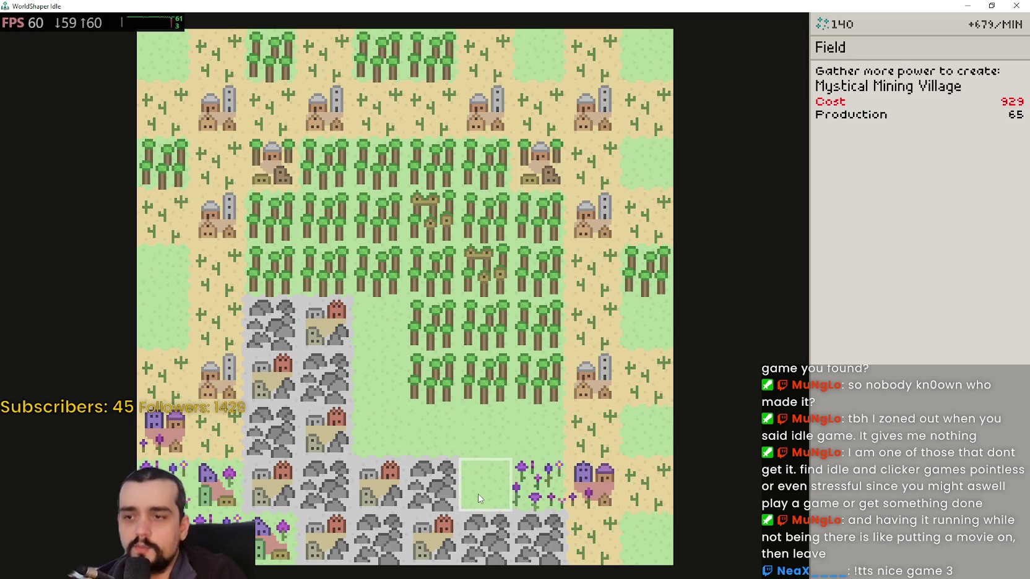
pyautogui.scroll(-1, 476, 492)
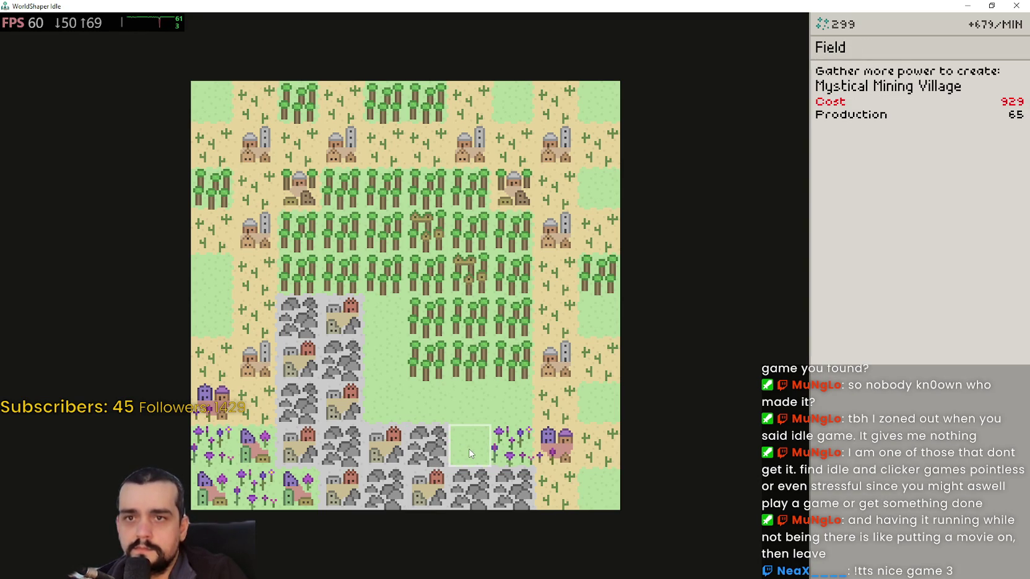
pyautogui.click(991, 6)
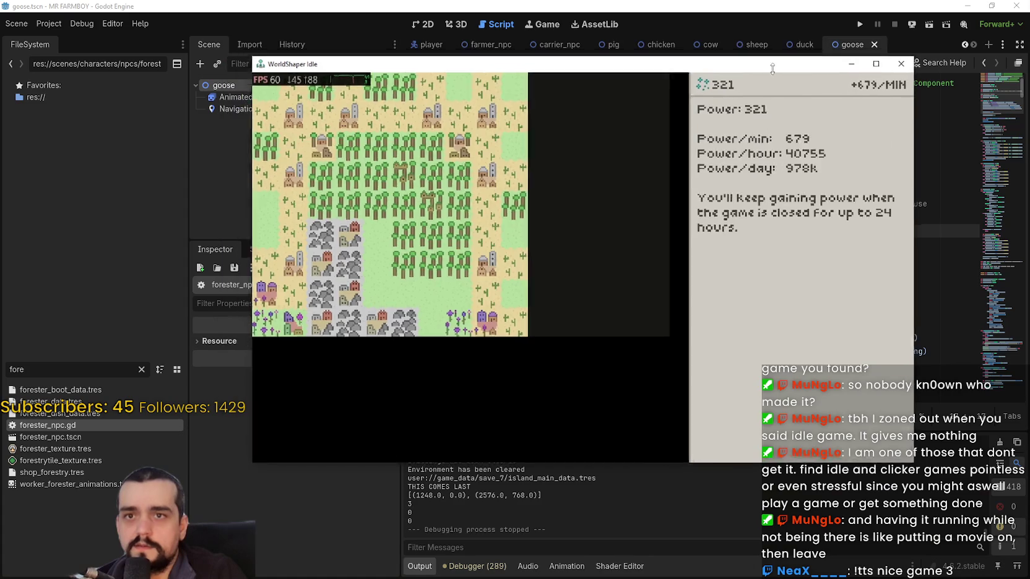
# Move the game window aside and jump to the target_tree error in forester_npc.gd's GATHER code.
pyautogui.moveTo(383, 58); pyautogui.dragTo(1029, 58)
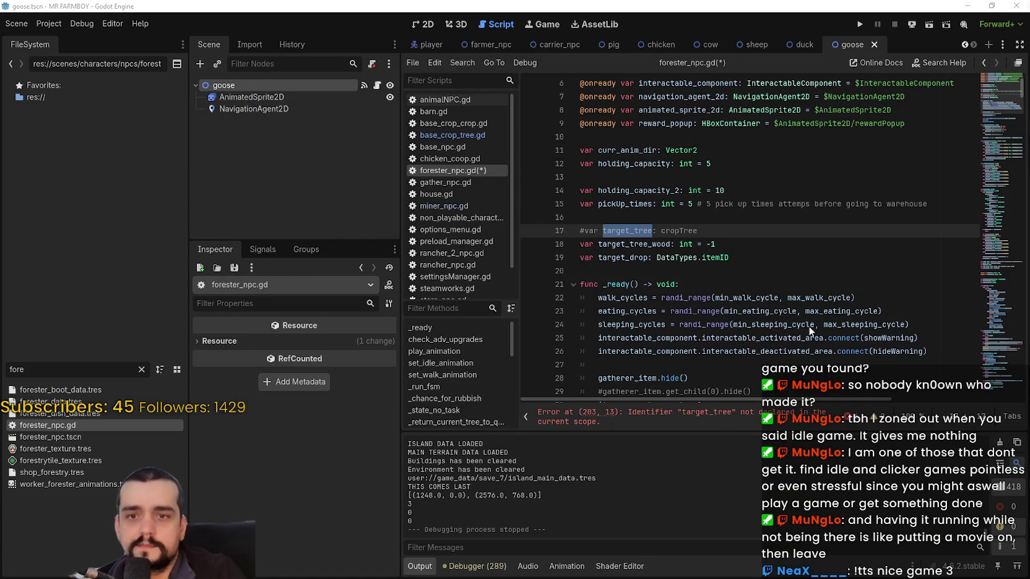
pyautogui.click(663, 300)
pyautogui.click(653, 415)
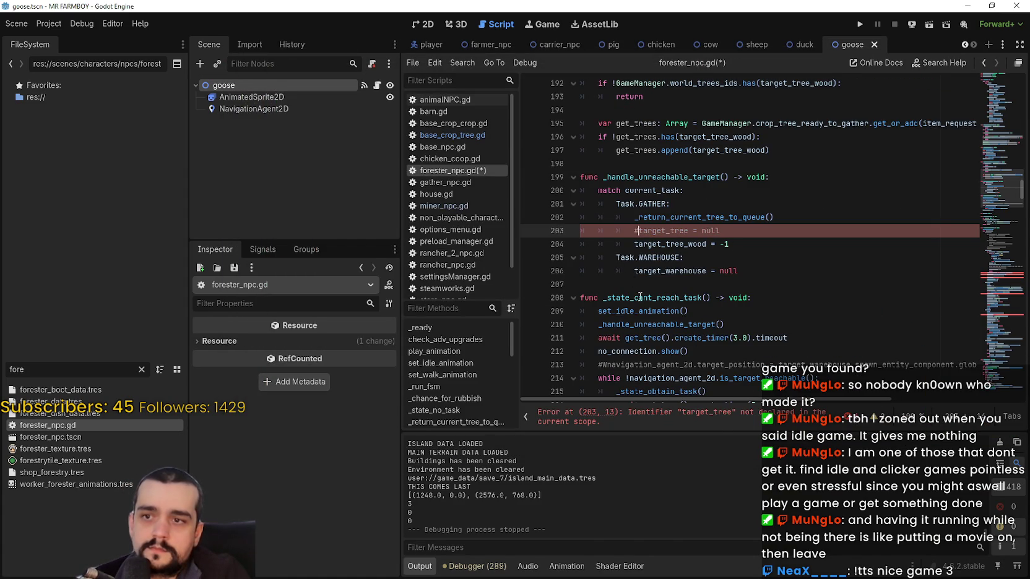
pyautogui.scroll(-10, 680, 322)
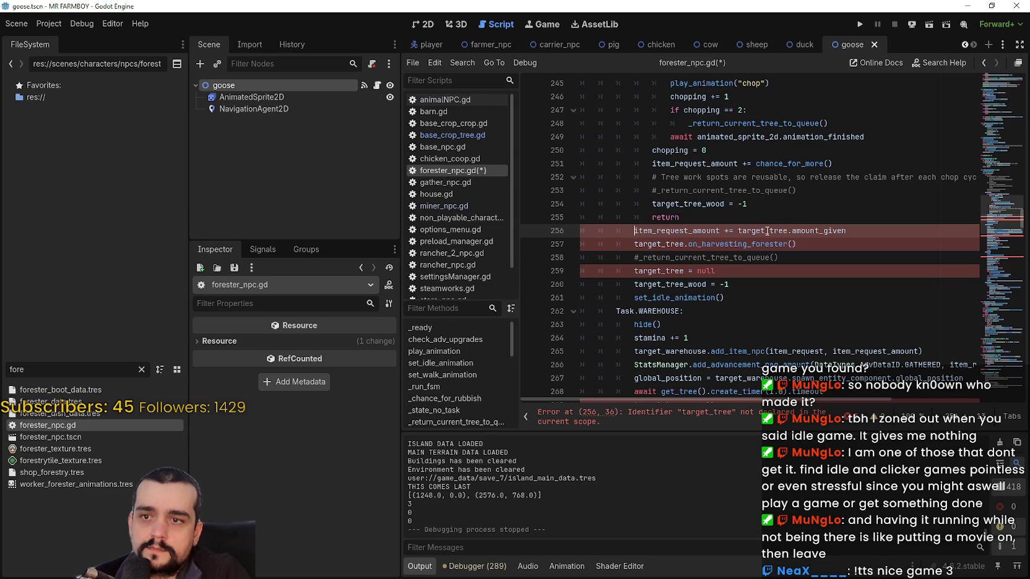
pyautogui.scroll(1, 565, 241)
pyautogui.scroll(1, 625, 263)
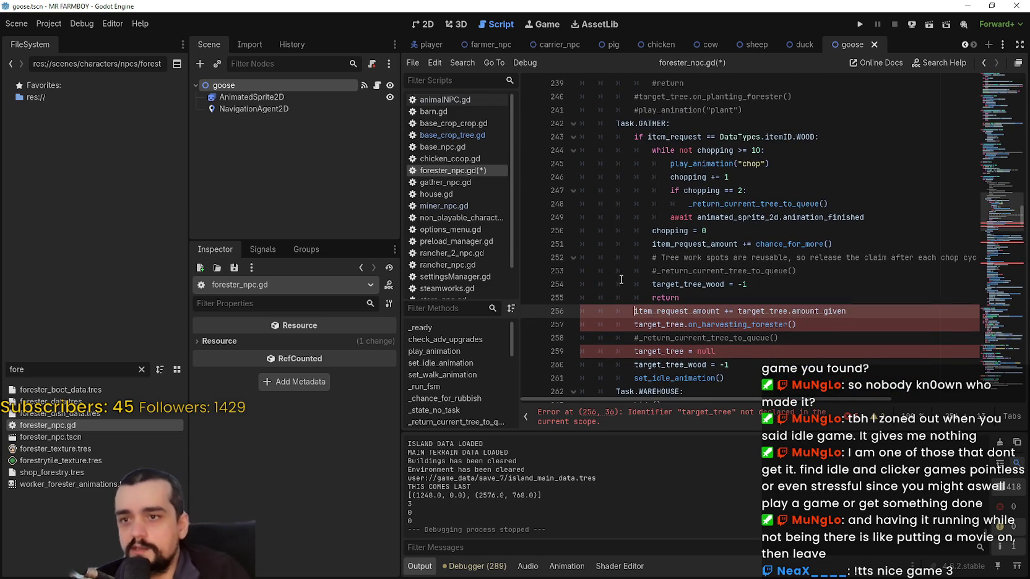
pyautogui.scroll(-2, 638, 297)
pyautogui.scroll(2, 644, 311)
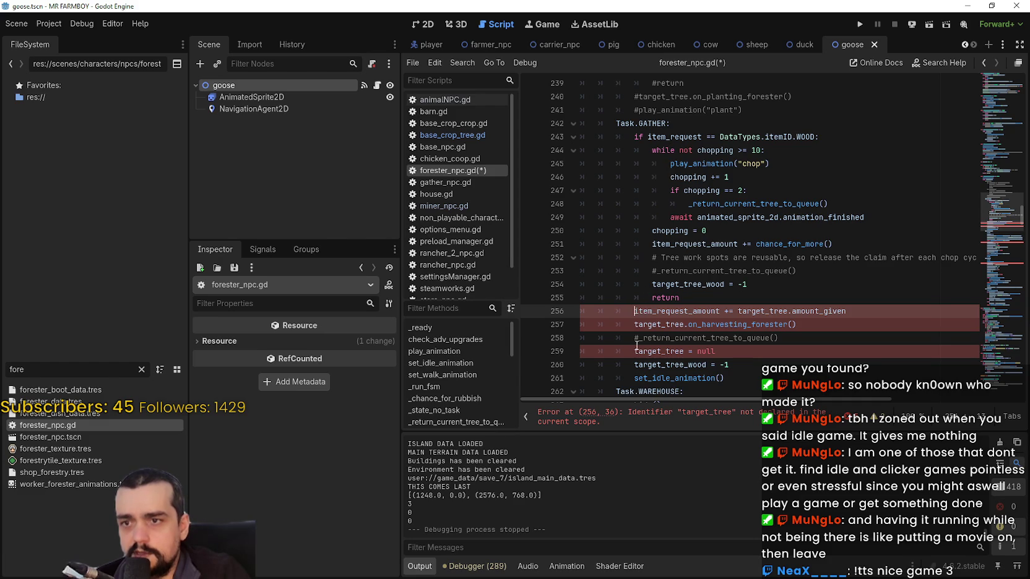
pyautogui.press('Down')
pyautogui.press('Down')
pyautogui.press('Down')
# Comment out the two target_tree lines and the next target_tree = null line with Ctrl+K.
pyautogui.click(646, 319)
pyautogui.hotkey('ctrl', 'k')
pyautogui.press('Down')
pyautogui.hotkey('ctrl', 'k')
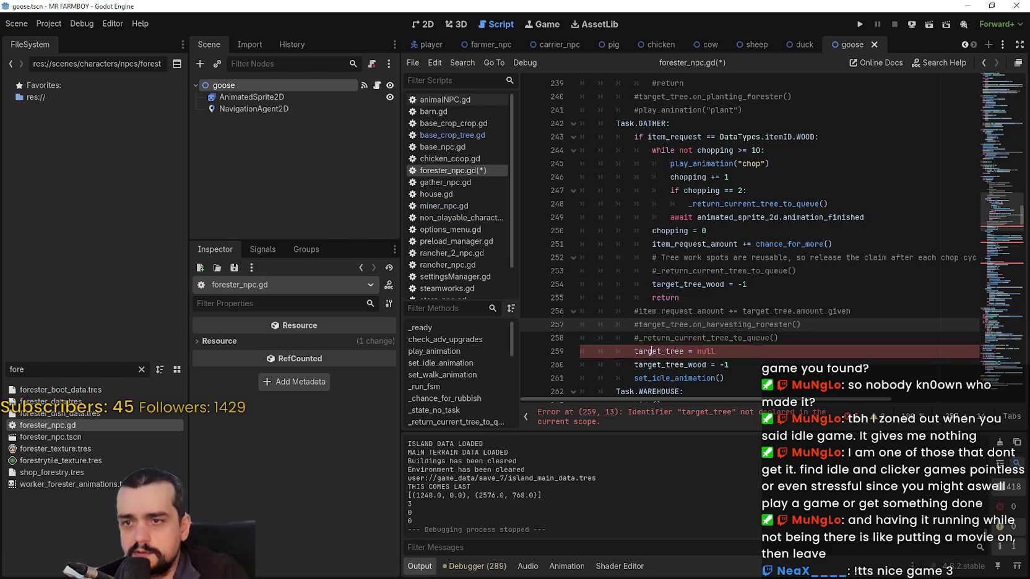
pyautogui.press('Down')
pyautogui.press('Down')
pyautogui.hotkey('ctrl', 'k')
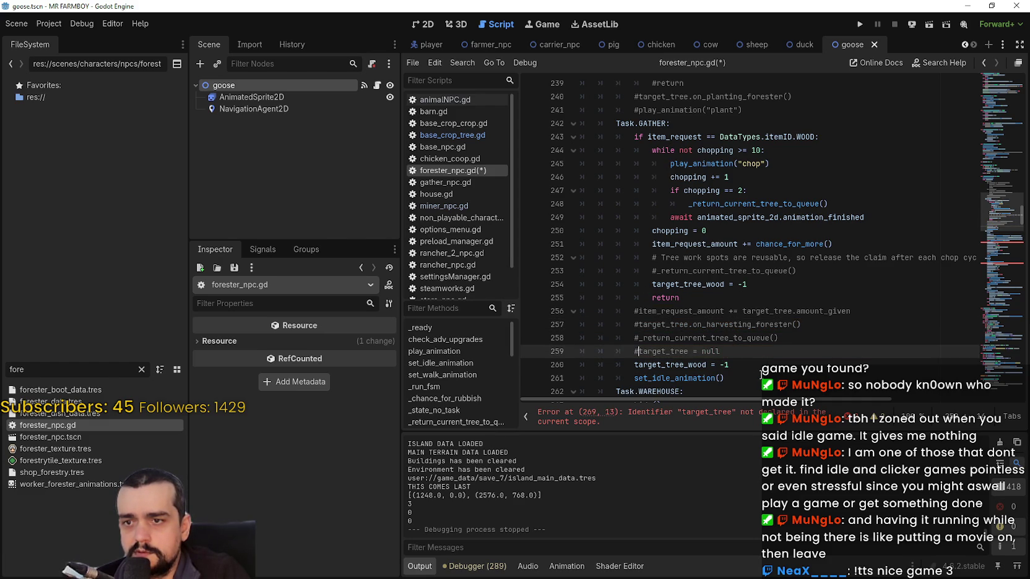
pyautogui.click(760, 376)
pyautogui.scroll(-2, 758, 368)
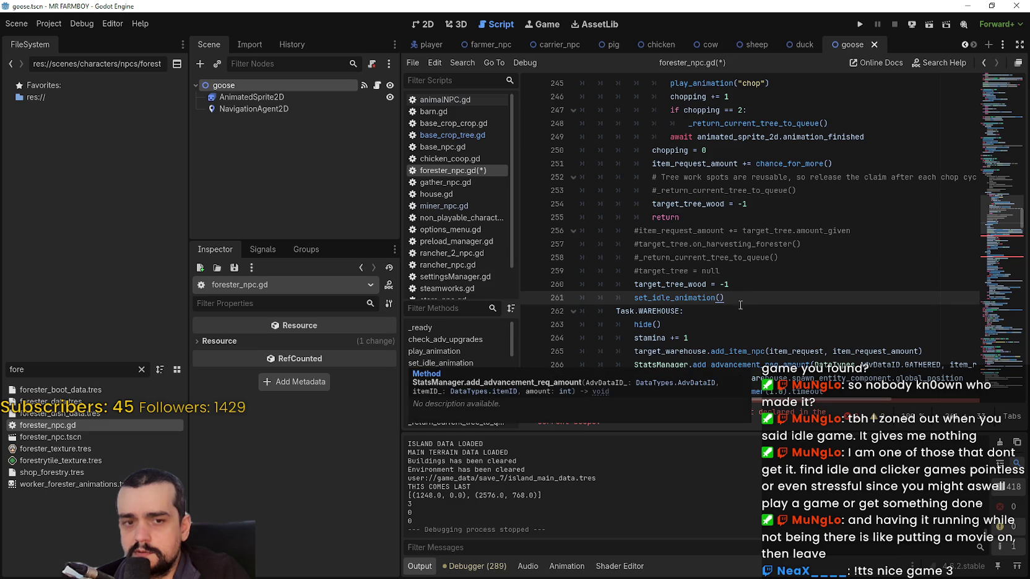
pyautogui.scroll(-4, 705, 365)
# Comment out the target_tree = null lines at 269 and 282 with #.
pyautogui.click(632, 231)
pyautogui.write('#target_tree = null')
pyautogui.click(683, 414)
pyautogui.click(633, 230)
pyautogui.write('#')
pyautogui.moveTo(982, 213)
pyautogui.mouseDown()
pyautogui.moveTo(988, 102)
pyautogui.moveTo(991, 231)
pyautogui.moveTo(994, 218)
pyautogui.mouseUp()
pyautogui.scroll(-1, 990, 231)
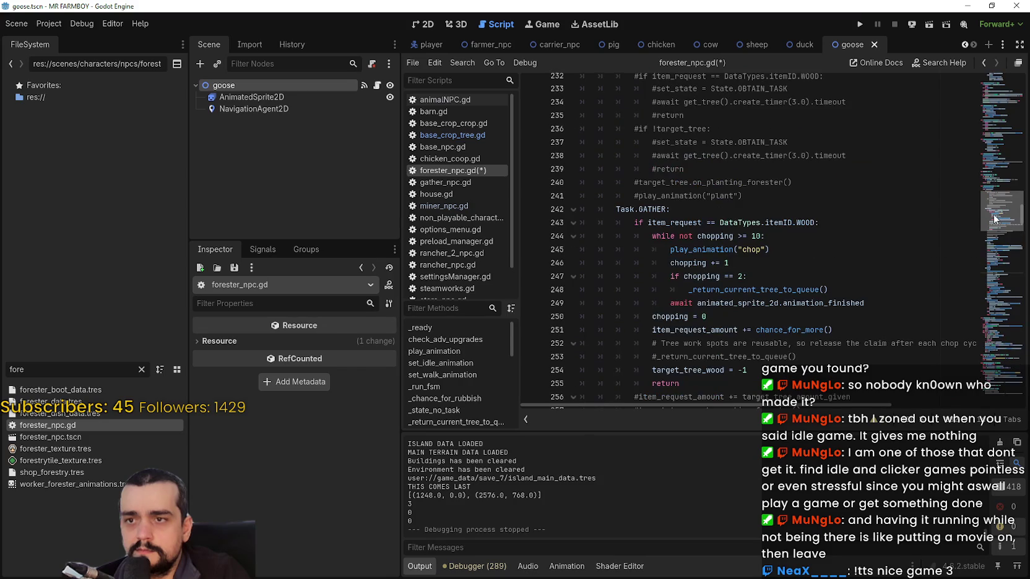
pyautogui.scroll(-1, 668, 344)
# Comment out the target_tree_wood reset on line 254 and save the script.
pyautogui.click(644, 335)
pyautogui.write('#')
pyautogui.moveTo(657, 330); pyautogui.dragTo(752, 332)
pyautogui.scroll(-3, 730, 298)
pyautogui.click(717, 252)
pyautogui.hotkey('ctrl', 's')
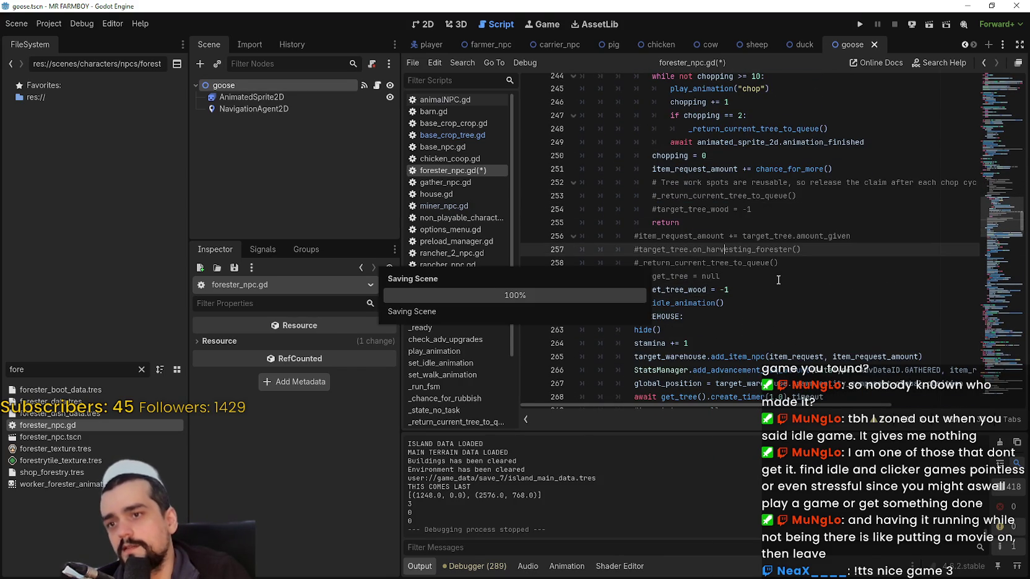
# Search the script for target_tree_wood, checking its occurrences on lines 270 and 285.
pyautogui.doubleClick(693, 209)
pyautogui.keyDown('shift'); pyautogui.click(756, 209); pyautogui.keyUp('shift')
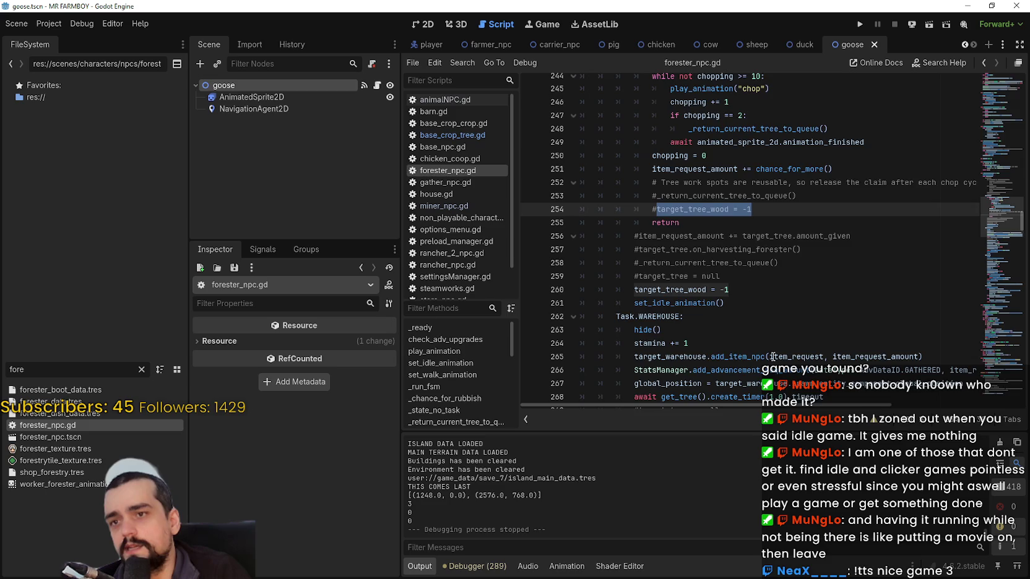
pyautogui.scroll(2, 729, 250)
pyautogui.doubleClick(703, 286)
pyautogui.hotkey('ctrl', 'f')
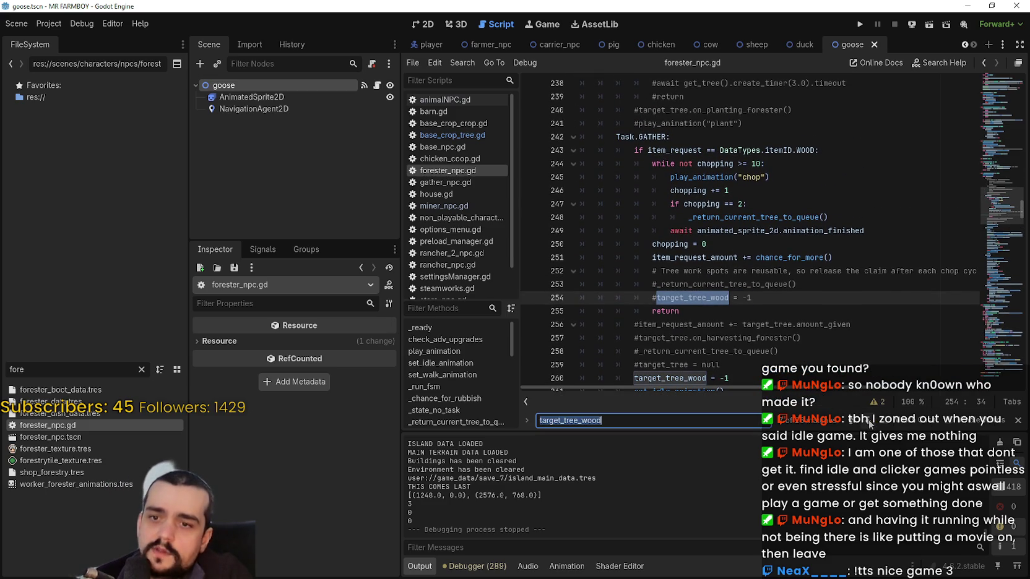
pyautogui.press('Return')
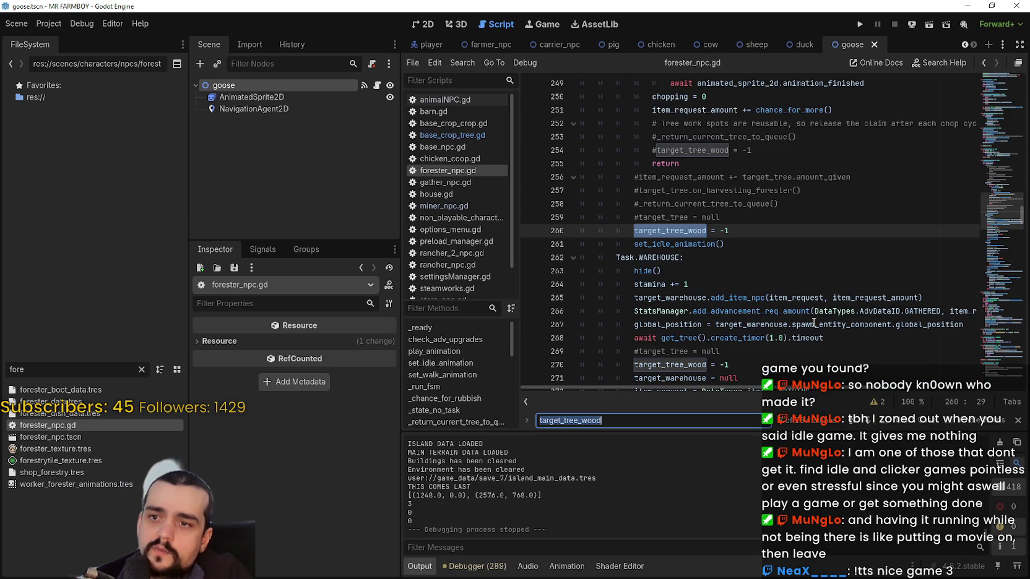
pyautogui.press('Return')
pyautogui.click(830, 302)
pyautogui.hotkey('shift', 'Up')
pyautogui.hotkey('shift', 'Home')
pyautogui.hotkey('shift', 'Home')
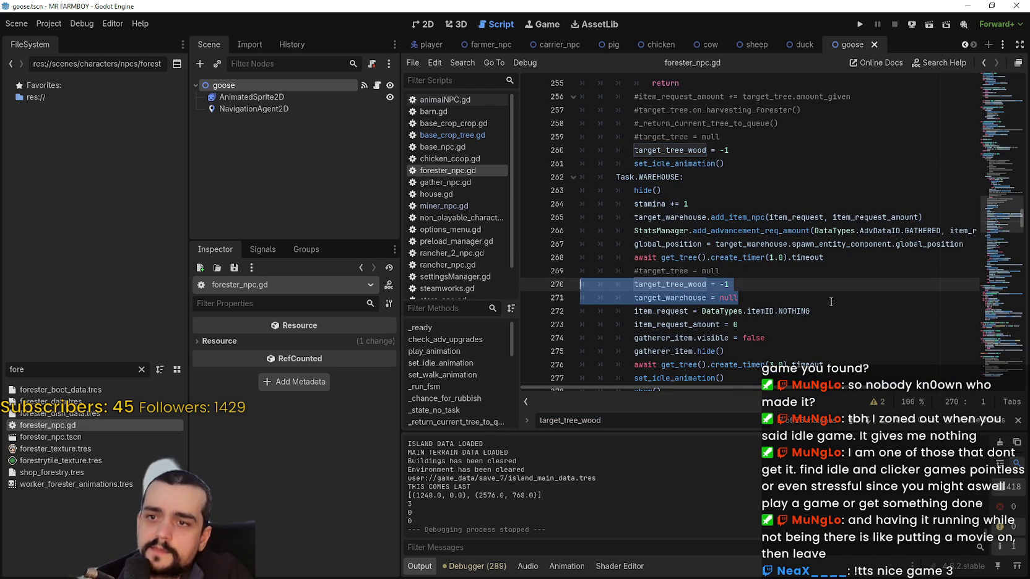
pyautogui.click(830, 302)
pyautogui.press('F3')
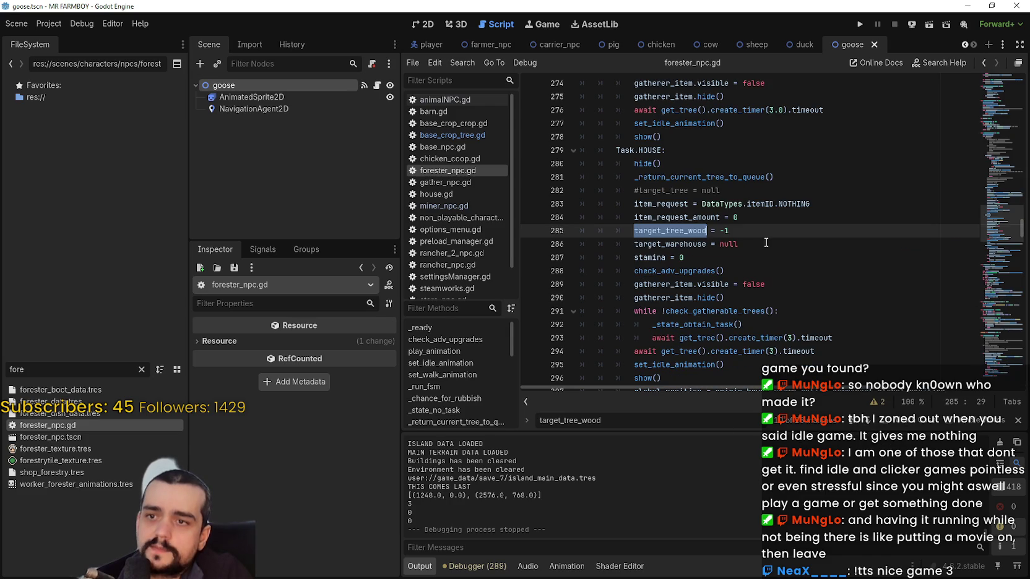
pyautogui.click(810, 237)
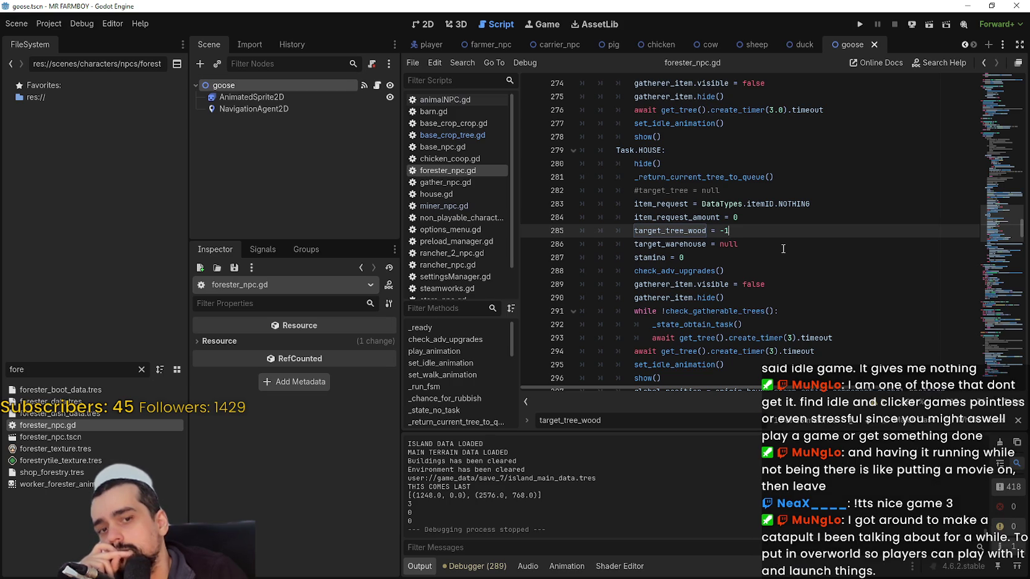
# Run the project, then switch to Steam and open the WorldShaper Idle store page.
pyautogui.click(859, 24)
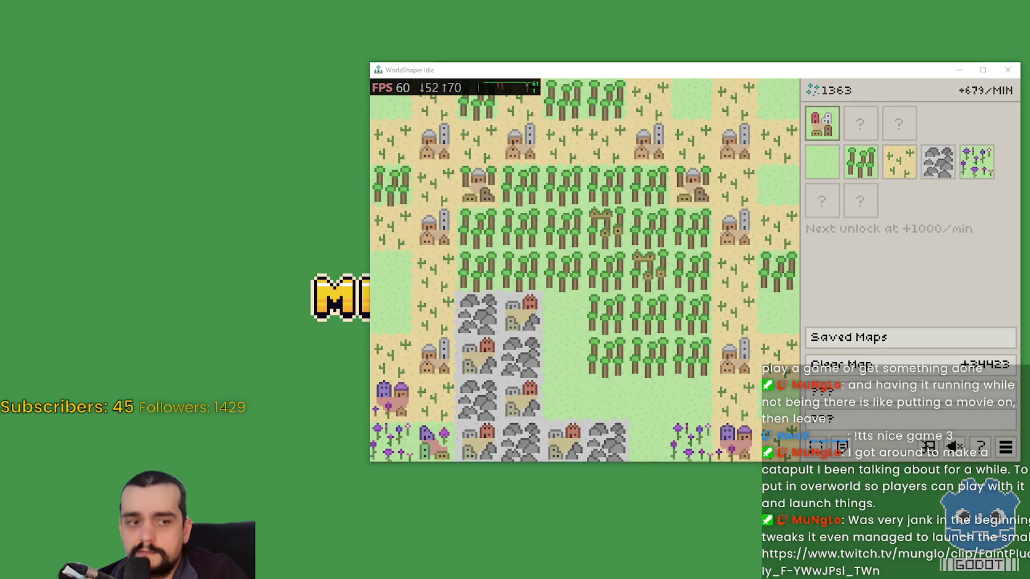
pyautogui.hotkey('alt', 'Tab')
pyautogui.click(470, 234)
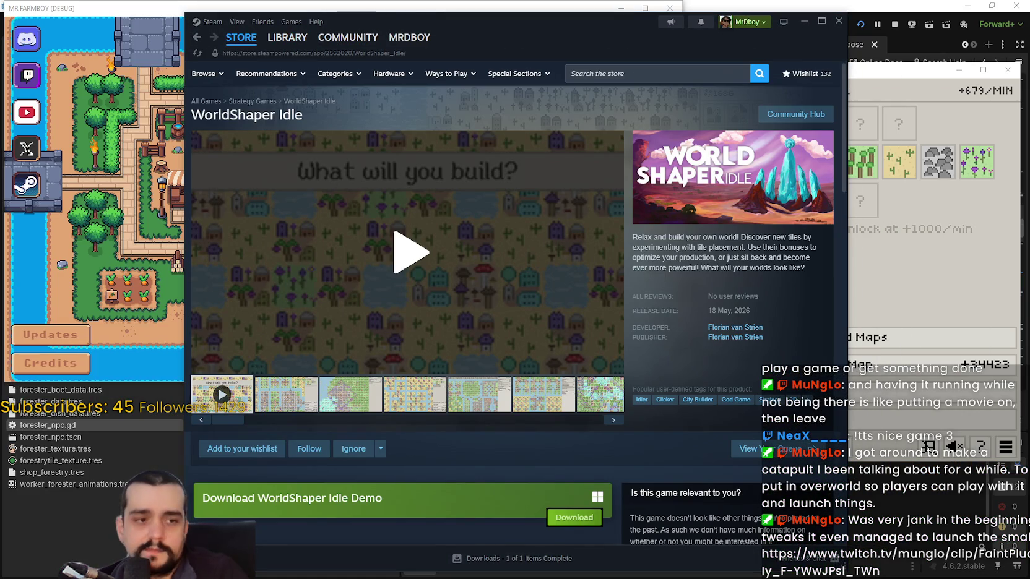
# Play the WorldShaper Idle trailer, seek through it to the wishlist card, and pause.
pyautogui.click(374, 286)
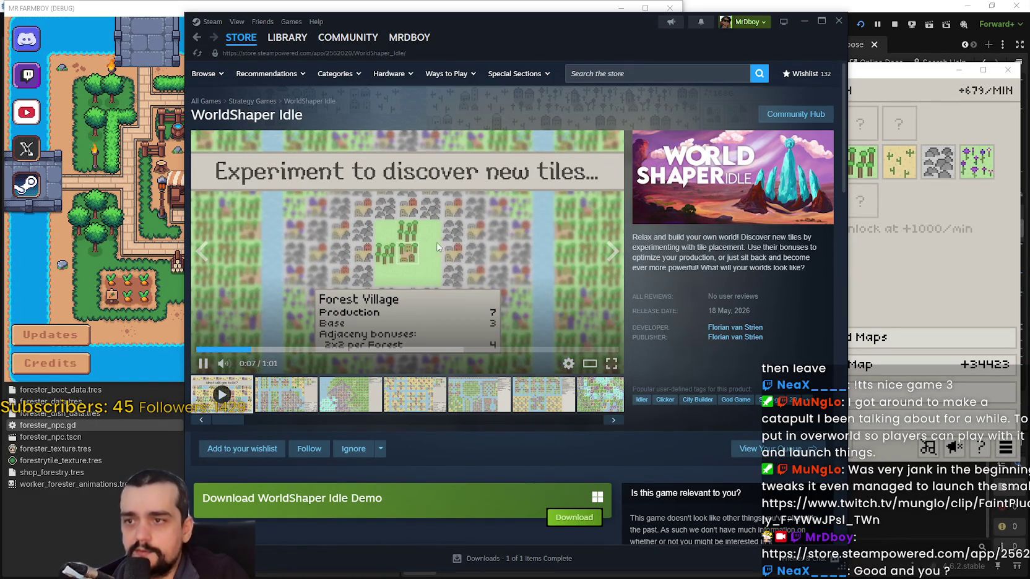
pyautogui.click(202, 348)
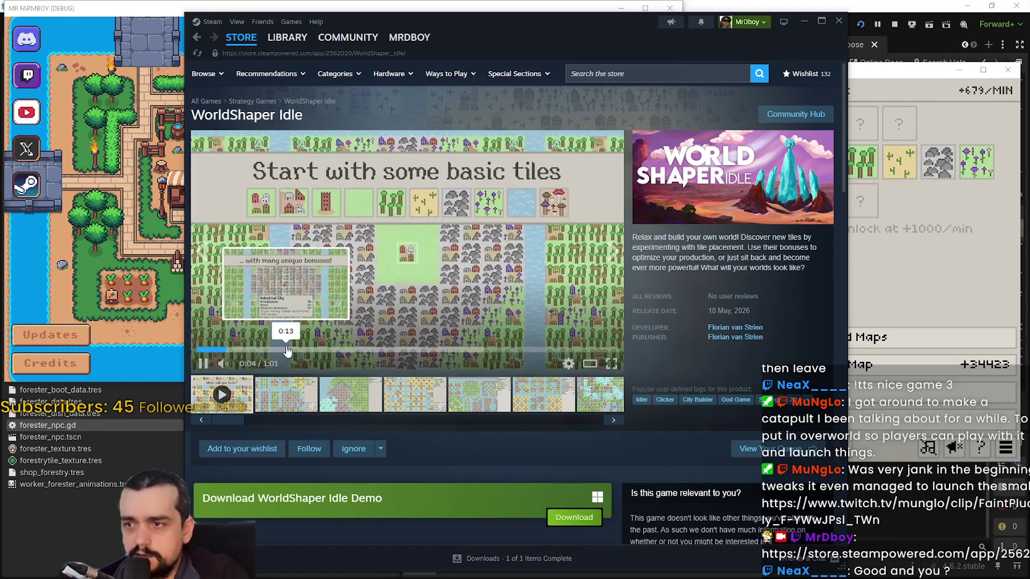
pyautogui.moveTo(285, 351); pyautogui.dragTo(342, 350)
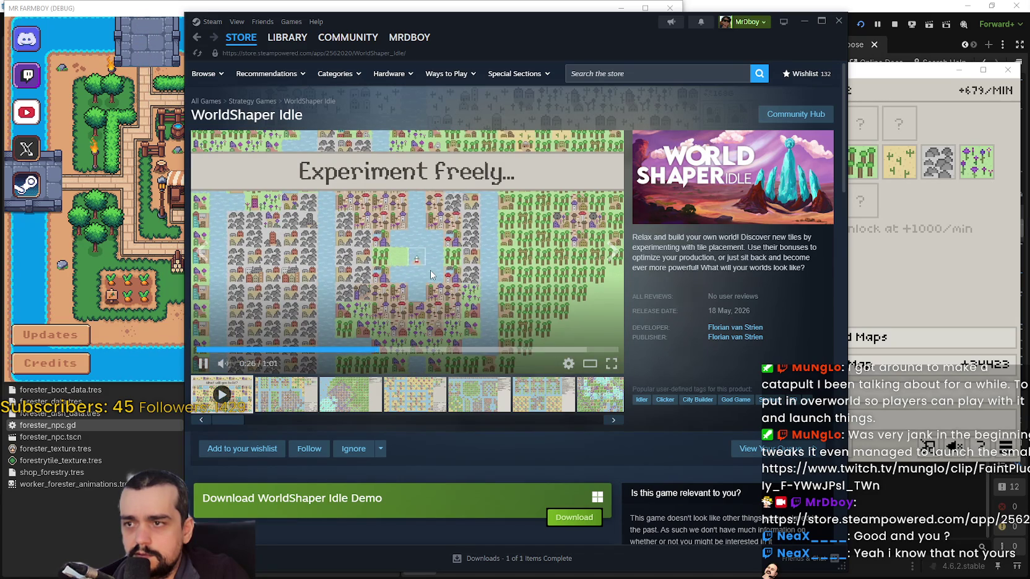
pyautogui.click(417, 350)
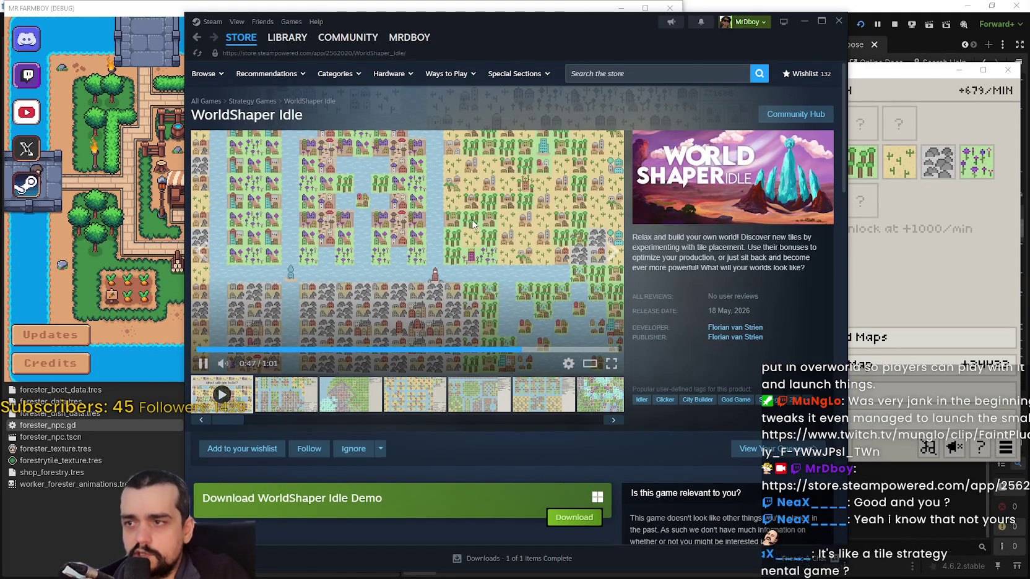
pyautogui.click(572, 350)
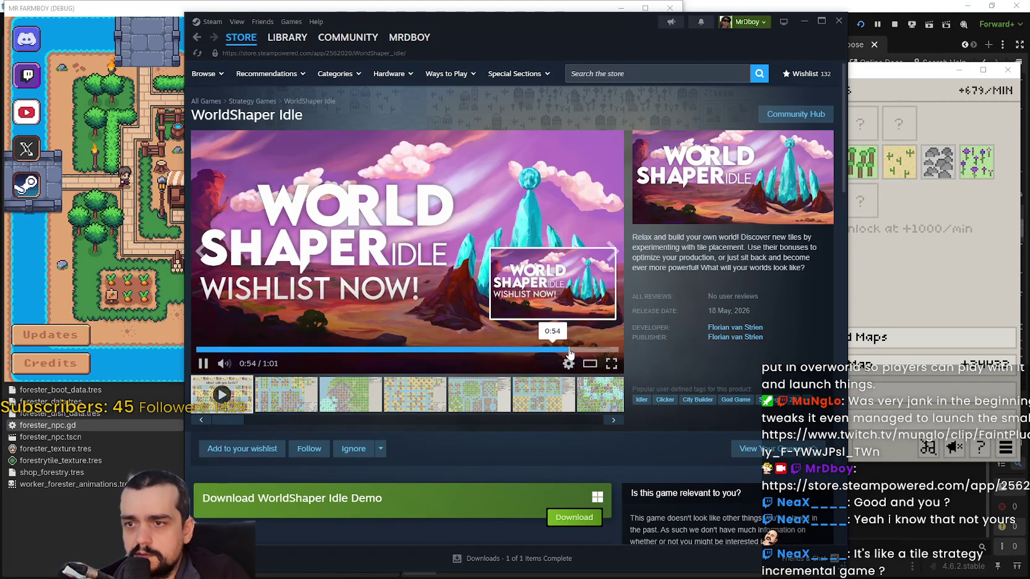
pyautogui.click(445, 278)
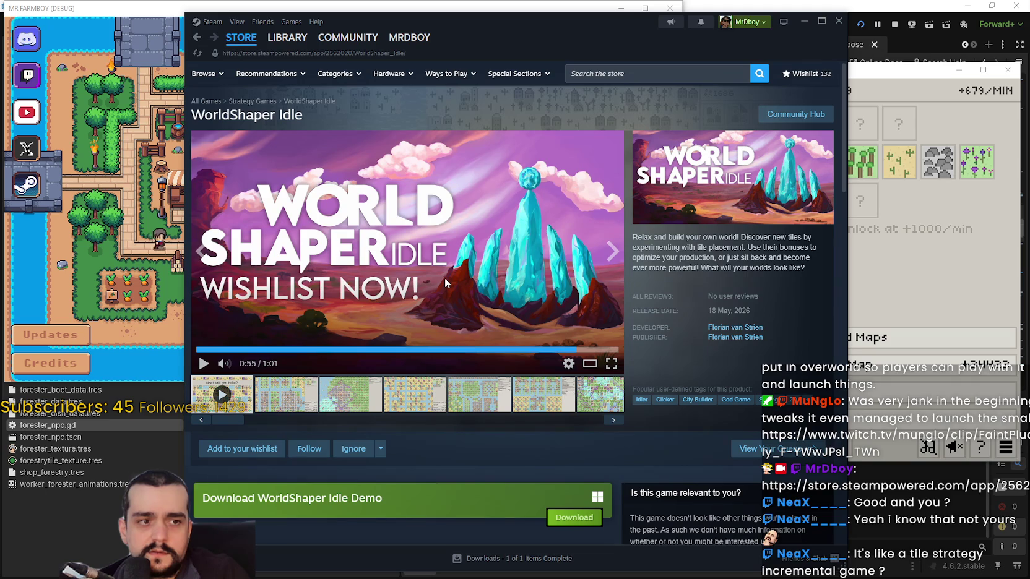
# Show the second screenshot in the main viewer and open it enlarged.
pyautogui.scroll(-1, 446, 278)
pyautogui.click(286, 341)
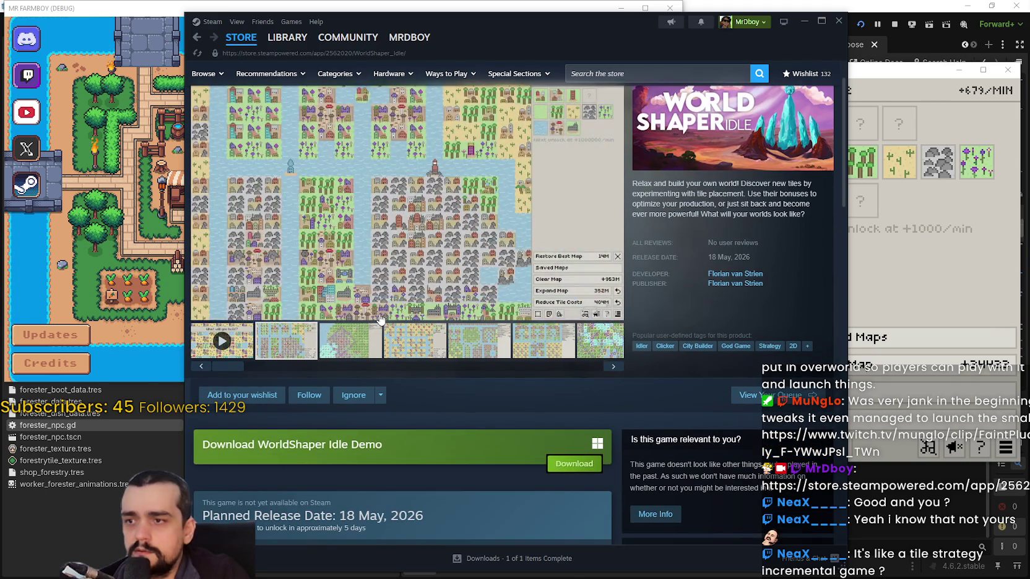
pyautogui.scroll(1, 423, 282)
pyautogui.click(489, 278)
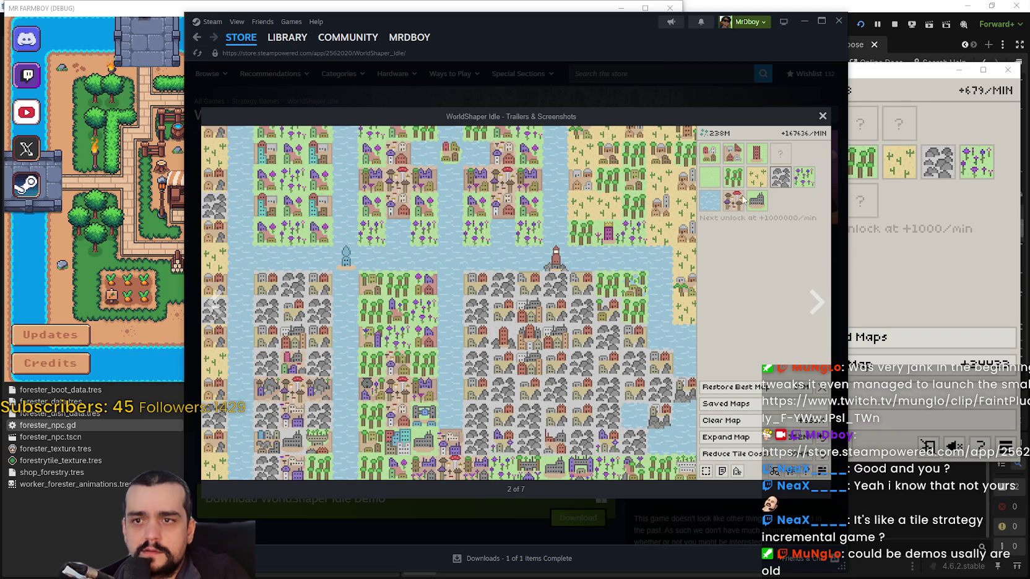
# Page the enlarged screenshots through to 7 of 7, then close the viewer.
pyautogui.click(818, 320)
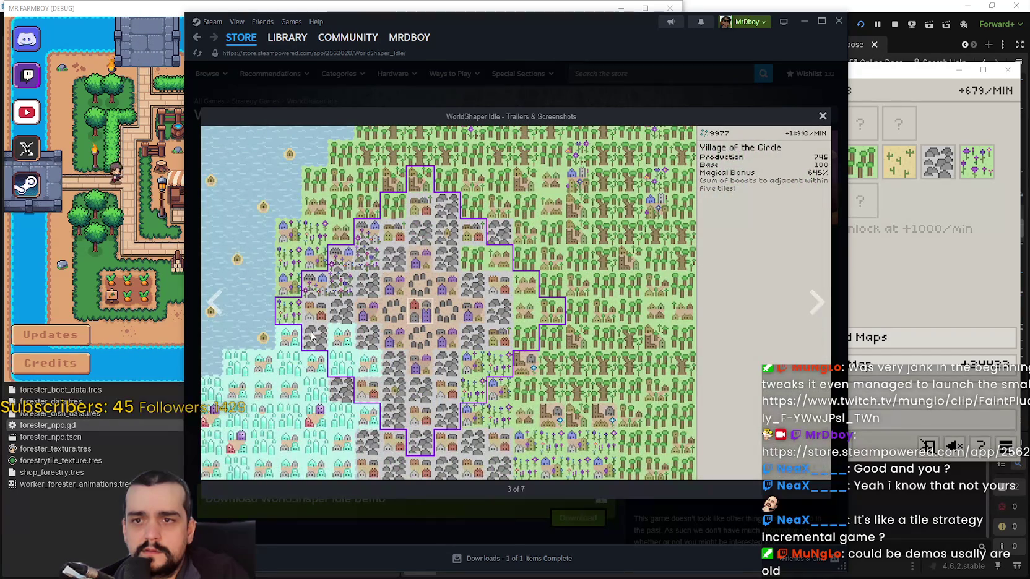
pyautogui.click(212, 305)
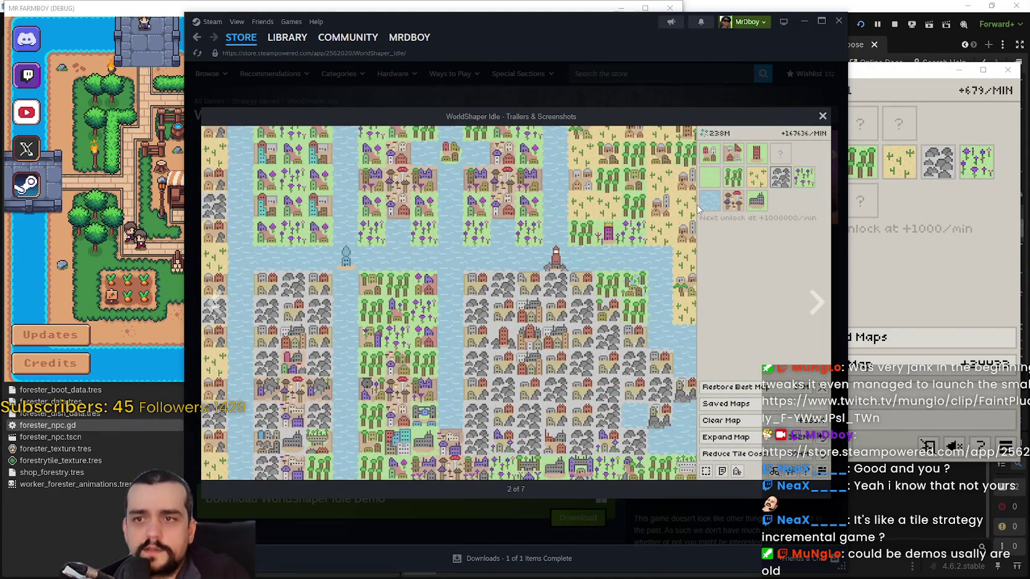
pyautogui.click(809, 318)
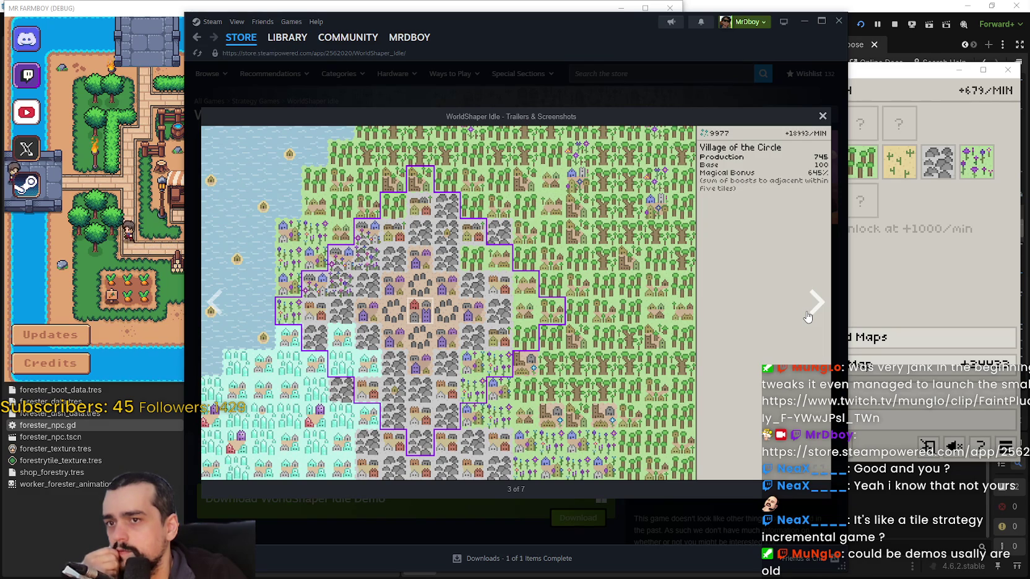
pyautogui.click(808, 314)
pyautogui.click(807, 310)
pyautogui.click(808, 308)
pyautogui.click(808, 308)
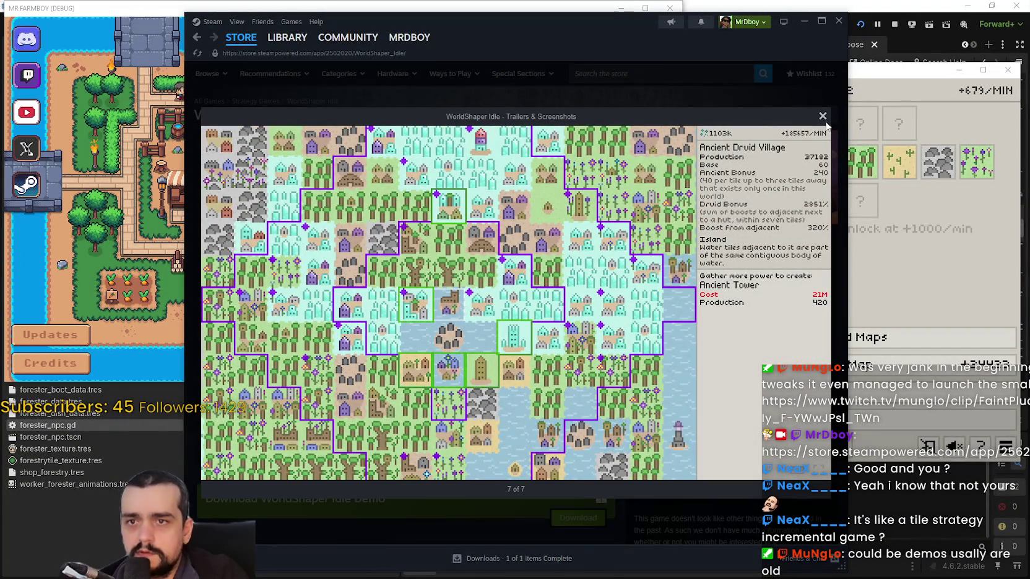
pyautogui.click(823, 117)
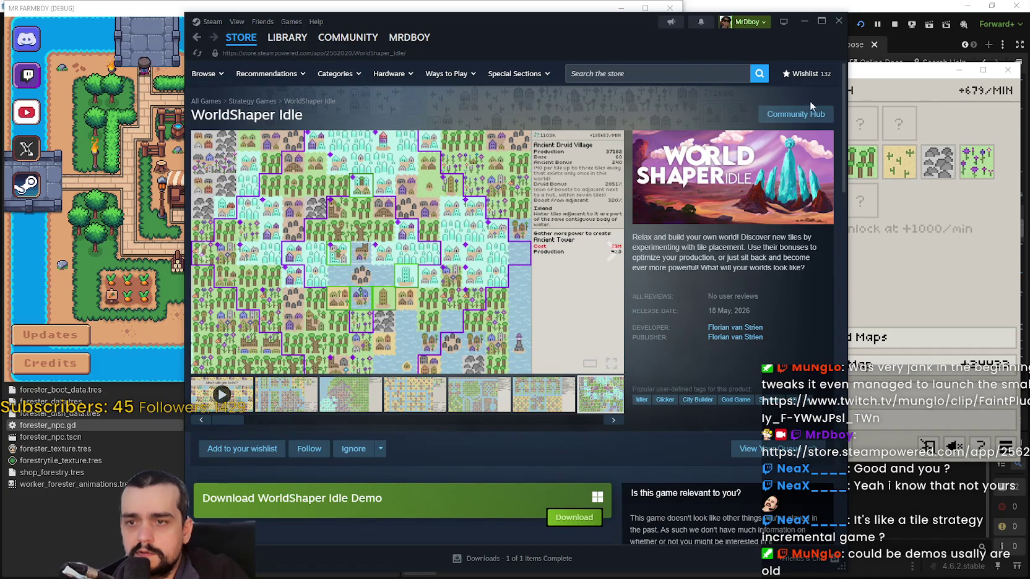
# Hide Steam, turn an empty field into a Mystical Mining Village, and move WorldShaper Idle aside.
pyautogui.click(804, 23)
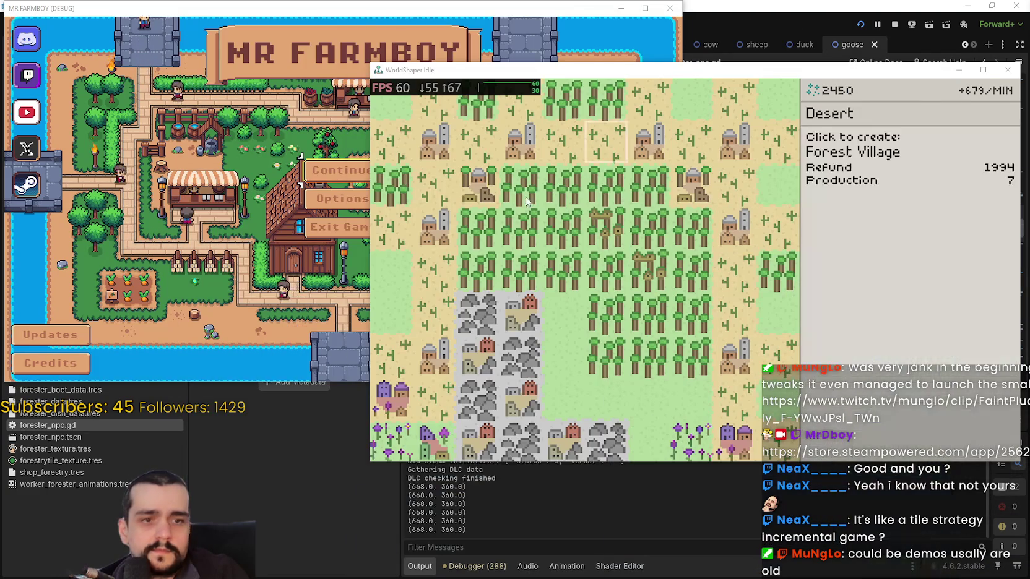
pyautogui.scroll(-2, 399, 396)
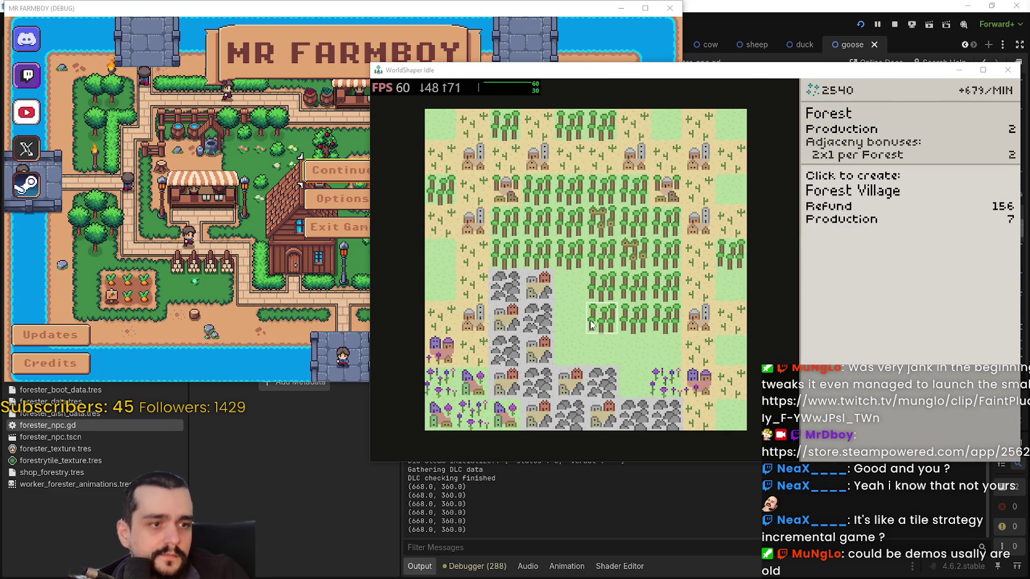
pyautogui.scroll(1, 591, 324)
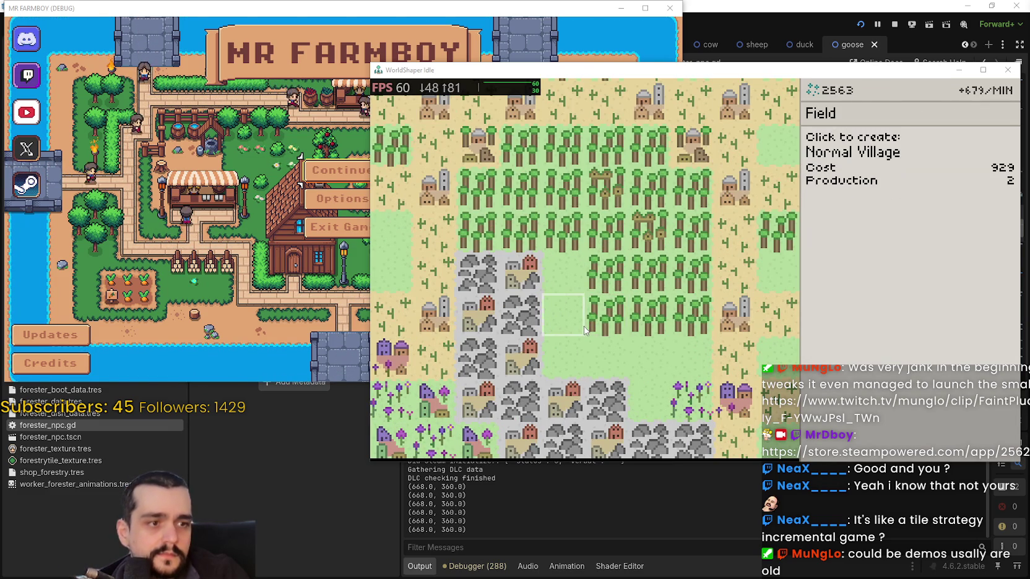
pyautogui.scroll(-1, 582, 342)
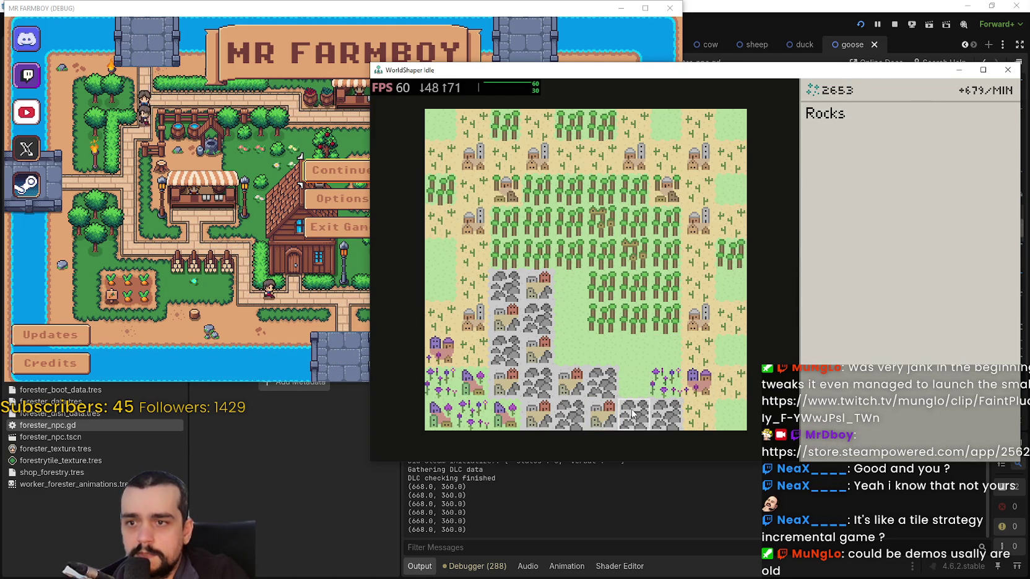
pyautogui.click(833, 131)
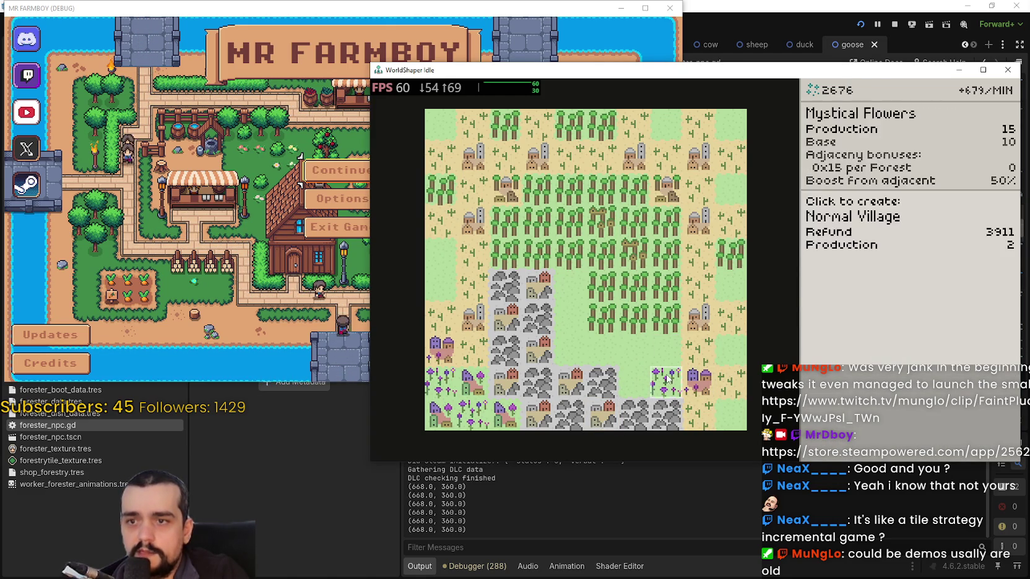
pyautogui.click(630, 382)
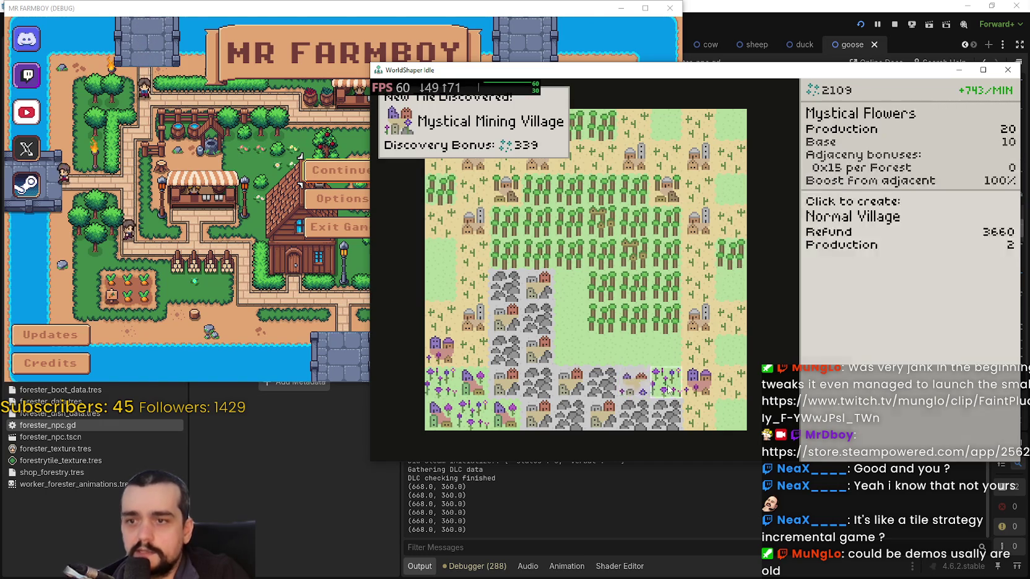
pyautogui.scroll(2, 628, 417)
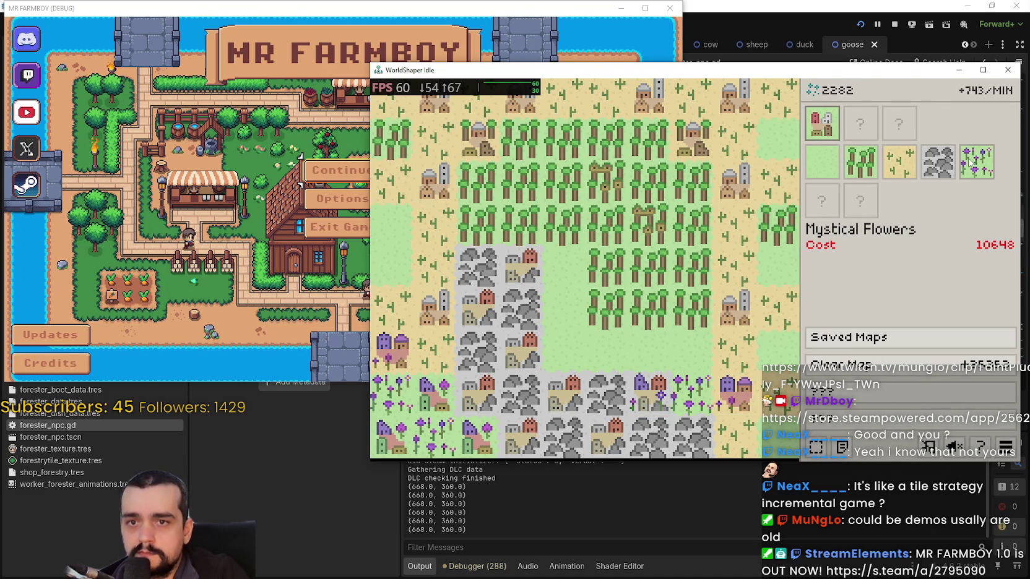
pyautogui.moveTo(773, 70); pyautogui.dragTo(1029, 70)
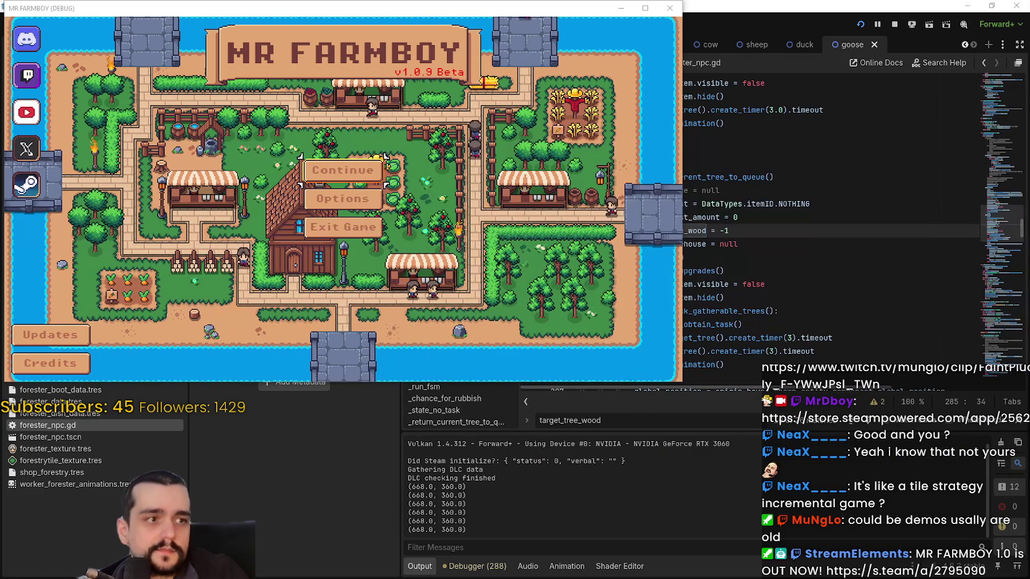
# Continue in MR FARMBOY and load Save 7 from the save list.
pyautogui.click(338, 170)
pyautogui.scroll(-3, 367, 235)
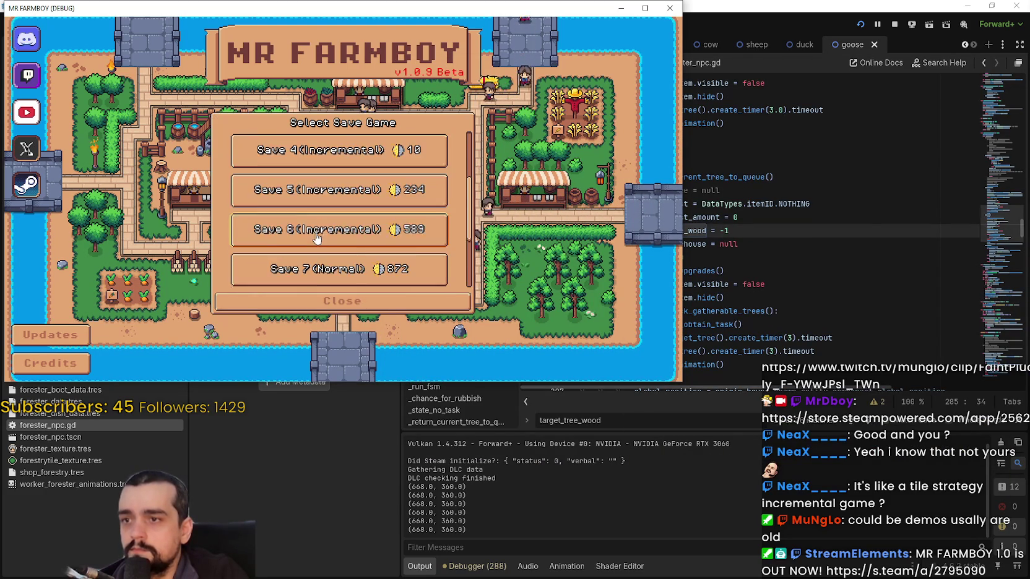
pyautogui.click(317, 229)
pyautogui.scroll(4, 328, 217)
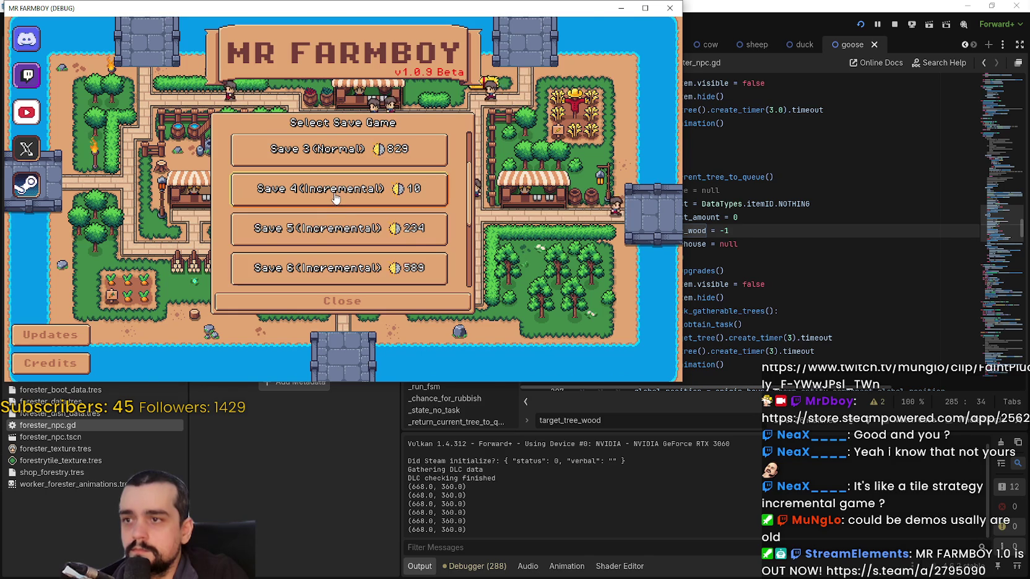
pyautogui.scroll(-2, 334, 198)
pyautogui.click(338, 246)
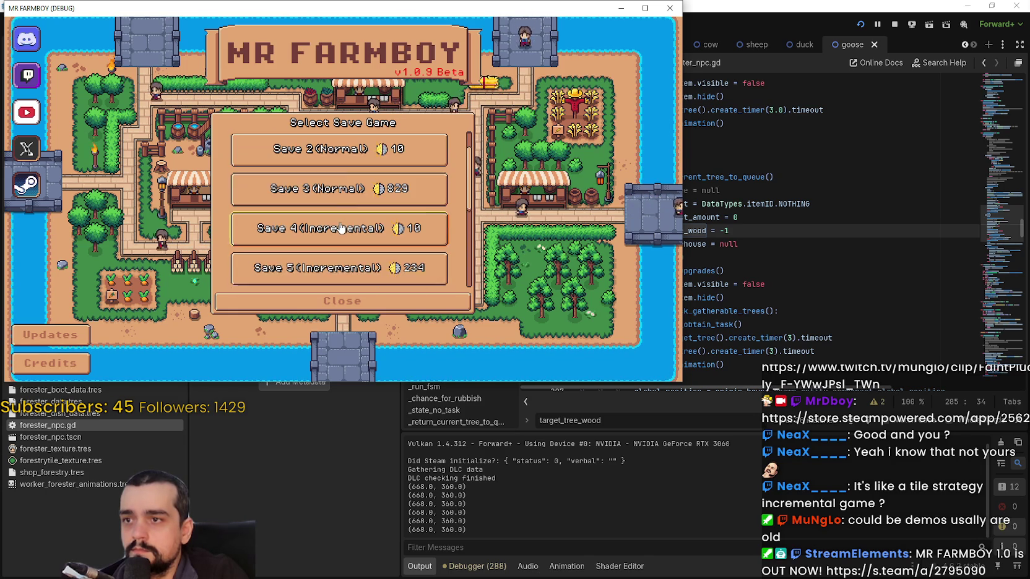
pyautogui.click(334, 226)
pyautogui.click(333, 221)
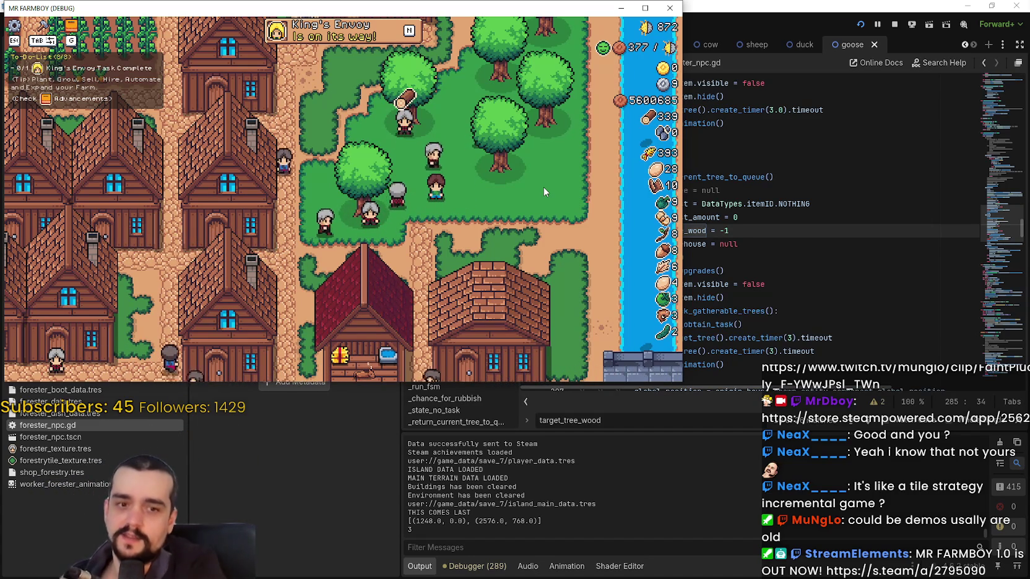
# Pause the game and save the V1.0.9 - Public Beta Steam event edits.
pyautogui.press('Escape')
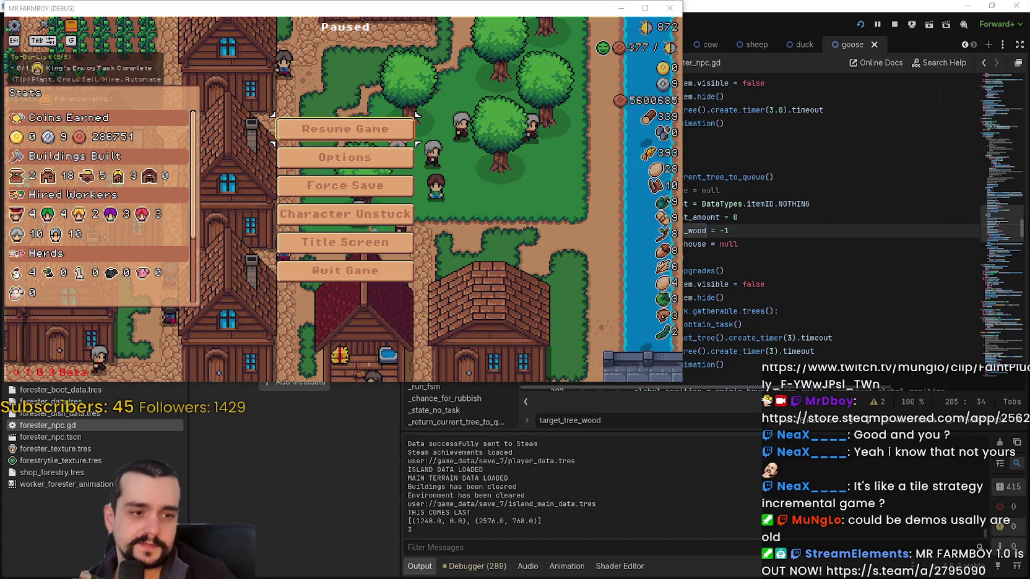
pyautogui.hotkey('alt', 'Tab')
pyautogui.click(433, 478)
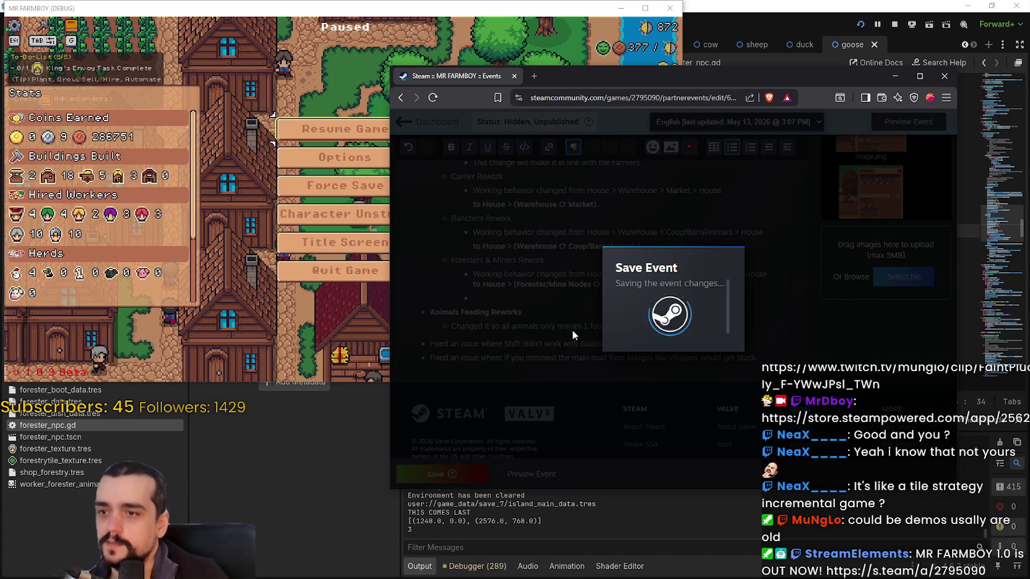
pyautogui.scroll(-3, 612, 270)
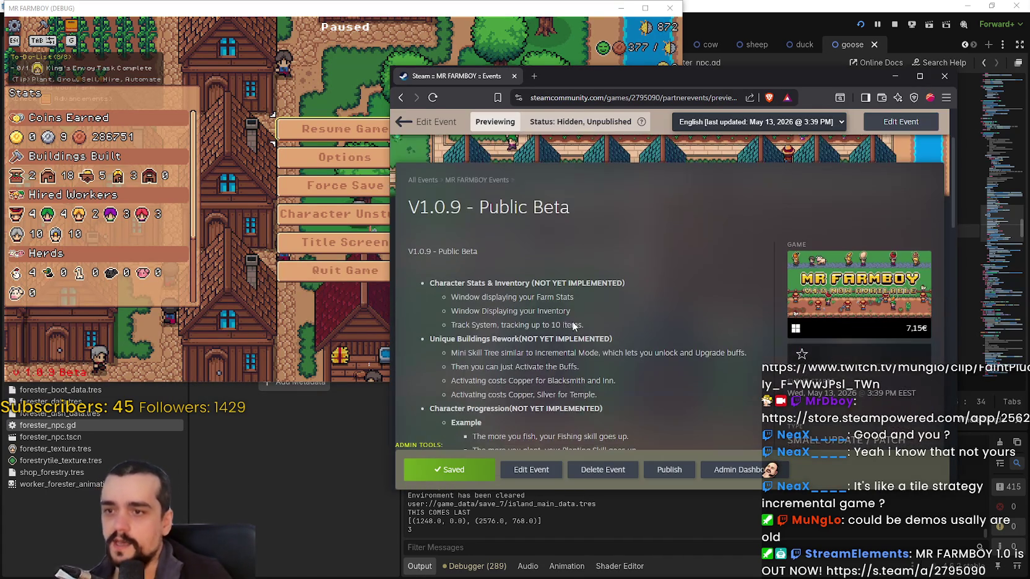
# Scroll through the saved patch notes, selecting the character progression lines and then clearing the selection.
pyautogui.scroll(-3, 539, 276)
pyautogui.moveTo(483, 291); pyautogui.dragTo(652, 242)
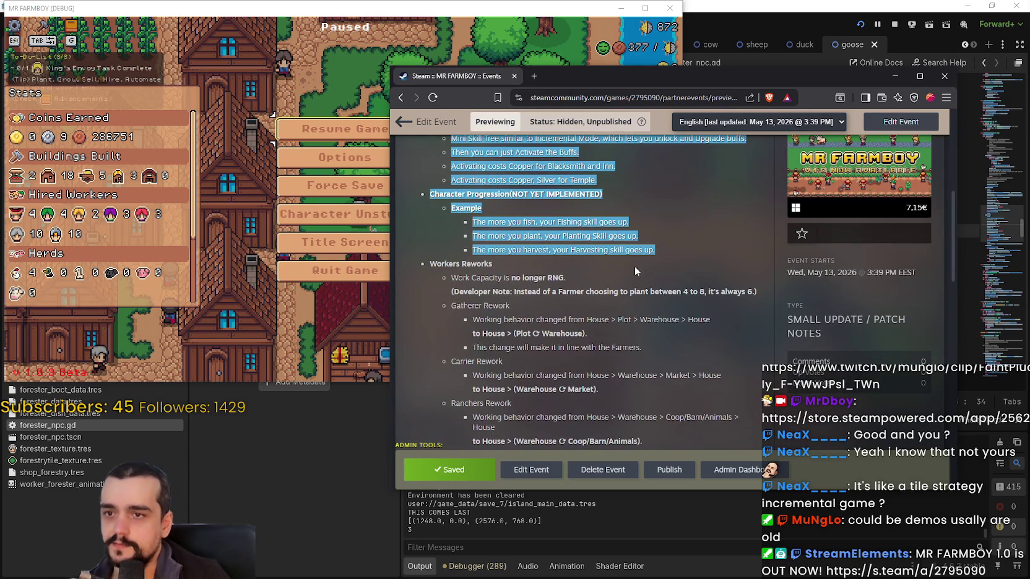
pyautogui.scroll(-1, 518, 242)
pyautogui.scroll(-1, 494, 234)
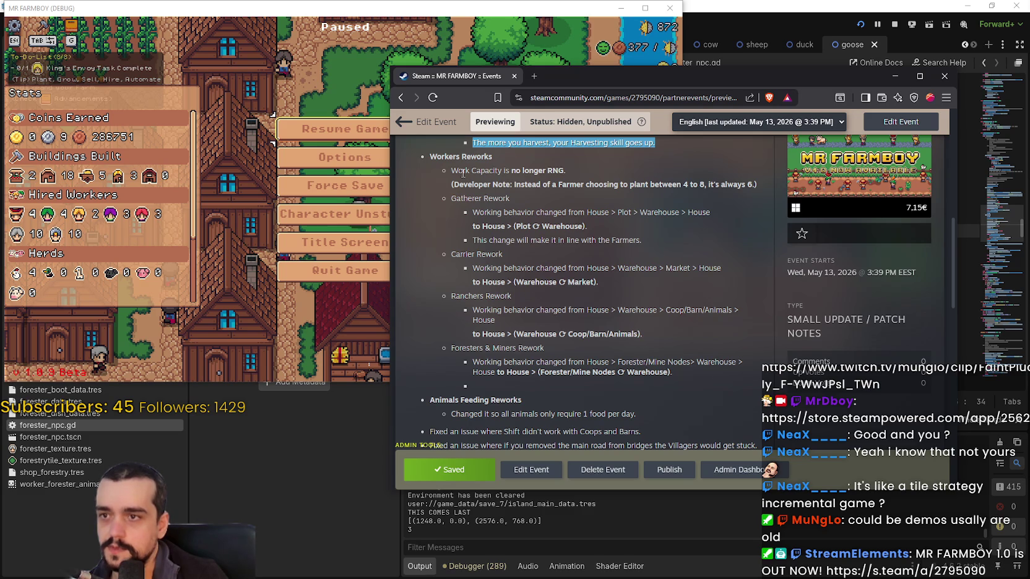
pyautogui.scroll(-1, 465, 186)
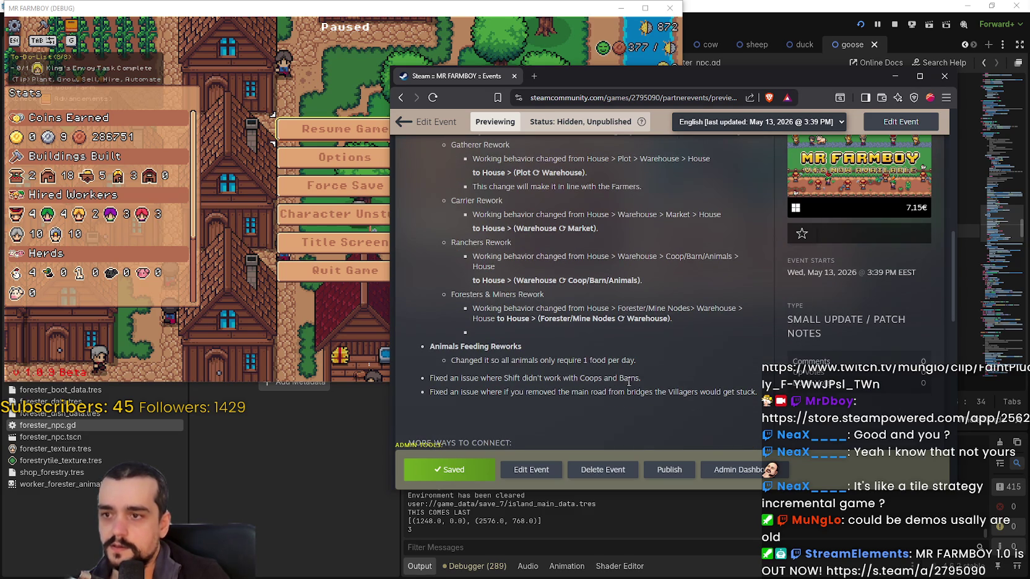
pyautogui.moveTo(664, 365)
pyautogui.mouseDown()
pyautogui.moveTo(477, 300)
pyautogui.moveTo(457, 183)
pyautogui.mouseUp()
pyautogui.click(676, 367)
pyautogui.scroll(-1, 676, 368)
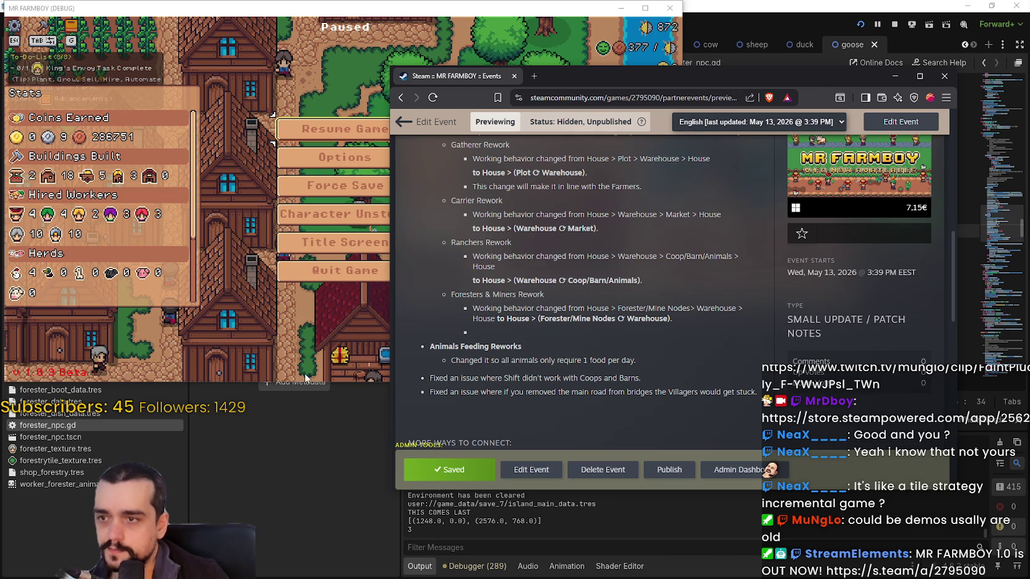
# Bring MR FARMBOY back to the front, unpause it with Esc, and maximize its window.
pyautogui.click(678, 367)
pyautogui.press('Escape')
pyautogui.click(644, 6)
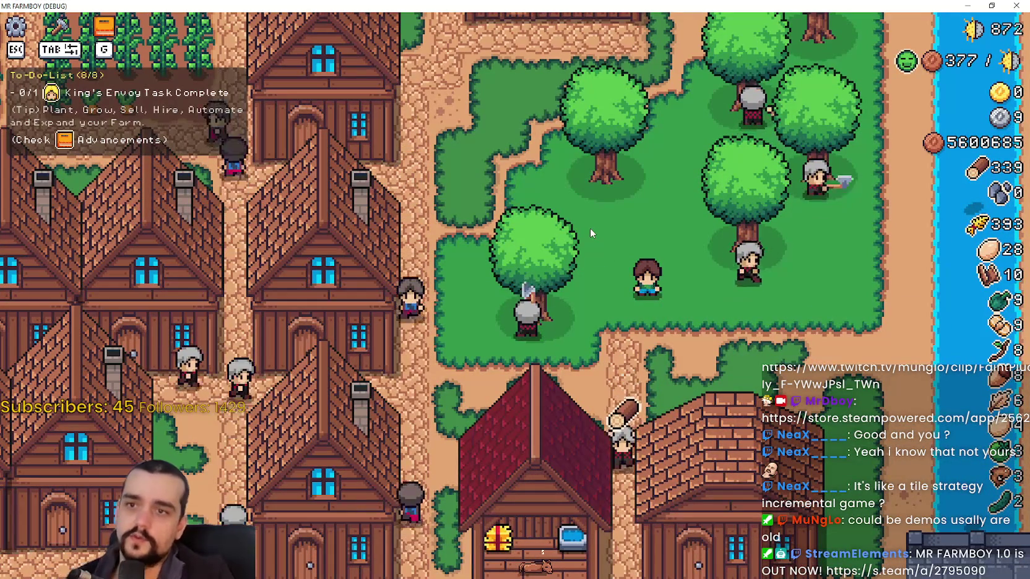
# Pan the camera over the village houses and zoom onto the foresters in the tree grove.
pyautogui.press('a')
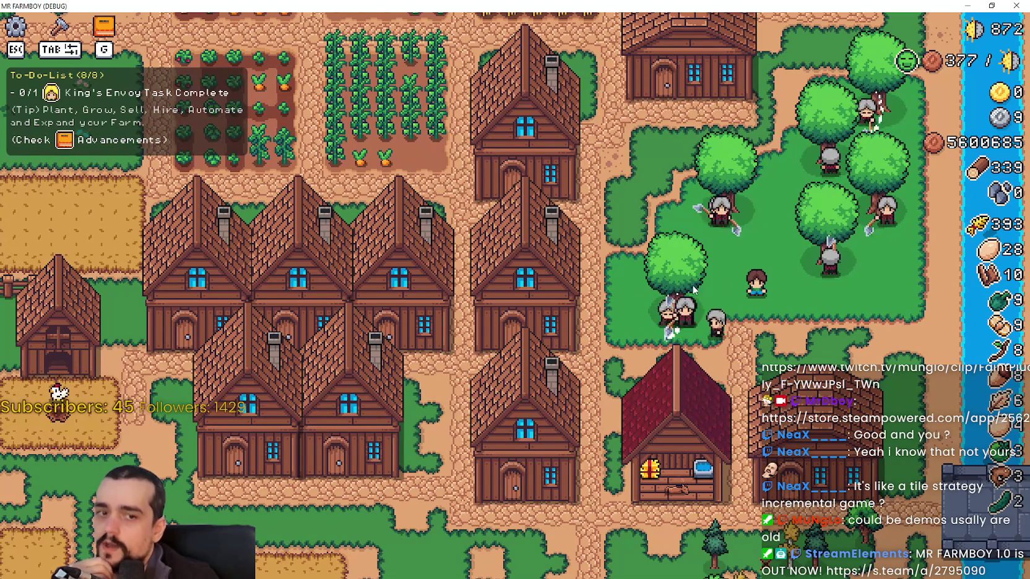
pyautogui.scroll(2, 666, 354)
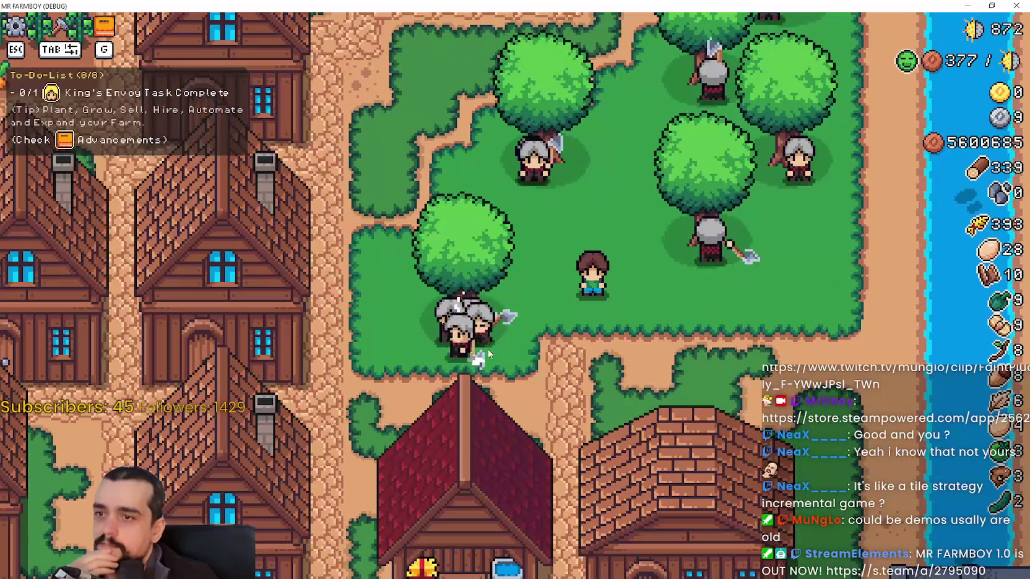
pyautogui.scroll(-2, 481, 323)
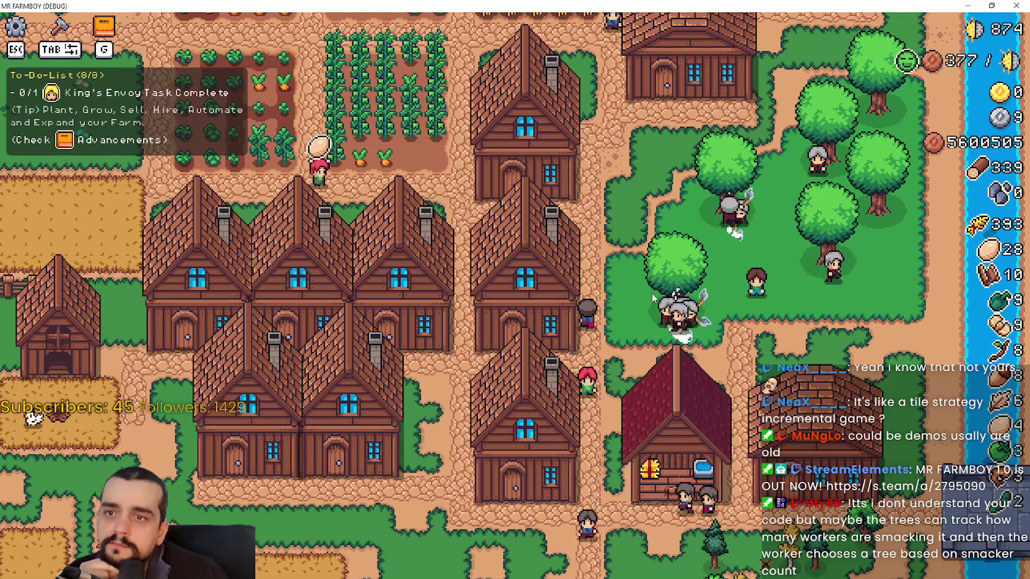
# Zoom the game camera out and back in, then drag the Twitch clip window over the game.
pyautogui.scroll(-3, 145, 384)
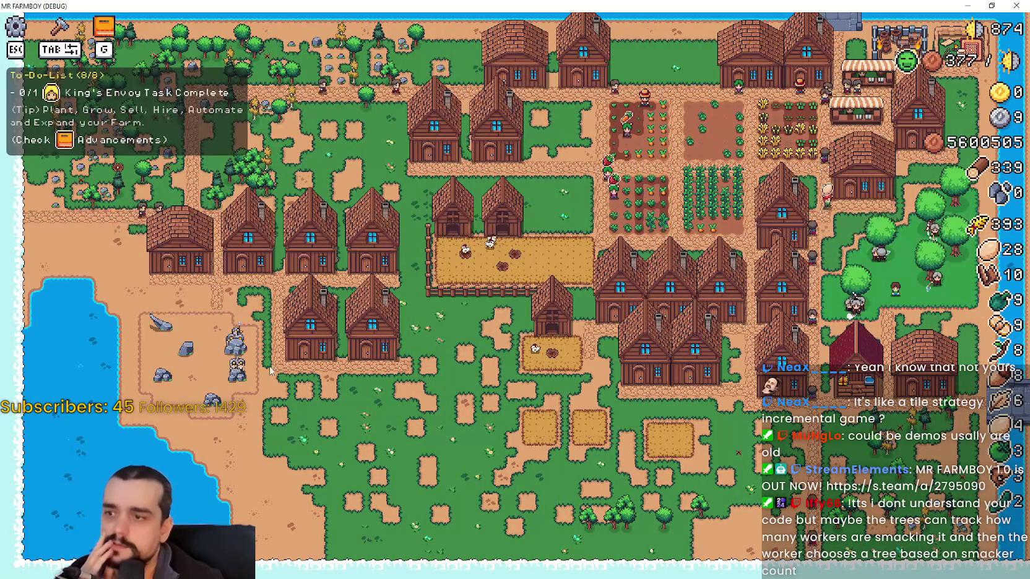
pyautogui.scroll(3, 585, 279)
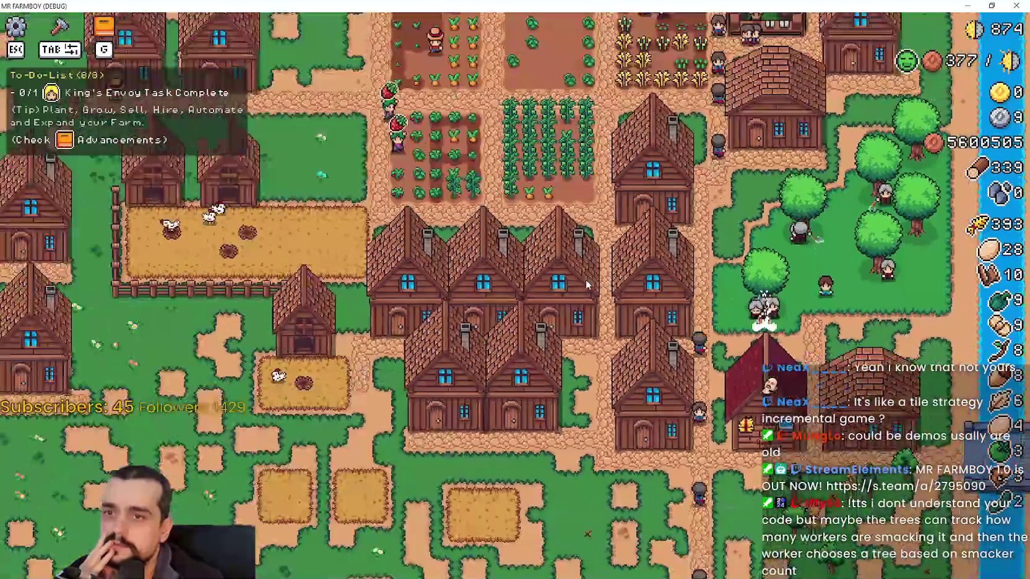
pyautogui.scroll(2, 584, 279)
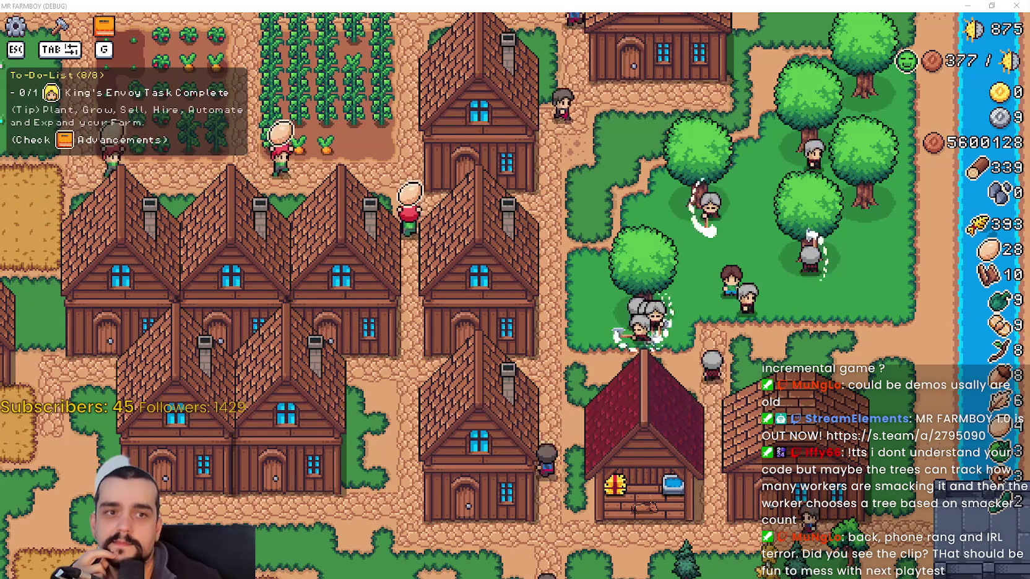
pyautogui.moveTo(1029, 52)
pyautogui.mouseDown()
pyautogui.moveTo(374, 55)
pyautogui.moveTo(386, 48)
pyautogui.mouseUp()
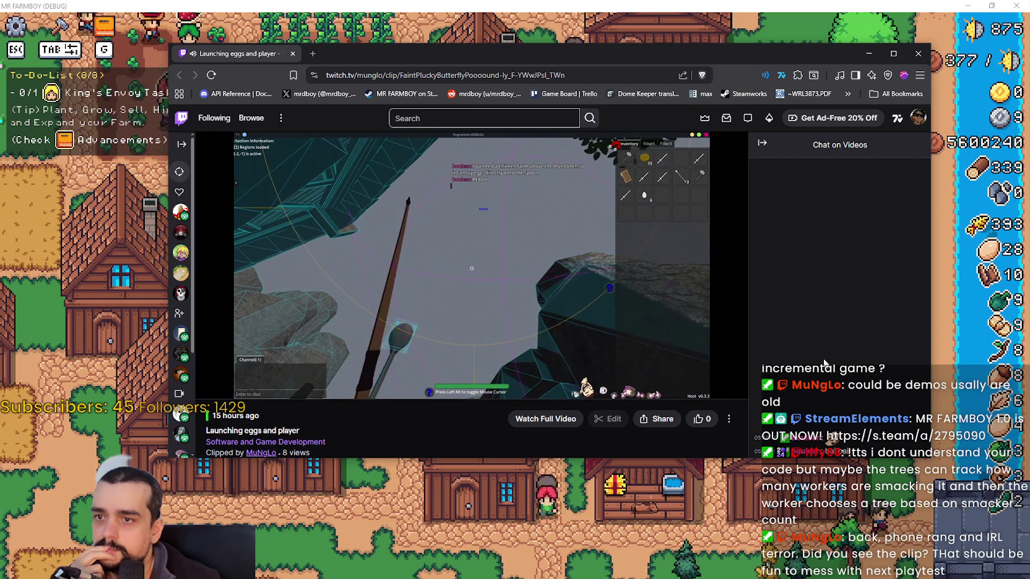
# Watch and replay the 'Launching eggs and player' clip, then close its browser window.
pyautogui.moveTo(479, 300)
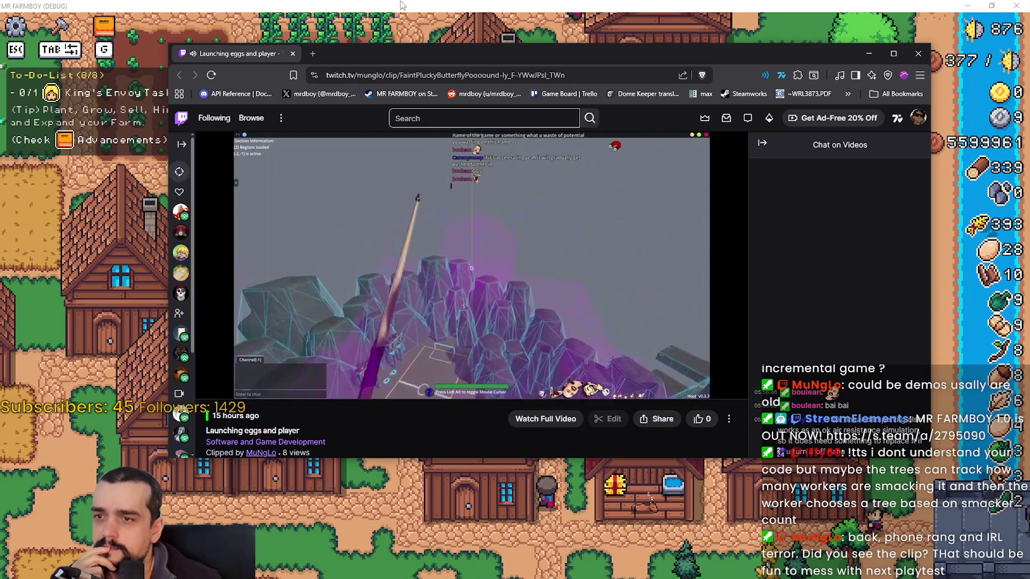
pyautogui.moveTo(433, 275)
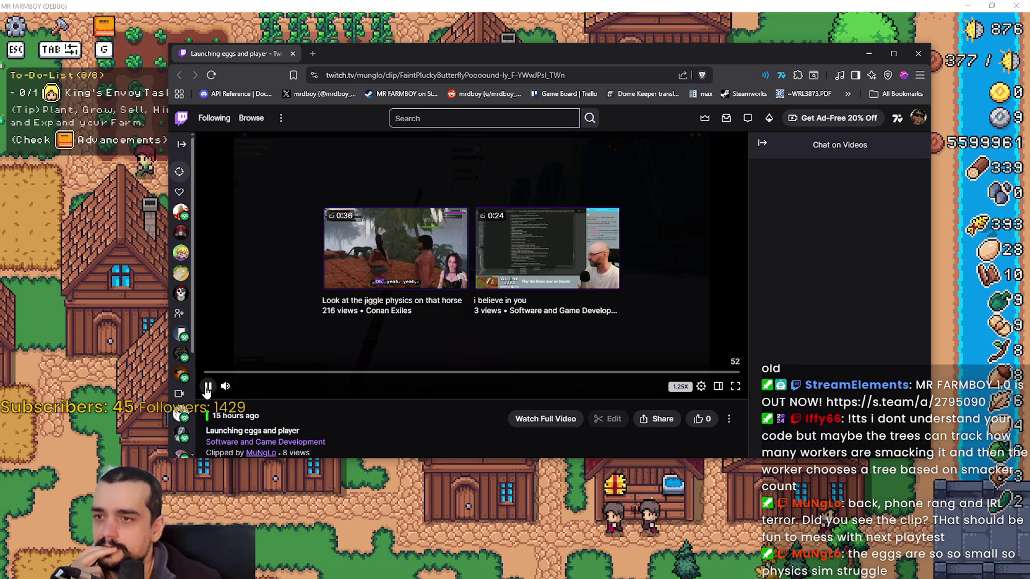
pyautogui.press('space')
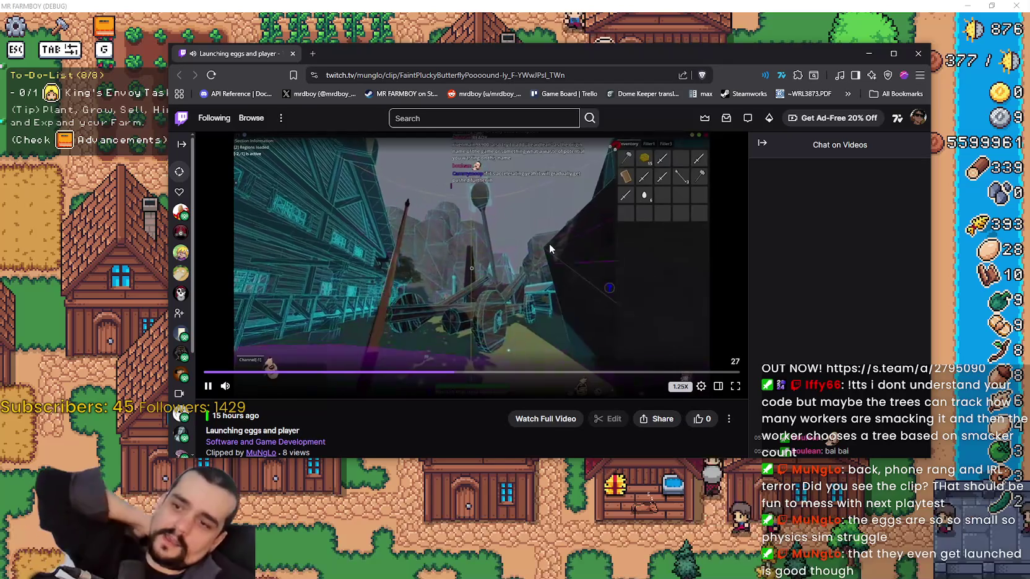
pyautogui.scroll(-1, 549, 243)
pyautogui.scroll(1, 550, 241)
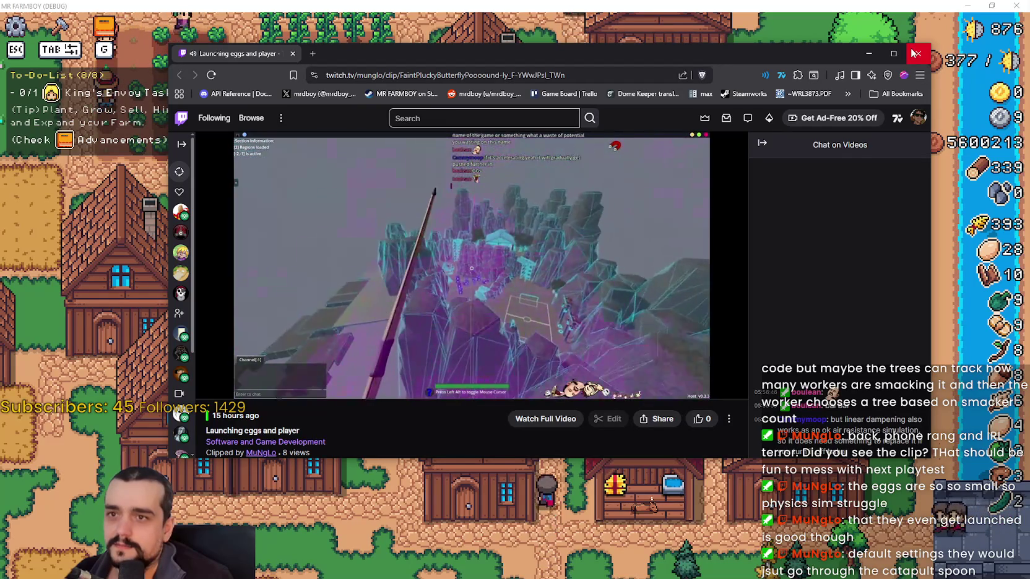
pyautogui.click(915, 53)
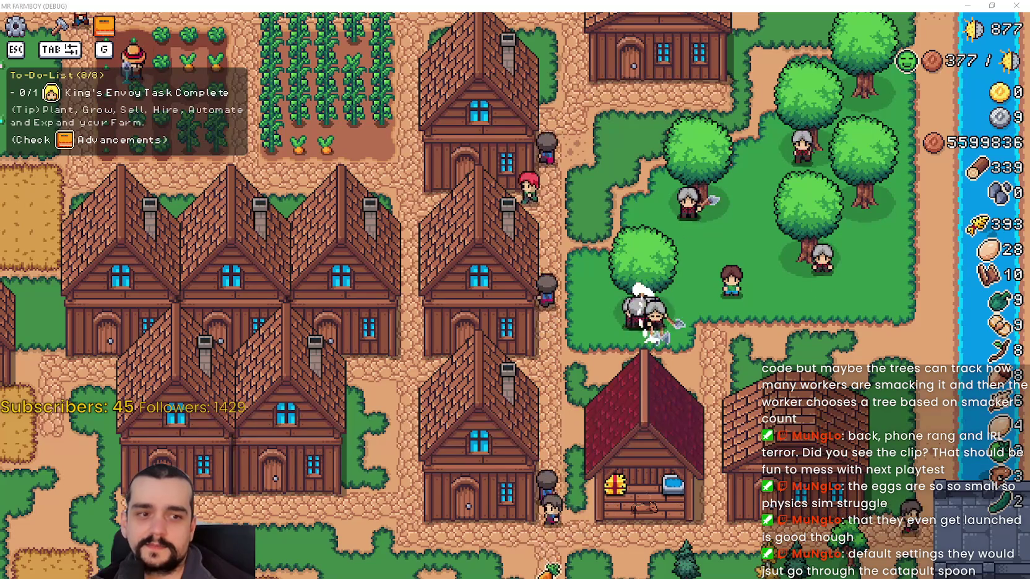
# Pan the camera up over the crop fields and back down to the foresters' grove.
pyautogui.press('w')
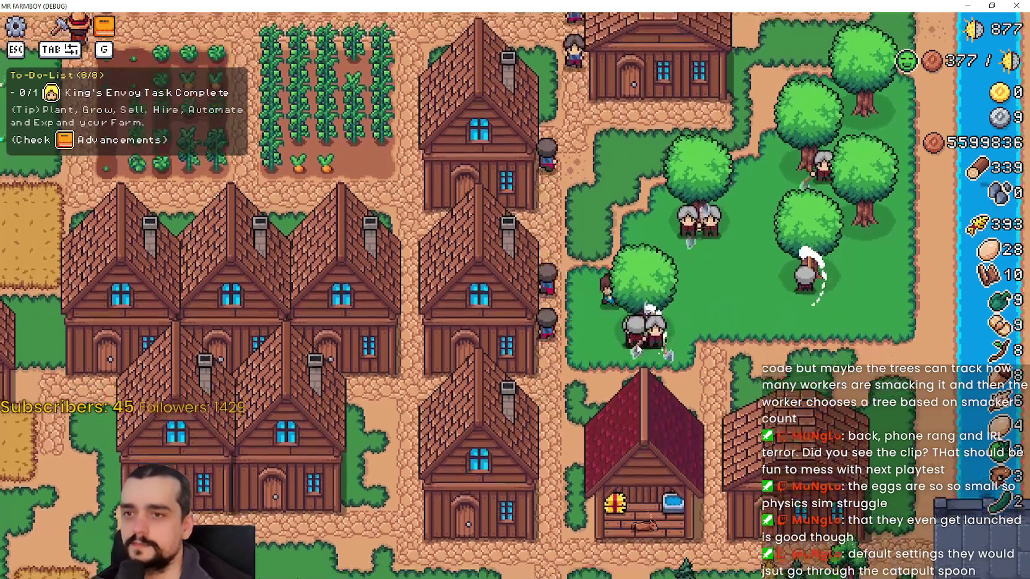
pyautogui.press('s')
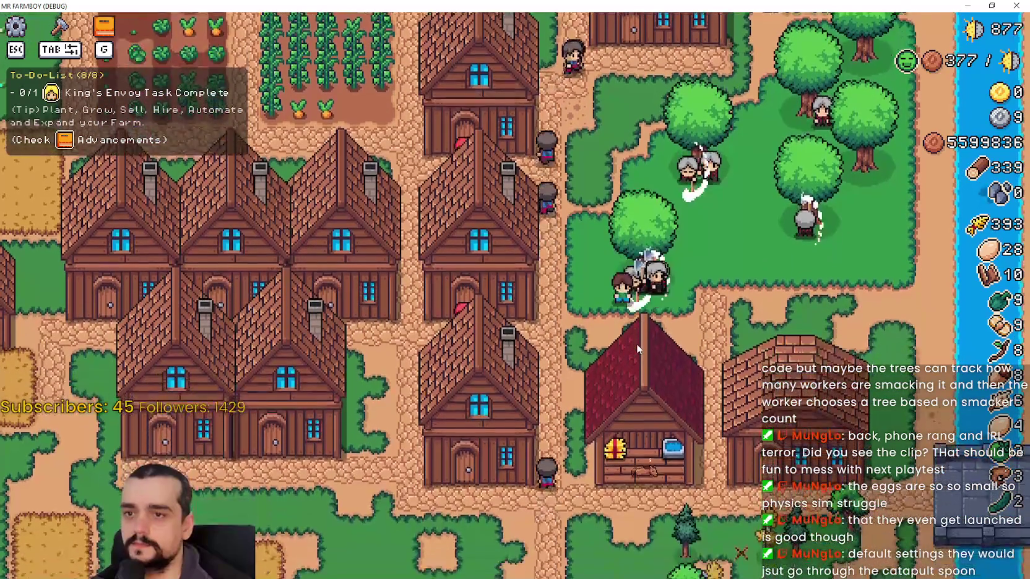
pyautogui.press('w')
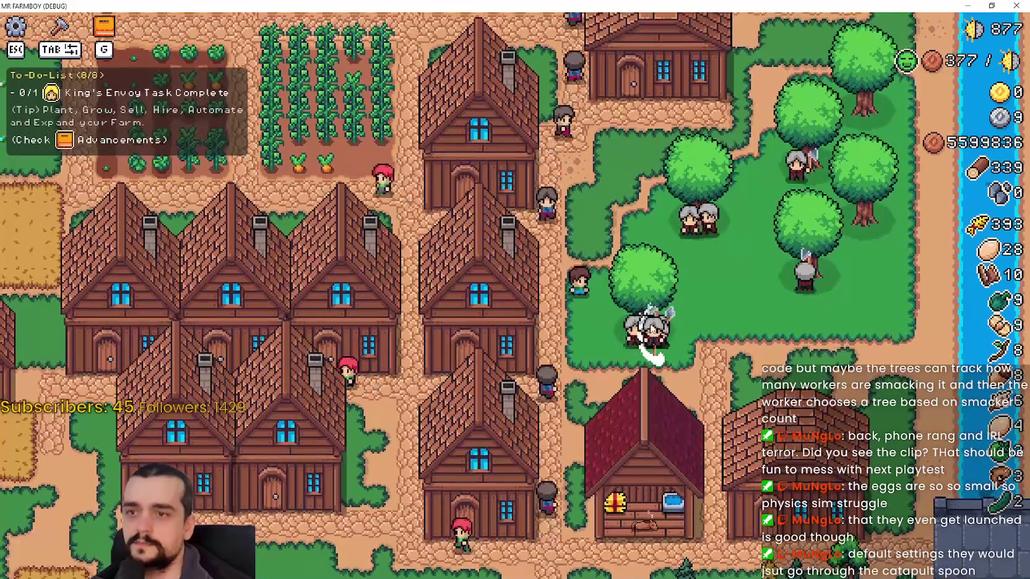
pyautogui.scroll(3, 648, 322)
pyautogui.scroll(-3, 649, 324)
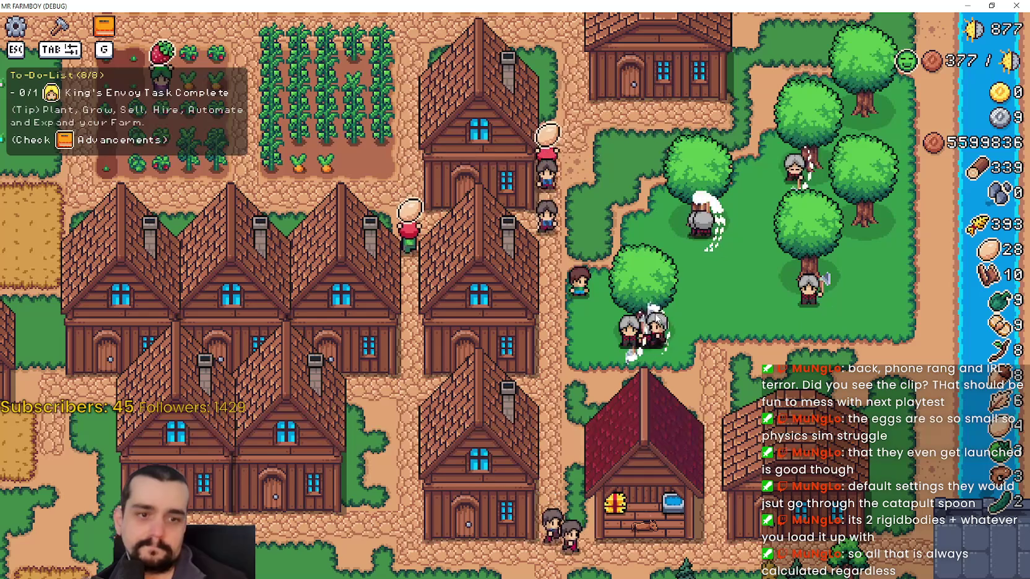
pyautogui.press('w')
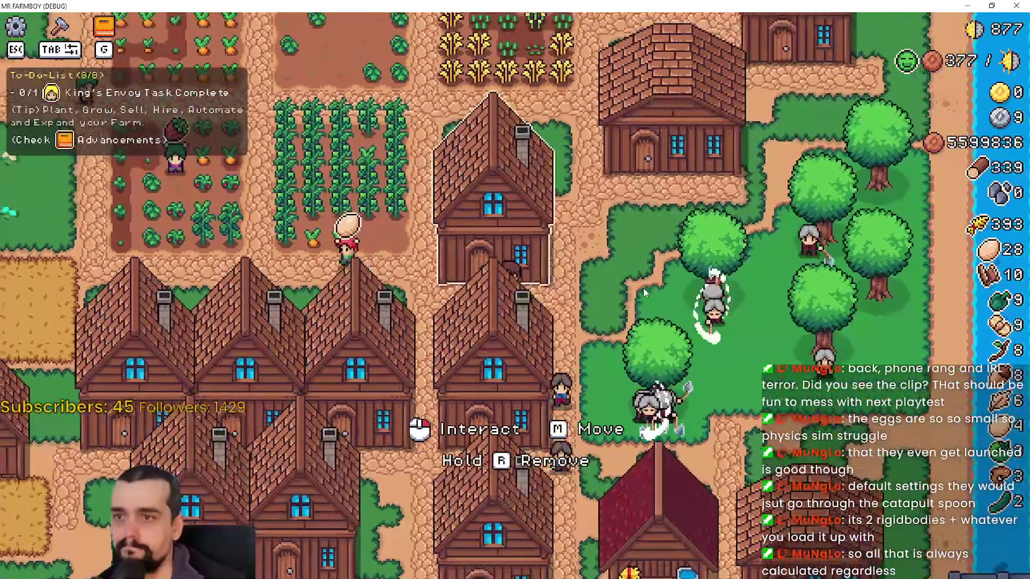
pyautogui.press('w')
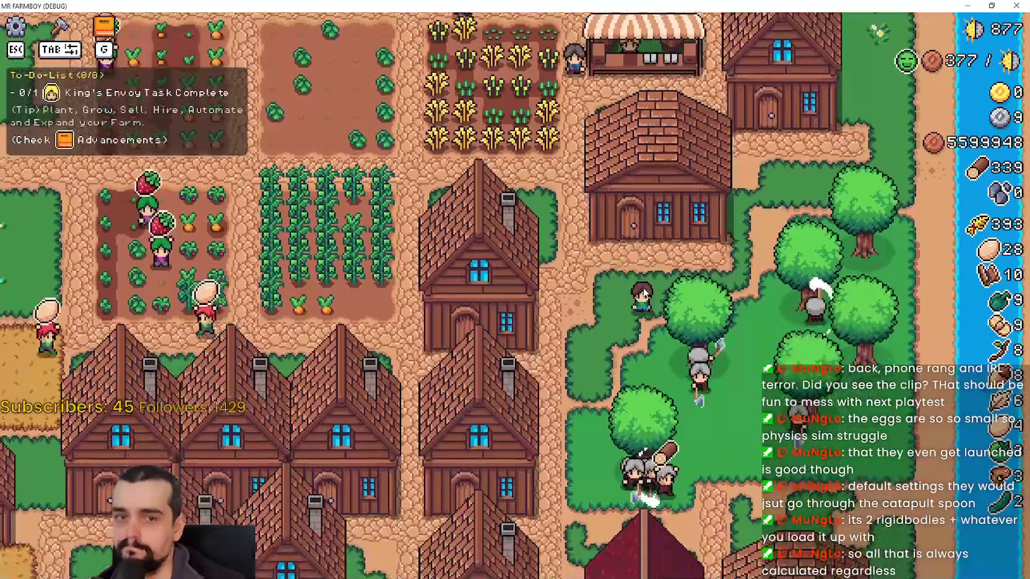
pyautogui.press('s')
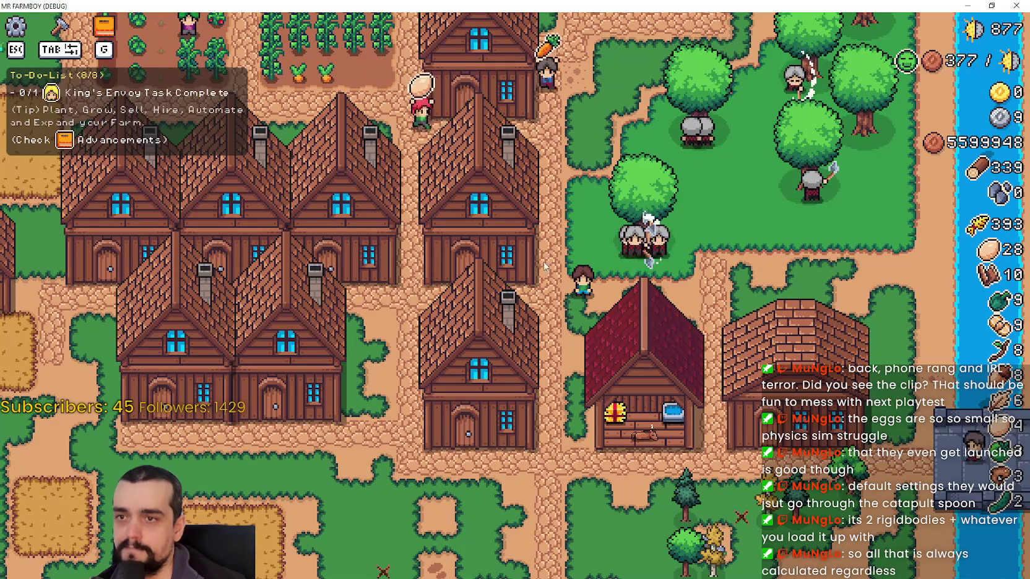
# In Godot, bring forester_npc.gd's _run_fsm function into view and close the target_tree_wood search bar.
pyautogui.hotkey('alt', 'Tab')
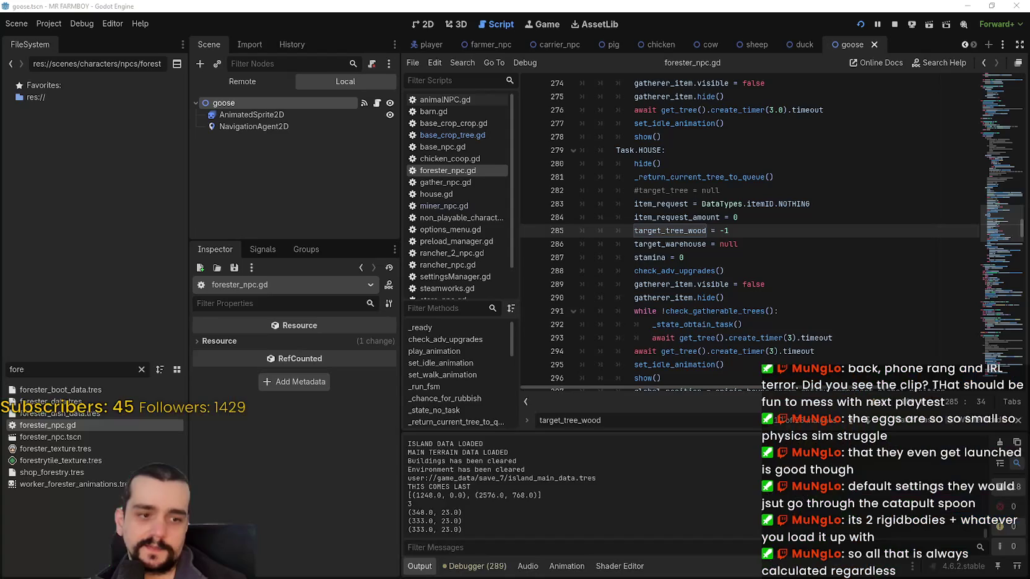
pyautogui.click(746, 255)
pyautogui.click(769, 230)
pyautogui.scroll(2, 823, 227)
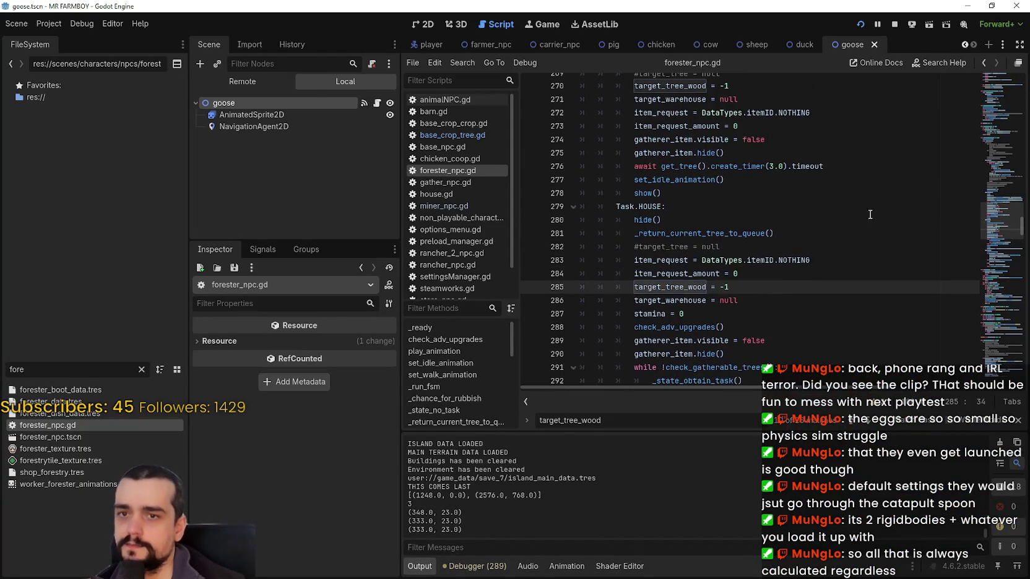
pyautogui.moveTo(988, 230); pyautogui.dragTo(982, 151)
pyautogui.click(1016, 420)
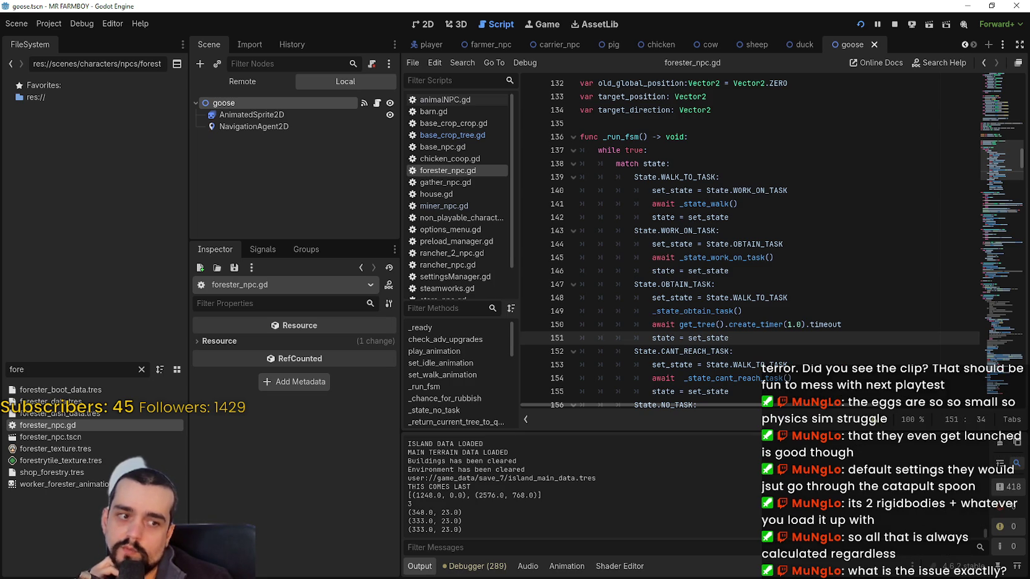
pyautogui.hotkey('alt', 'Tab')
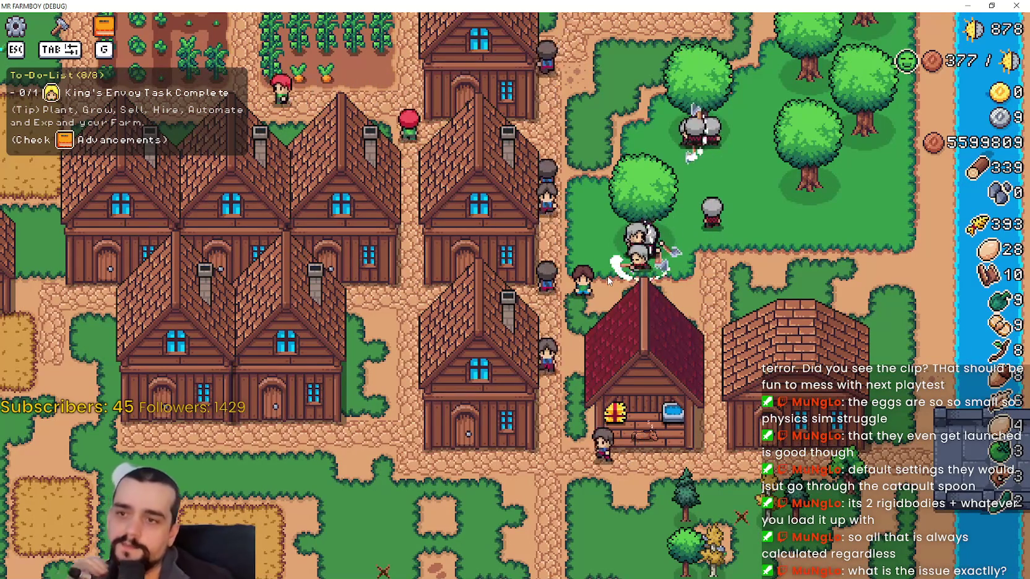
# Pan around the village and grove to watch the foresters, then open the pause menu to force a save.
pyautogui.press('w')
pyautogui.press('w')
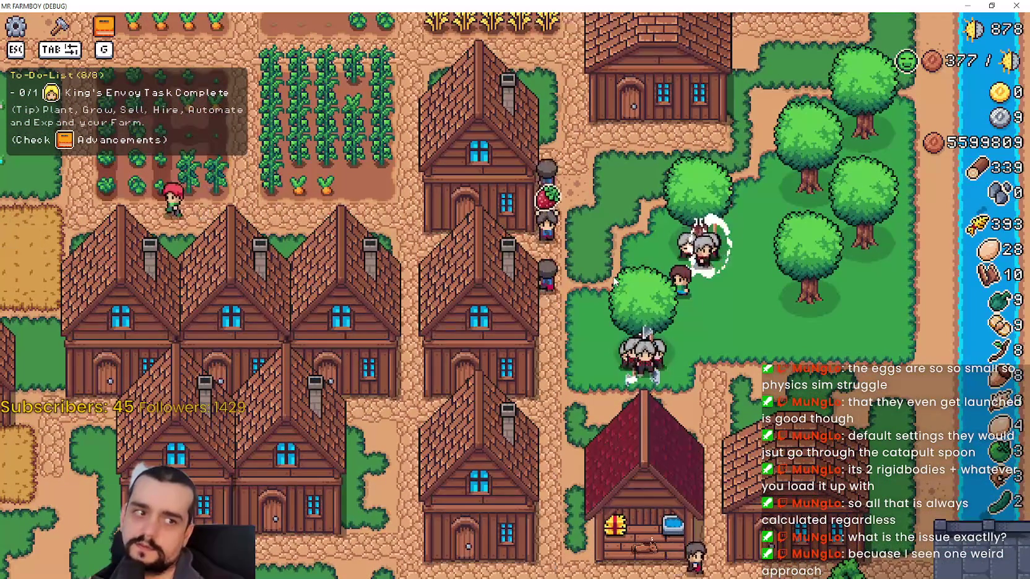
pyautogui.press('d')
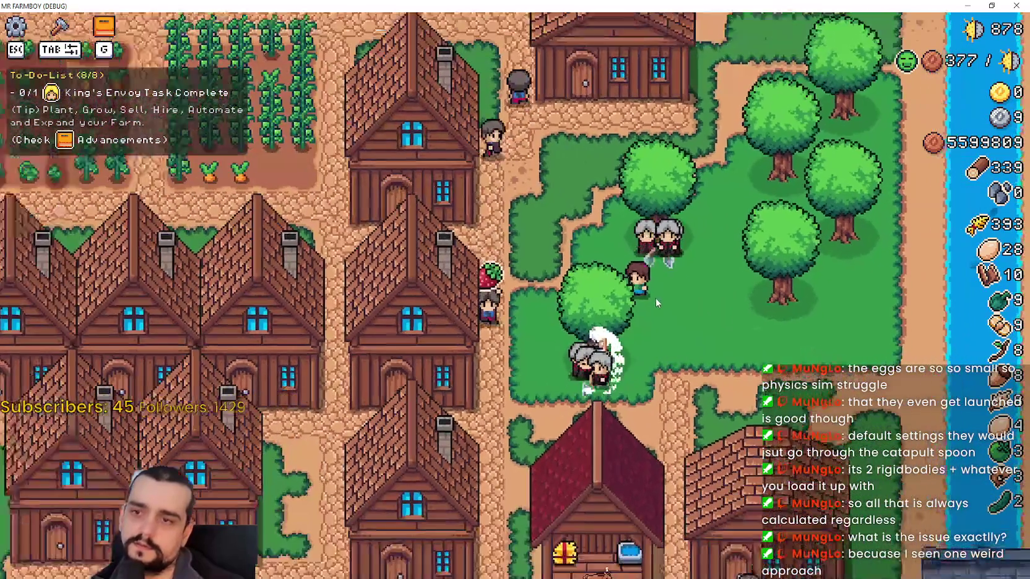
pyautogui.press('a')
pyautogui.press('w')
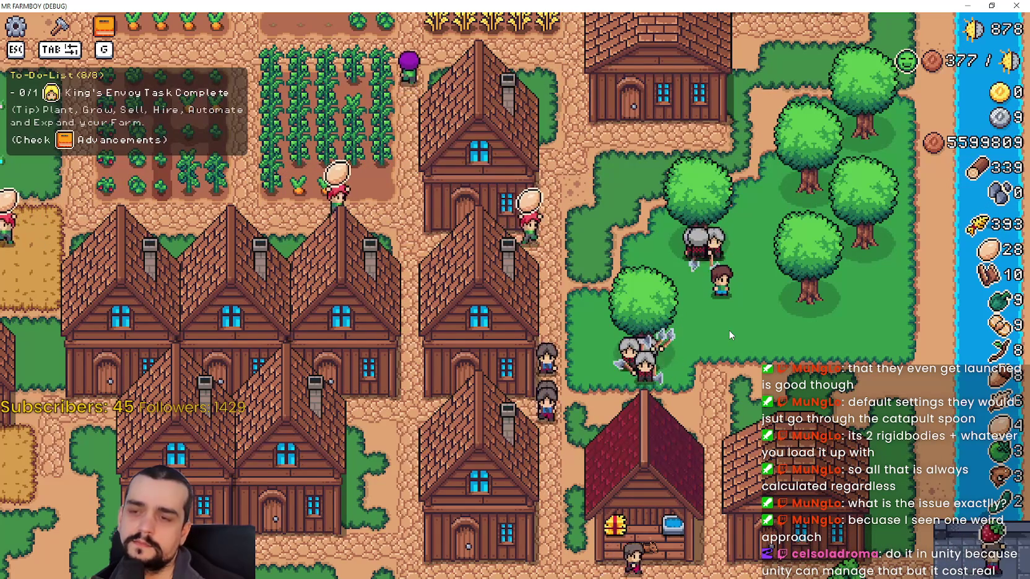
pyautogui.press('s')
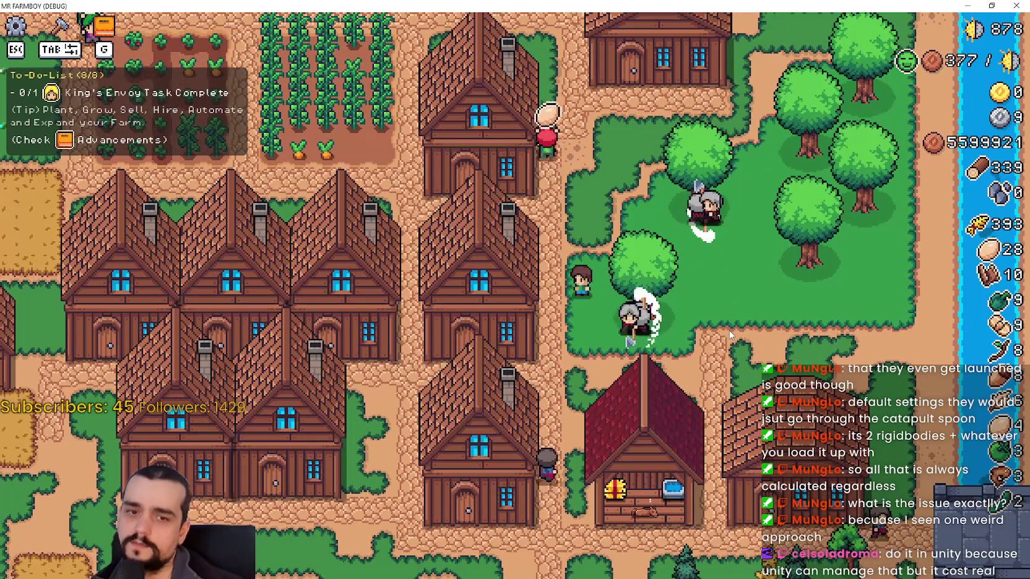
pyautogui.press('s')
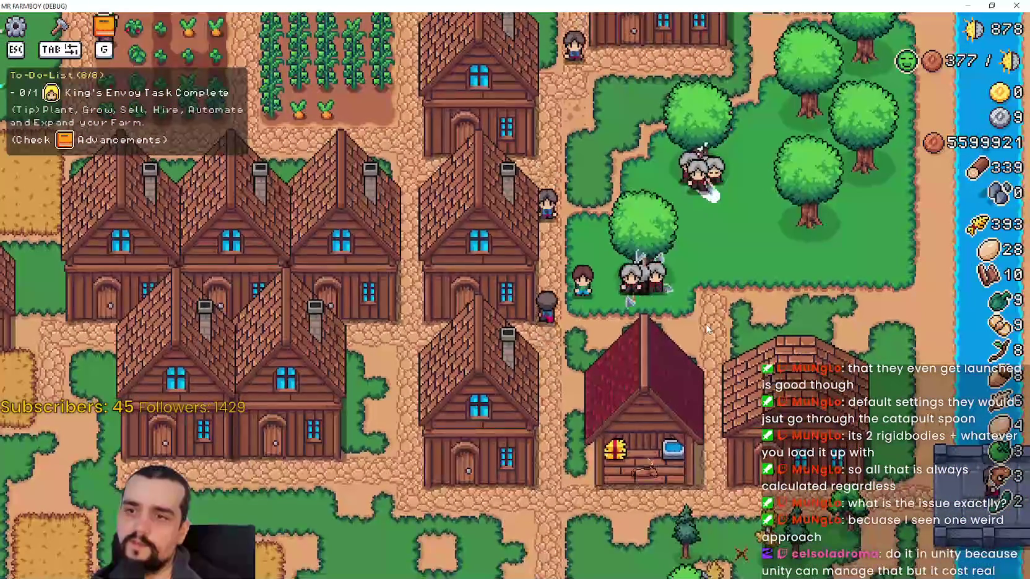
pyautogui.press('w')
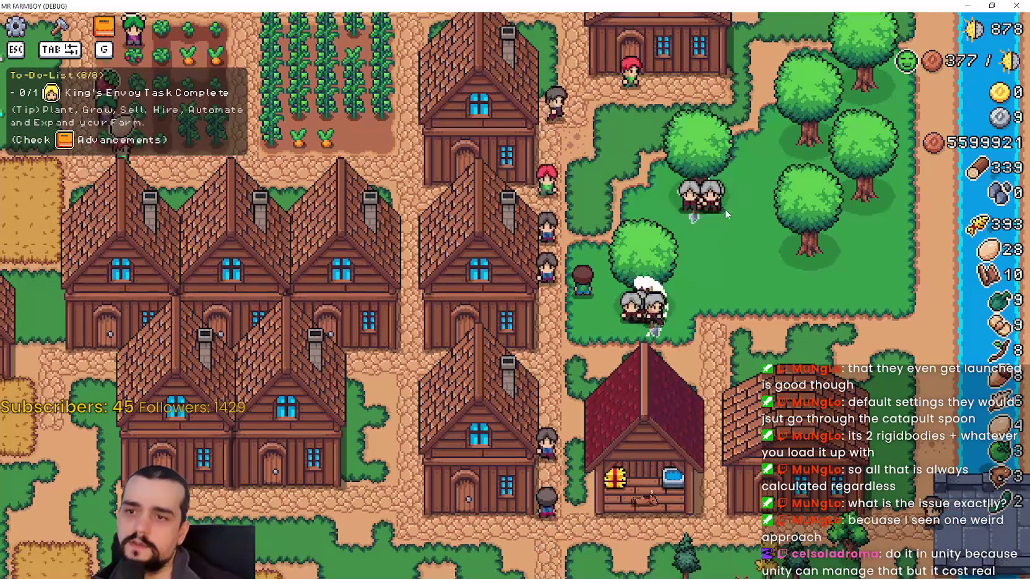
pyautogui.press('w')
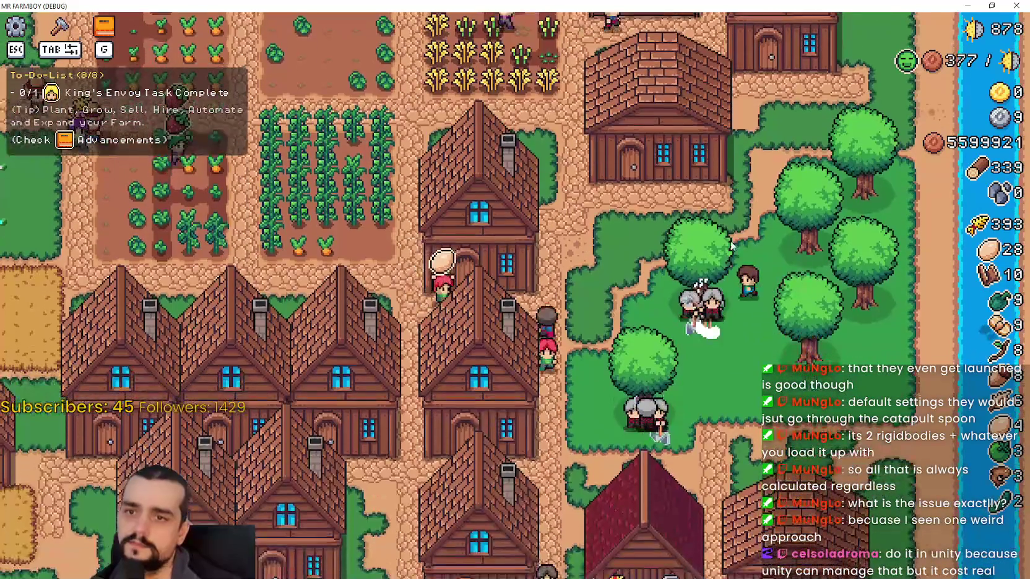
pyautogui.press('s')
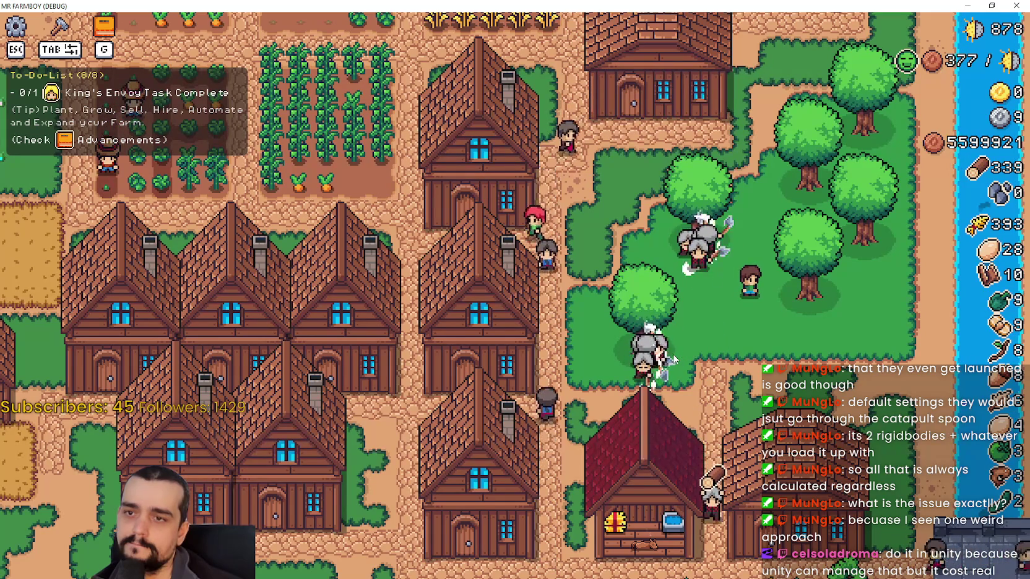
pyautogui.press('Escape')
pyautogui.press('Escape')
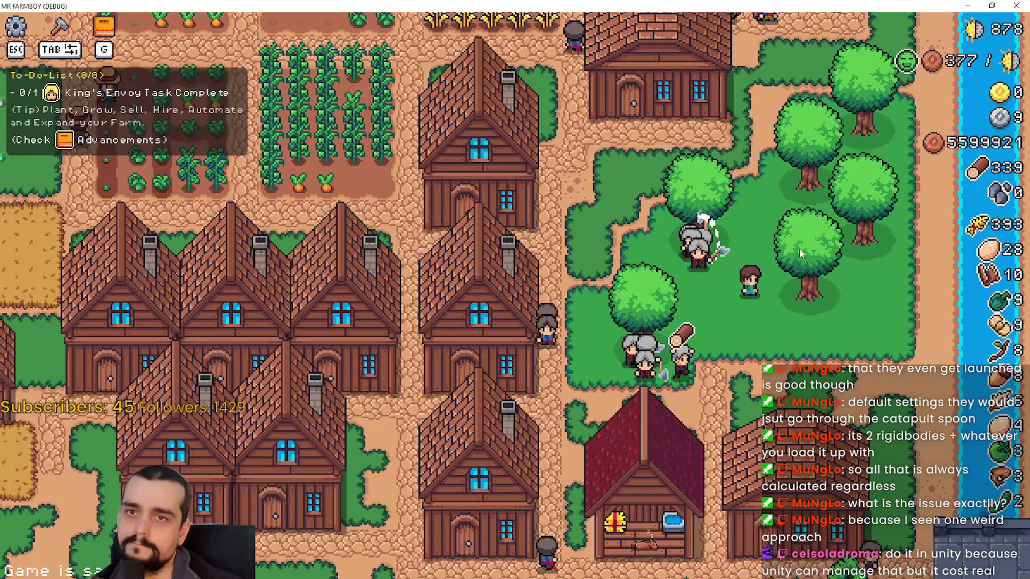
pyautogui.scroll(-8, 790, 342)
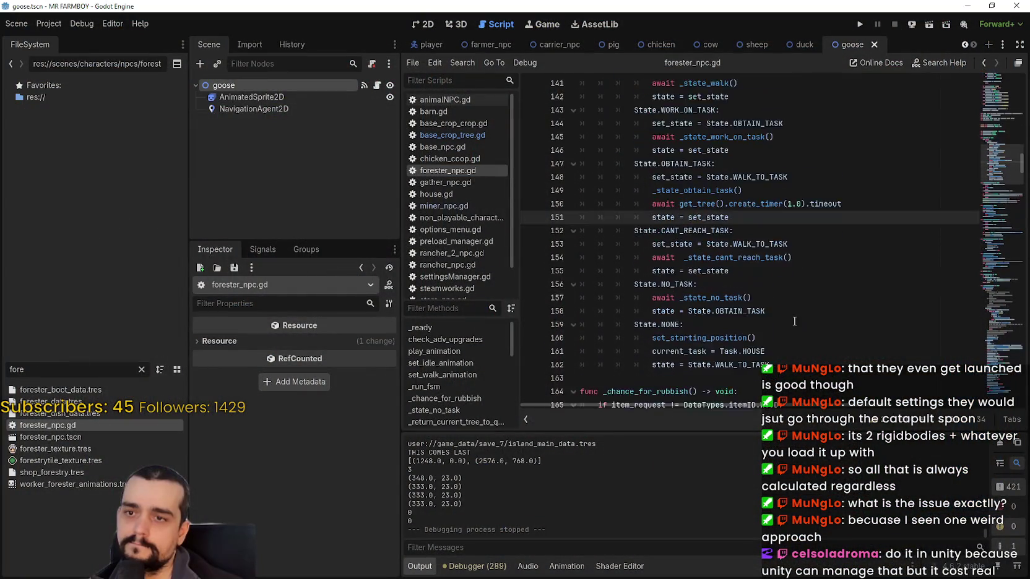
# Uncomment _return_current_tree_to_queue() and target_tree_wood = -1 on lines 253–254, save, and run the project.
pyautogui.scroll(-15, 789, 306)
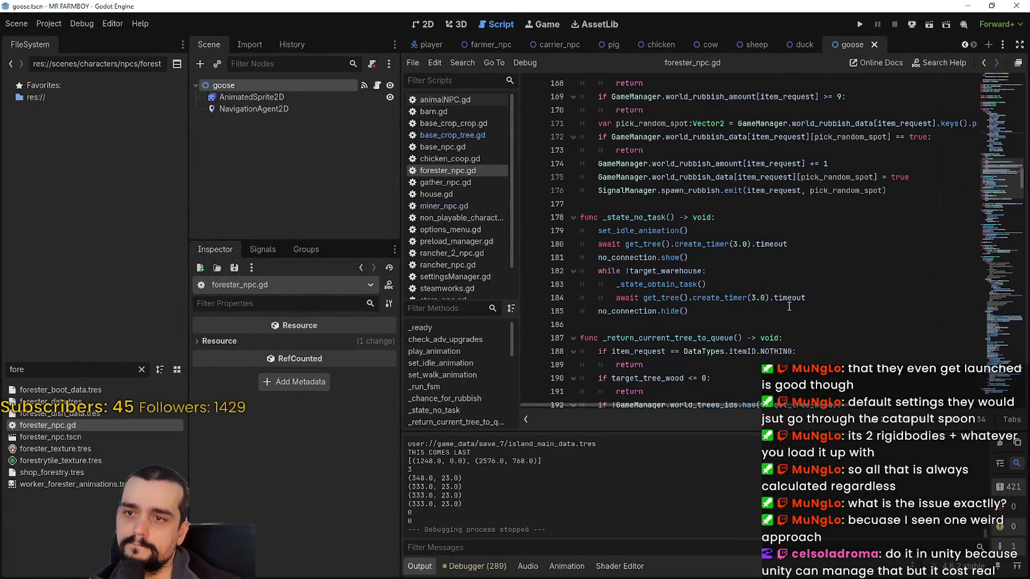
pyautogui.scroll(-10, 789, 303)
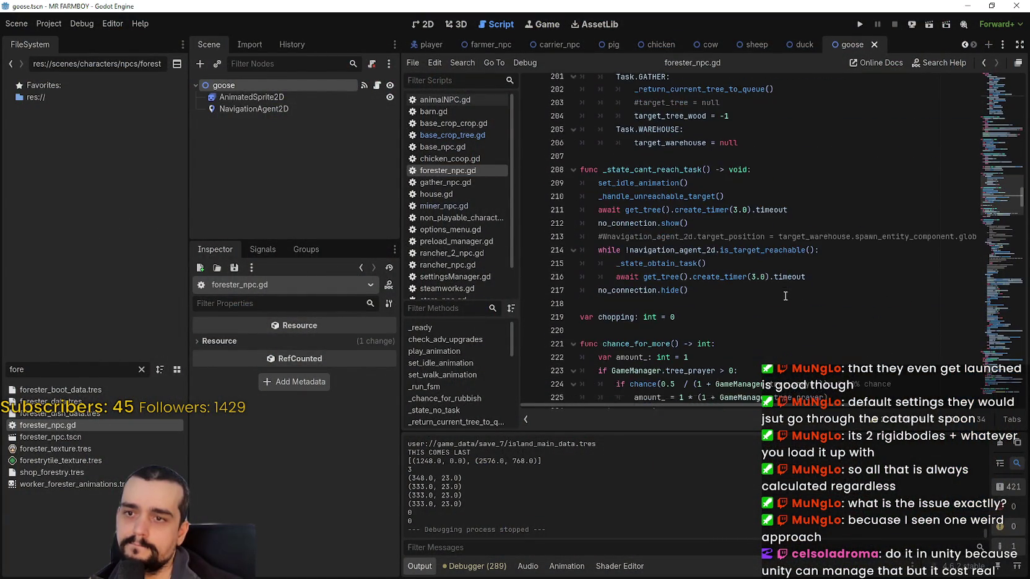
pyautogui.scroll(-3, 784, 296)
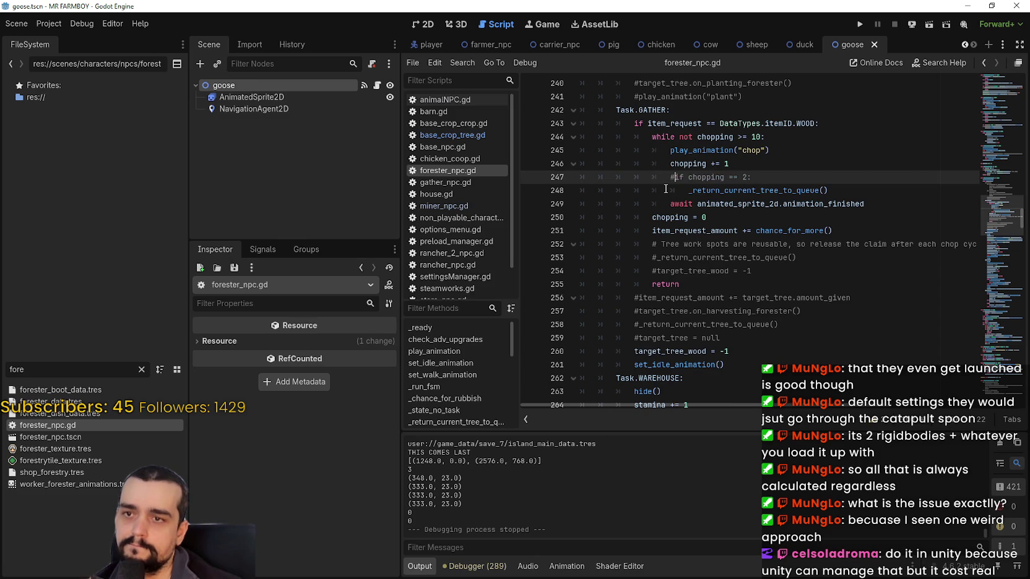
pyautogui.click(671, 191)
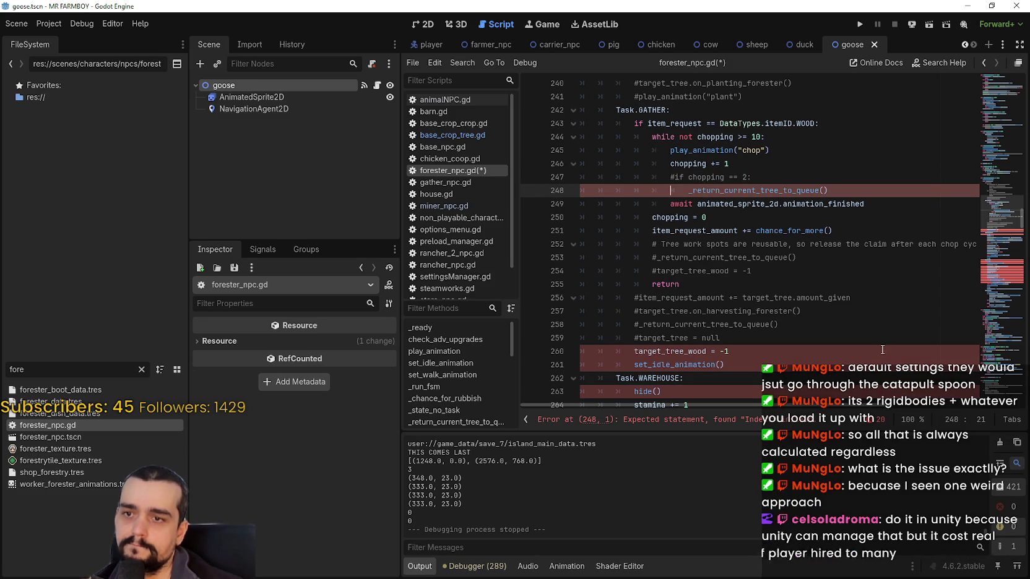
pyautogui.click(638, 323)
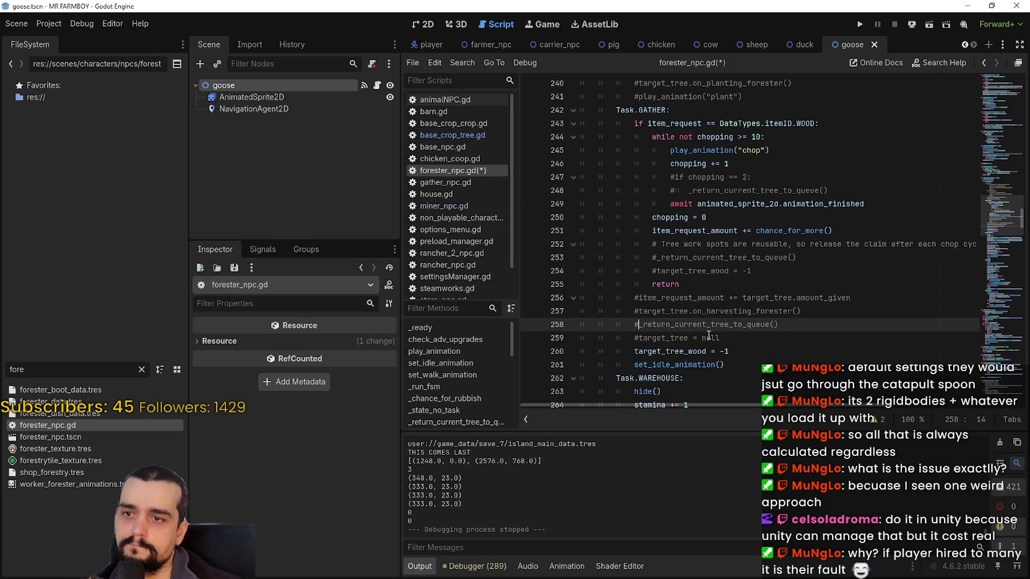
pyautogui.click(658, 258)
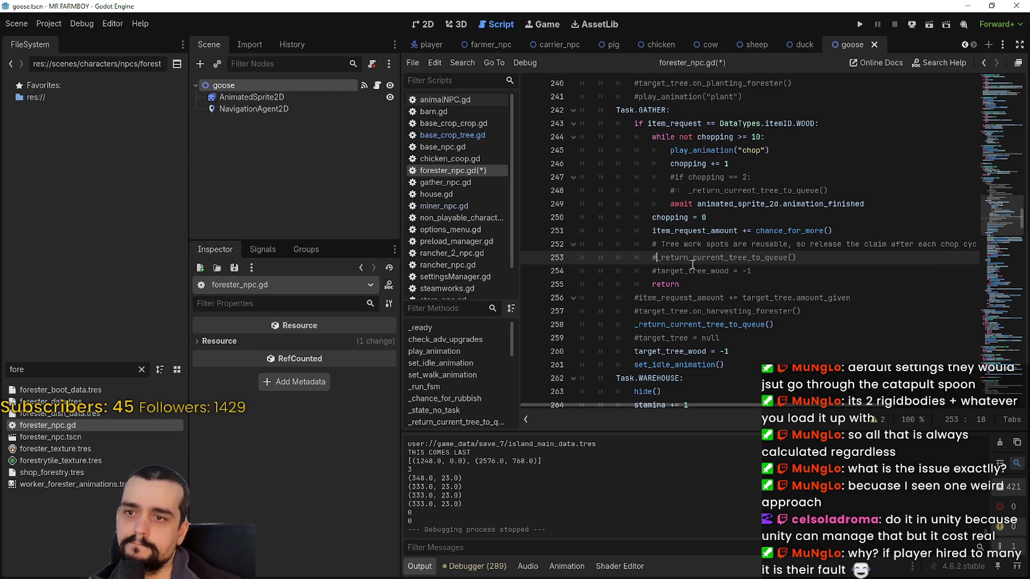
pyautogui.click(800, 276)
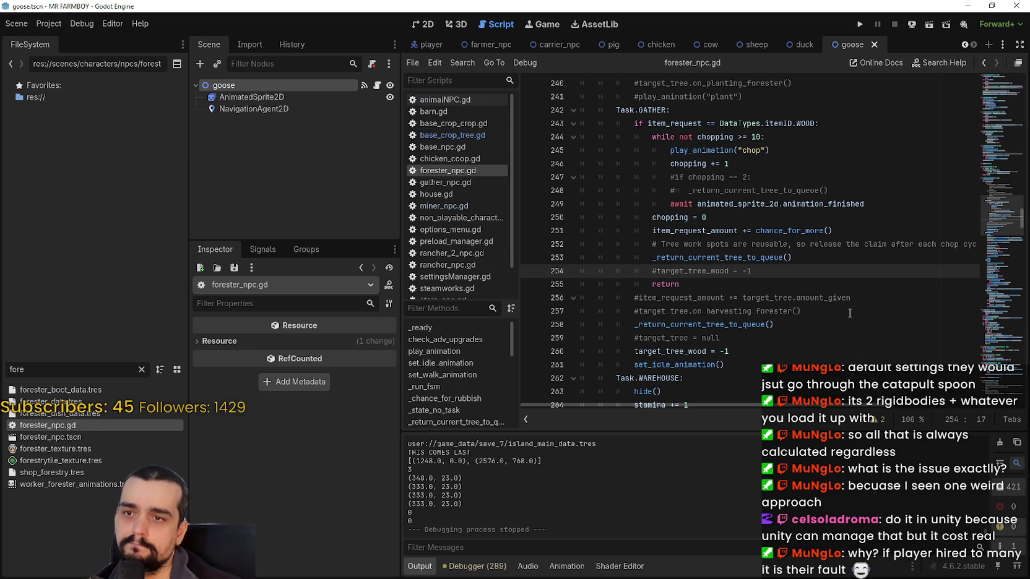
pyautogui.hotkey('ctrl', 's')
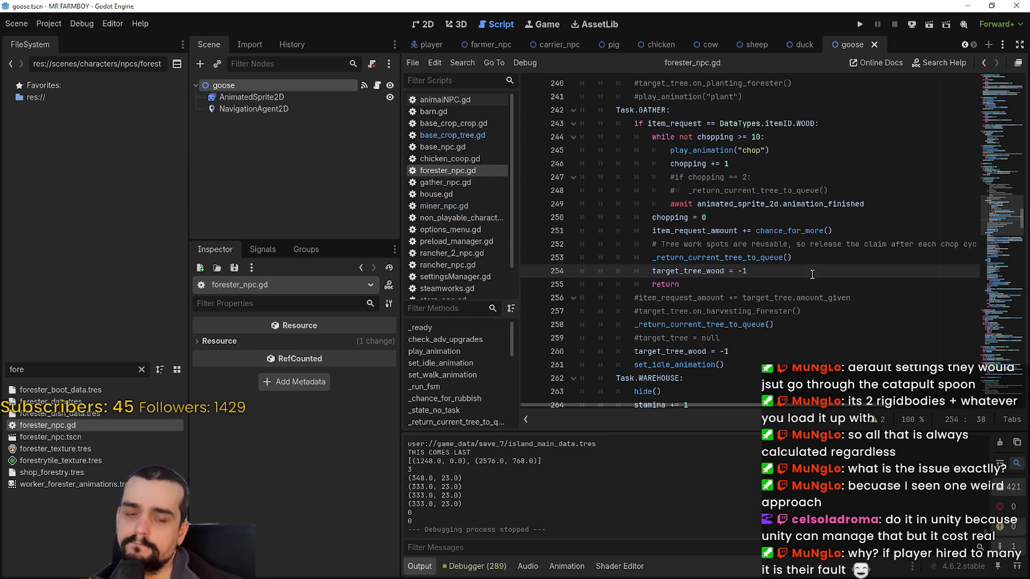
pyautogui.press('F5')
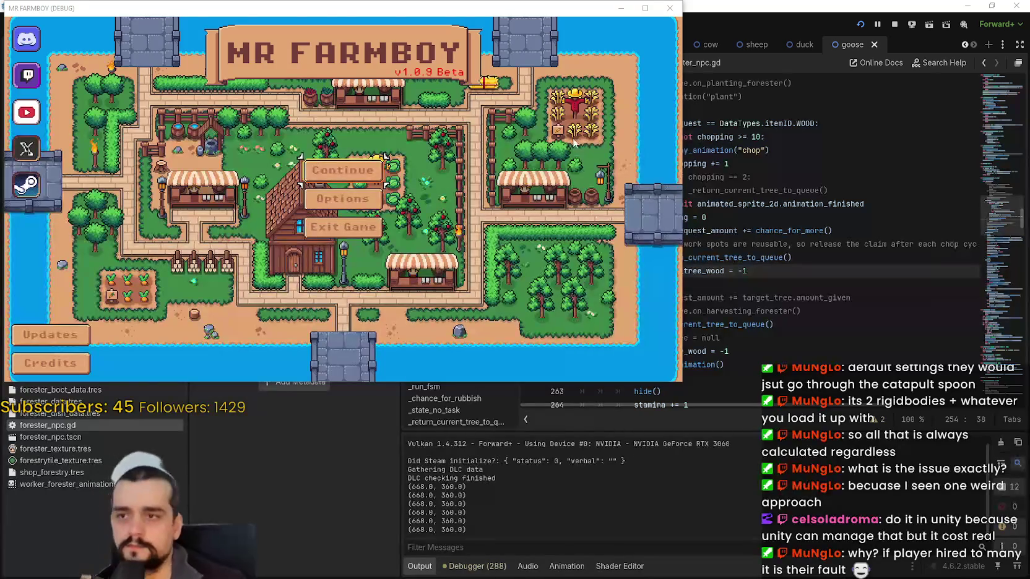
# Maximize the game window and load an earlier save from the Continue list.
pyautogui.click(646, 7)
pyautogui.click(557, 257)
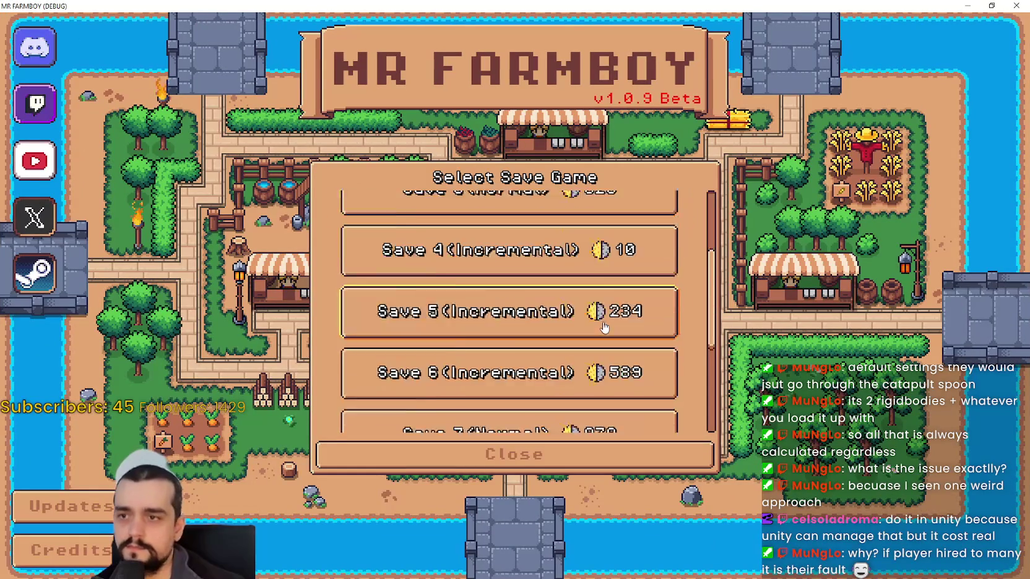
pyautogui.scroll(-1, 599, 319)
pyautogui.scroll(3, 579, 307)
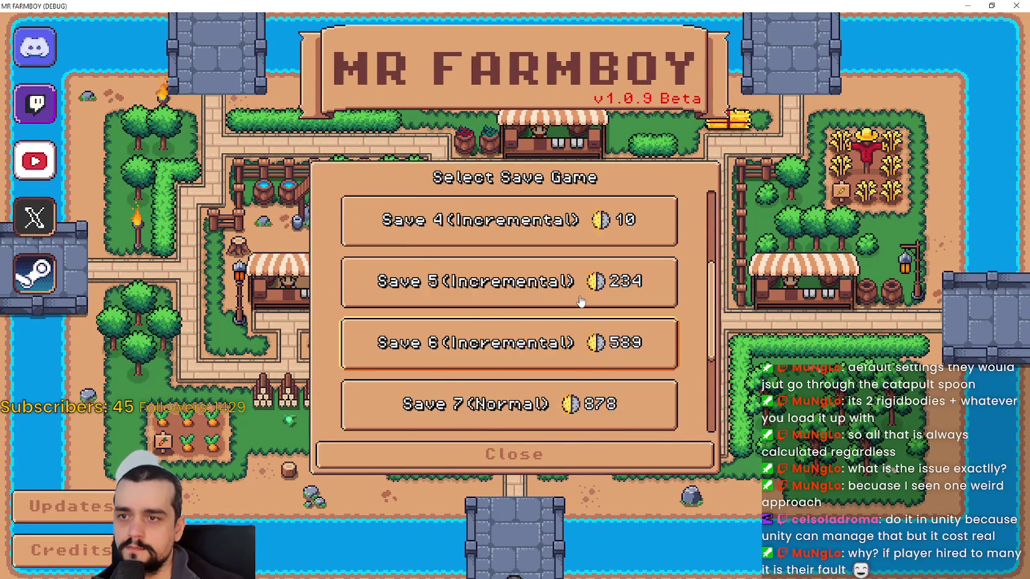
pyautogui.click(479, 253)
pyautogui.click(477, 263)
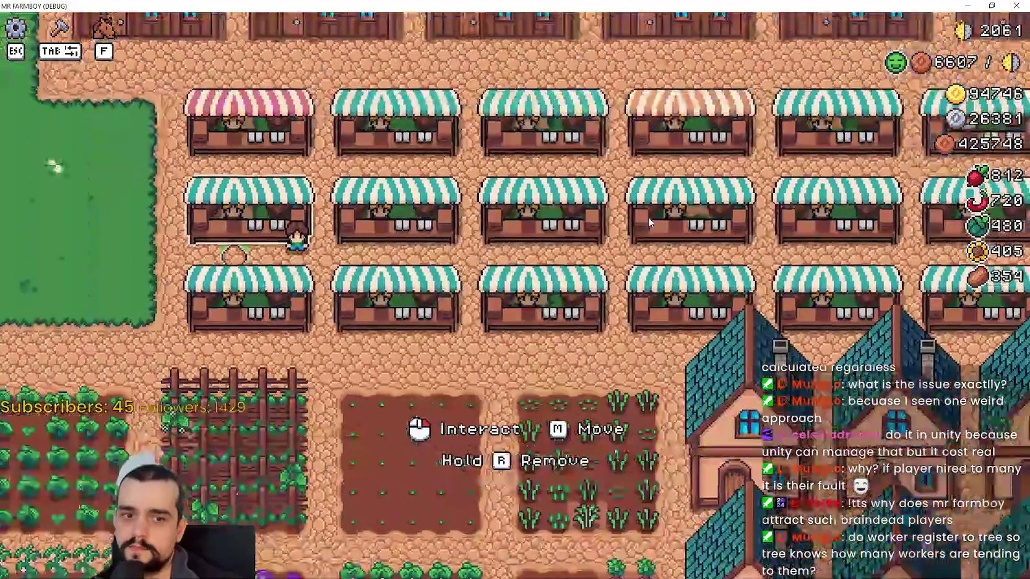
# Pause, return to the title screen, and load Save 7 (Normal) instead.
pyautogui.press('Escape')
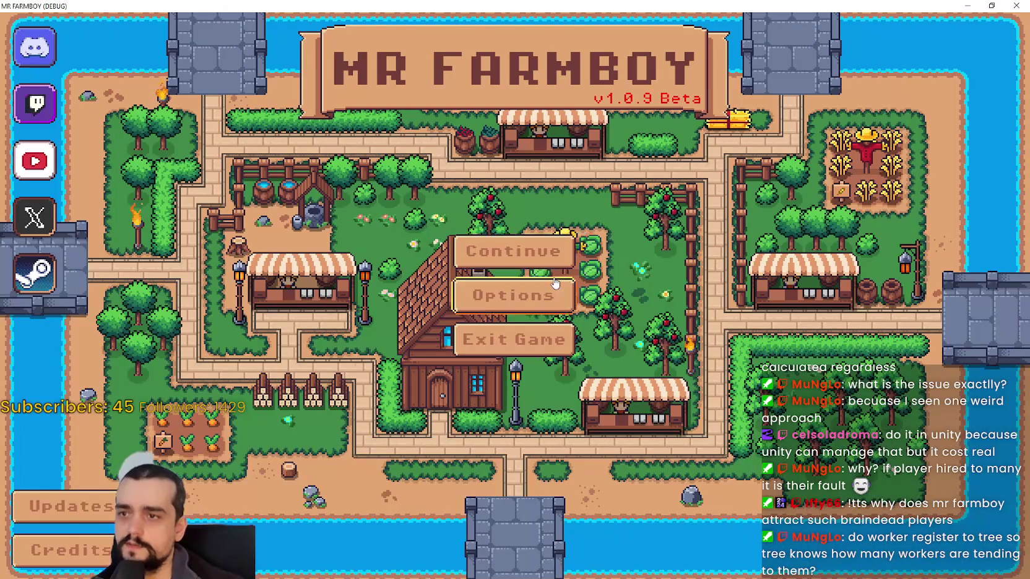
pyautogui.click(526, 248)
pyautogui.scroll(-3, 596, 321)
pyautogui.scroll(3, 505, 243)
pyautogui.scroll(-4, 585, 339)
pyautogui.scroll(-1, 585, 350)
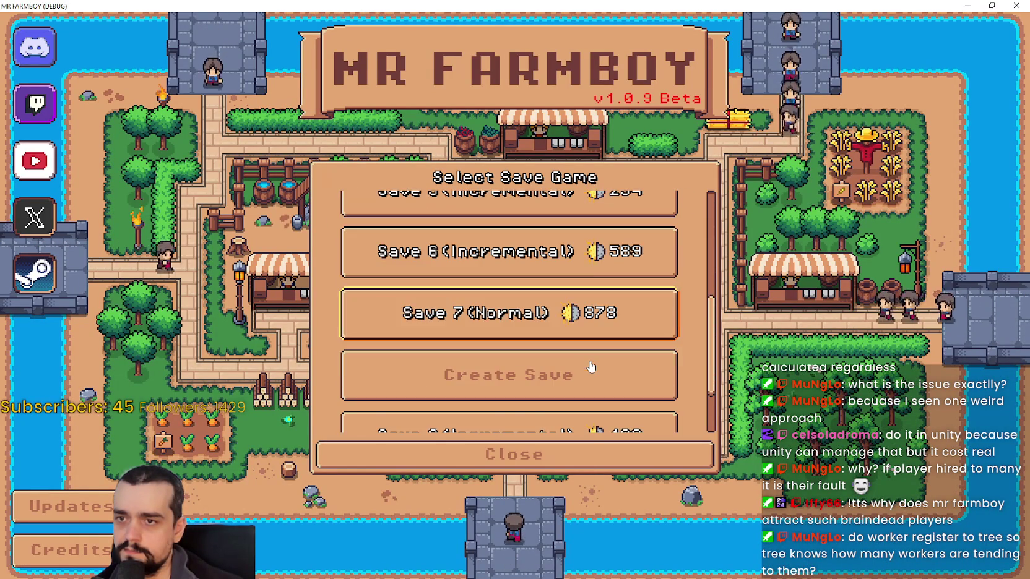
pyautogui.scroll(-1, 553, 293)
pyautogui.click(514, 207)
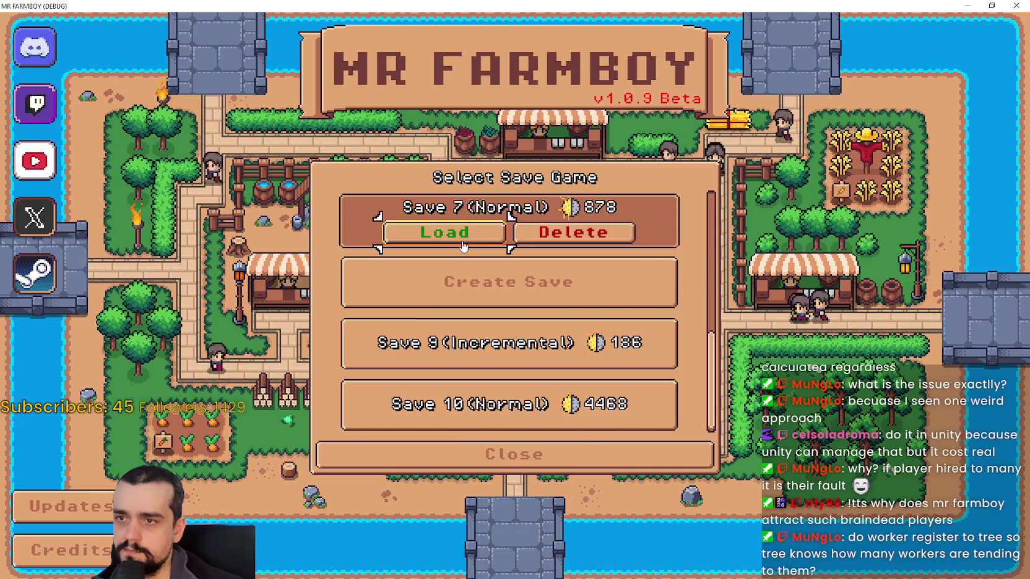
pyautogui.click(444, 233)
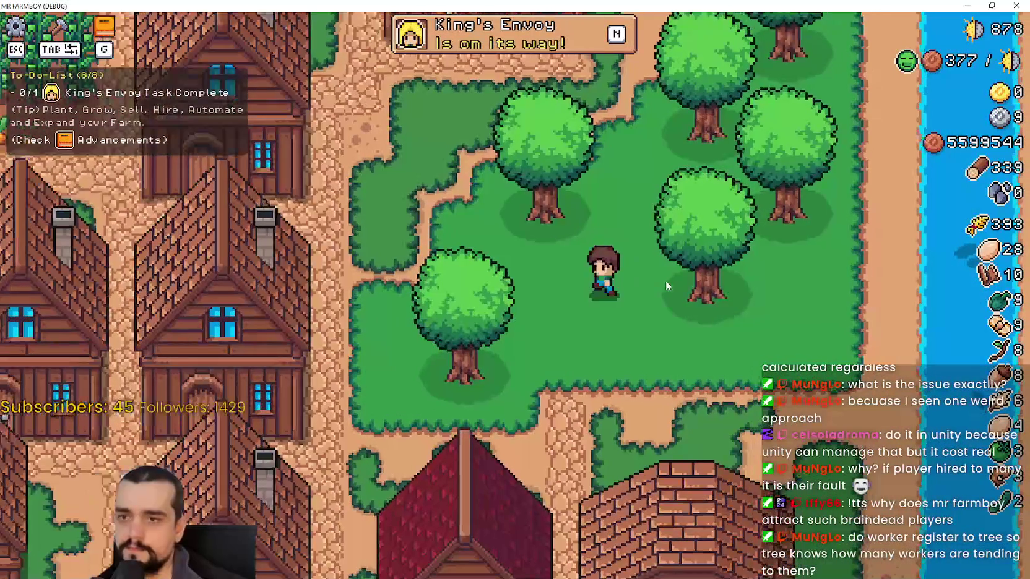
# Zoom out, pause and resume, then walk the farmer through the grove to watch the foresters chopping.
pyautogui.scroll(-2, 665, 280)
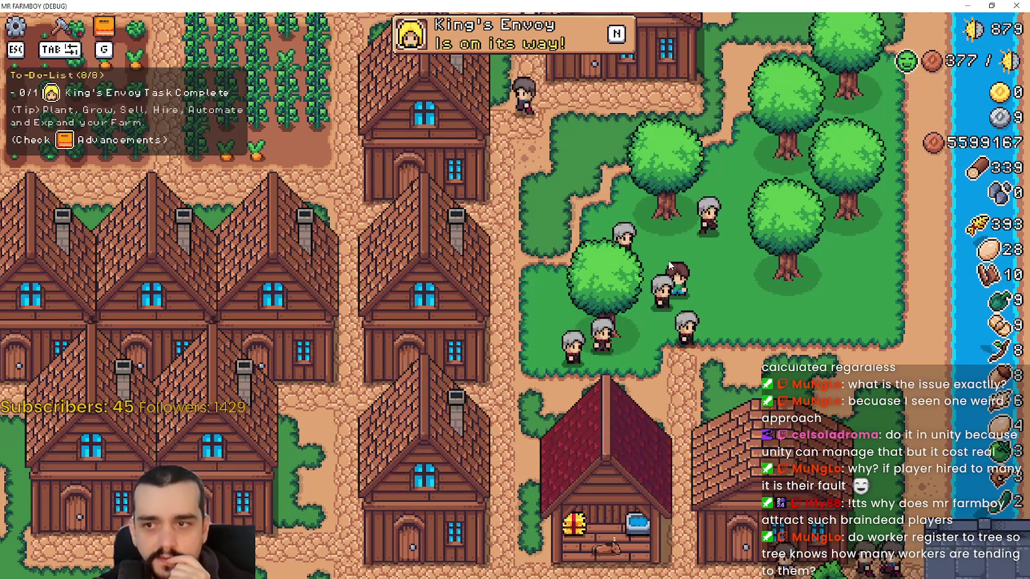
pyautogui.press('Escape')
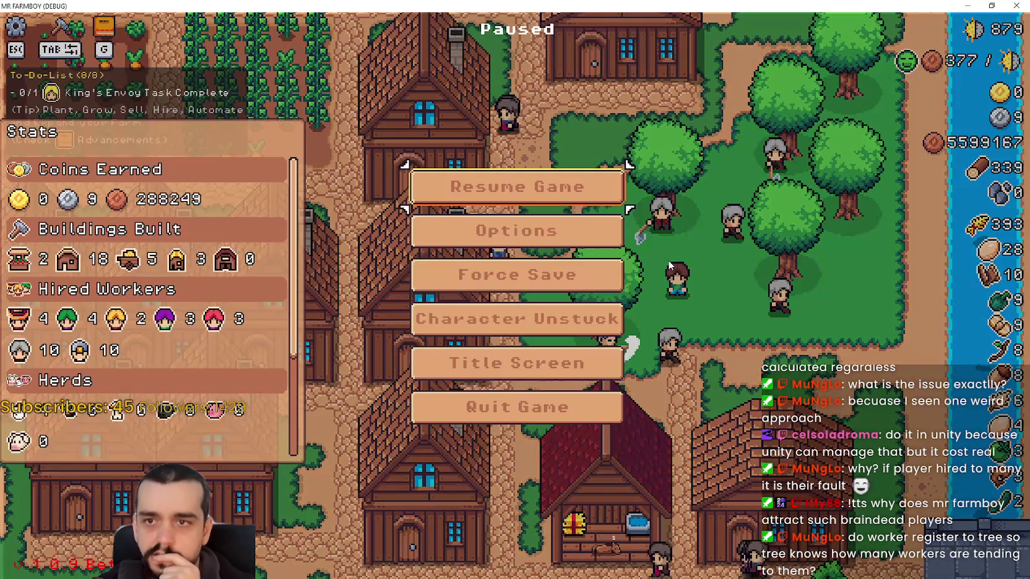
pyautogui.press('Escape')
pyautogui.press('Escape')
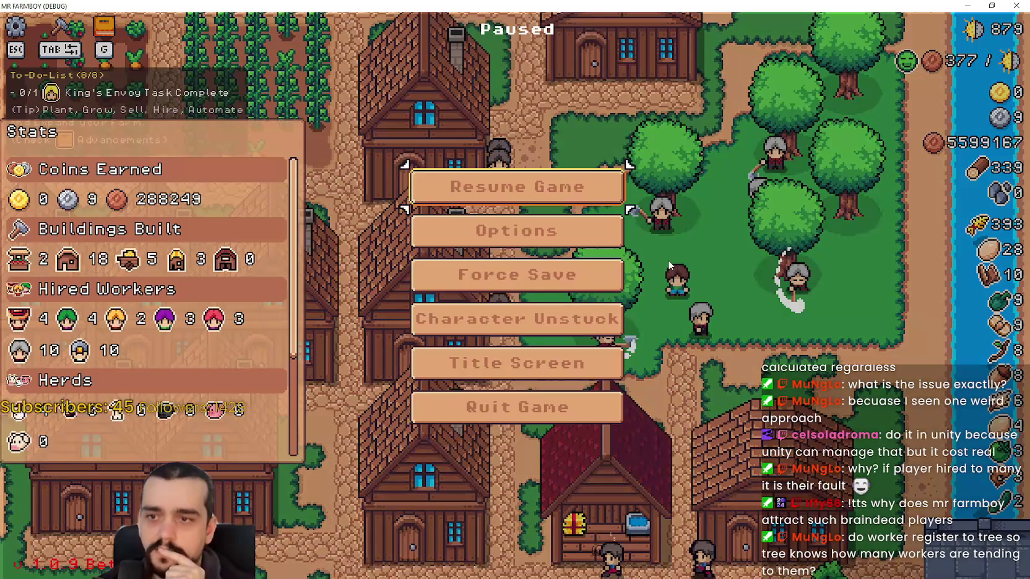
pyautogui.press('Escape')
pyautogui.press('a')
pyautogui.press('s')
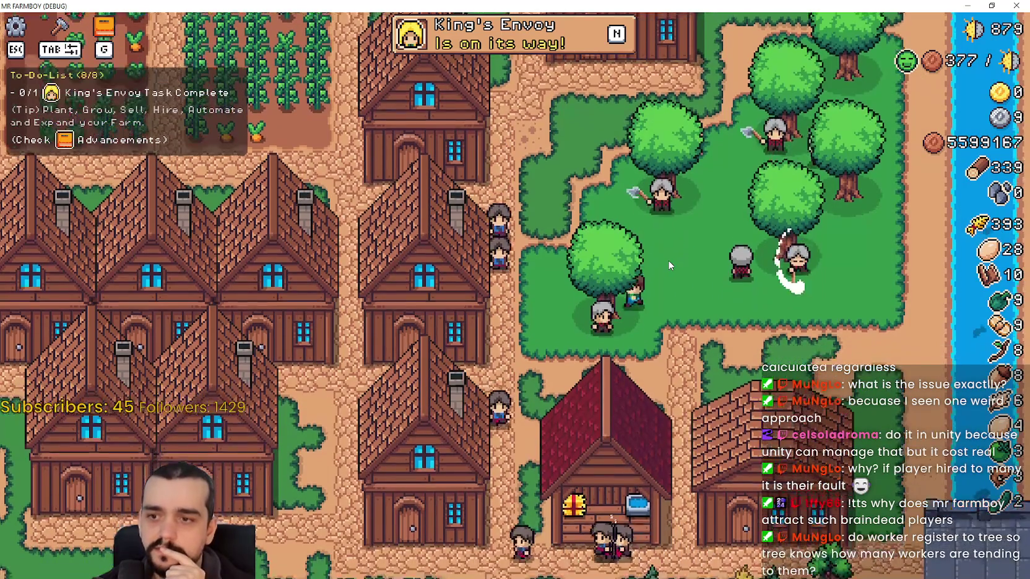
pyautogui.press('d')
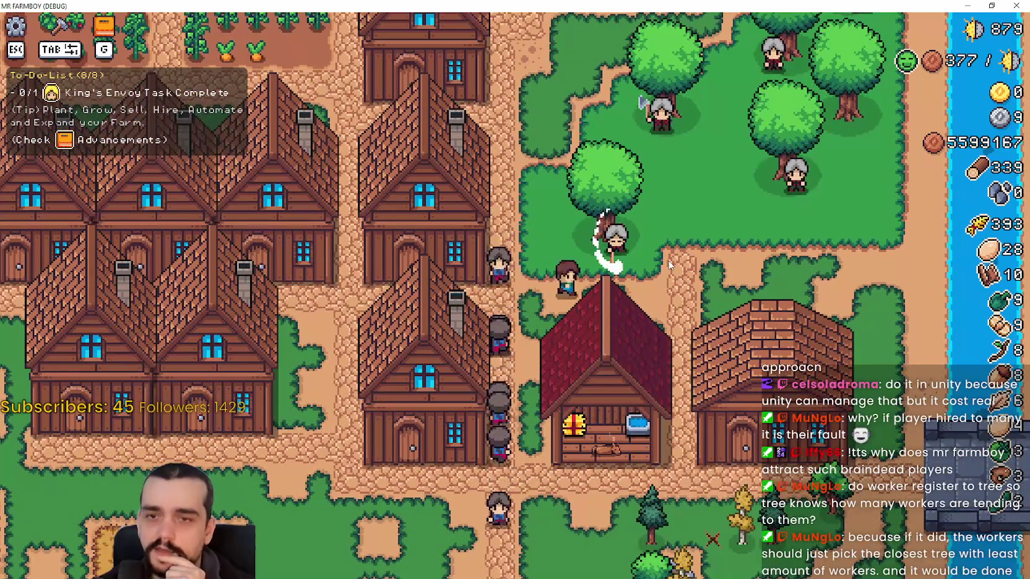
pyautogui.press('w')
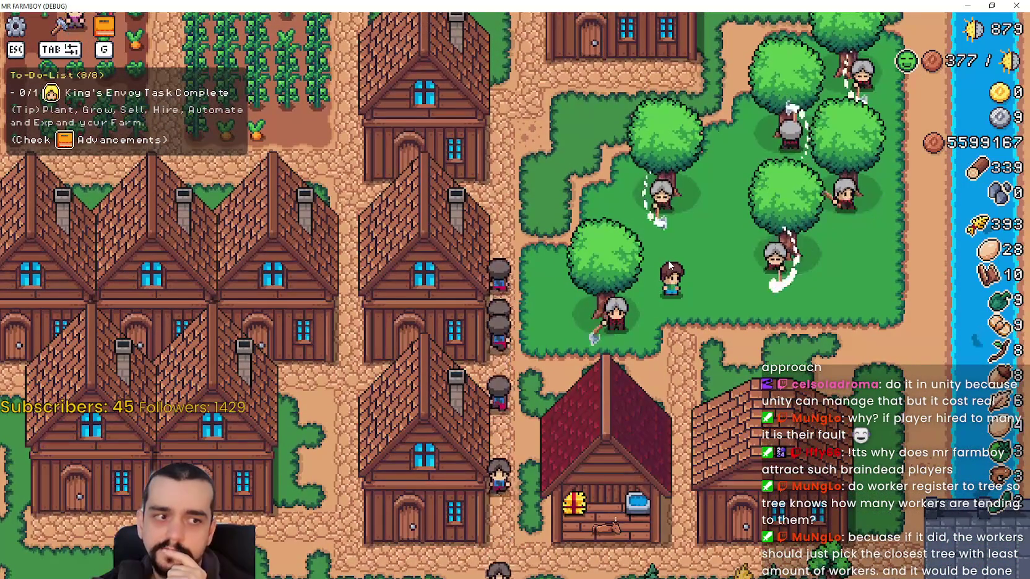
pyautogui.press('d')
pyautogui.press('s')
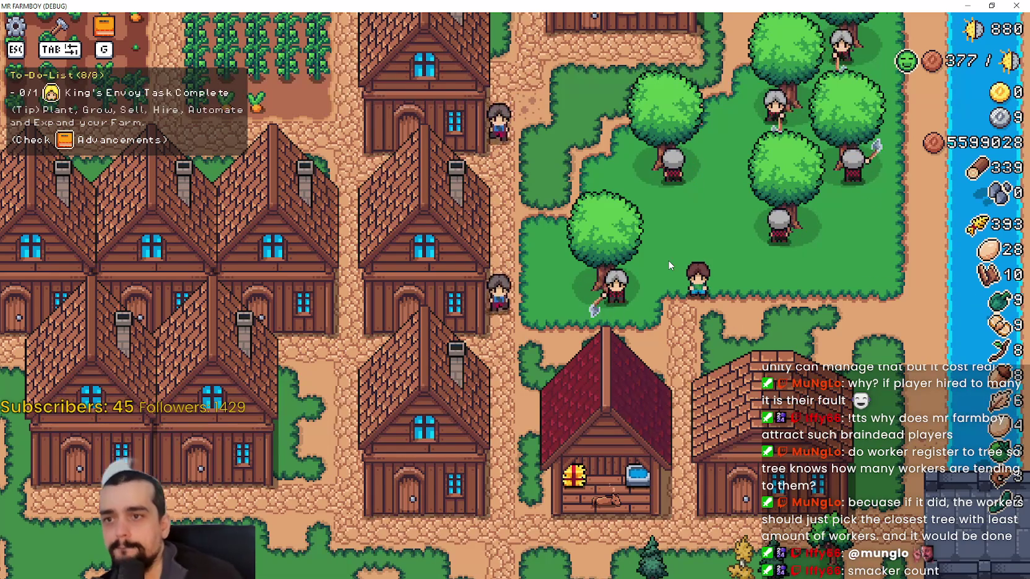
# Quit the MR FARMBOY debug run and review forester_npc.gd's GATHER chopping code around line 255.
pyautogui.press('Escape')
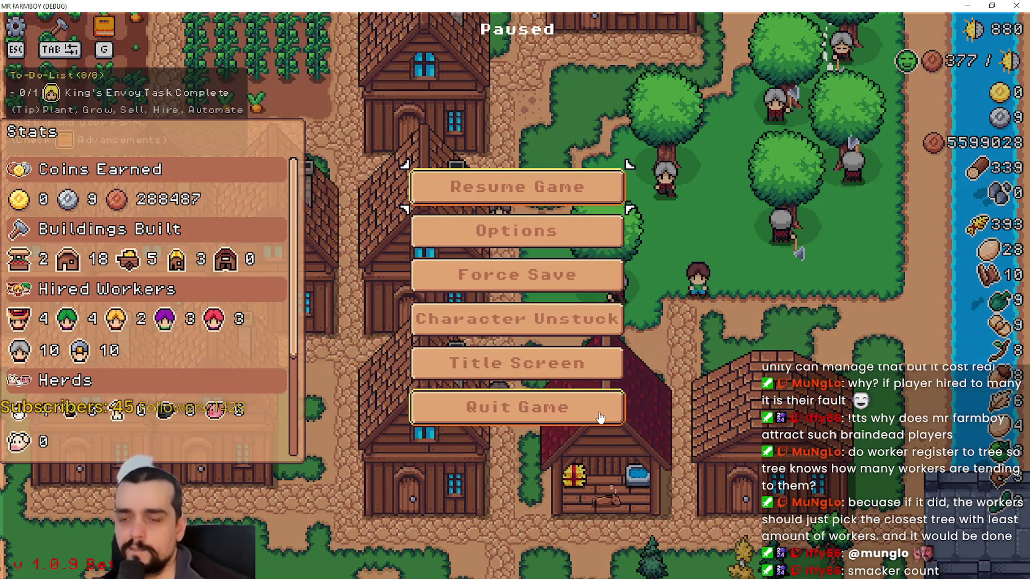
pyautogui.click(596, 422)
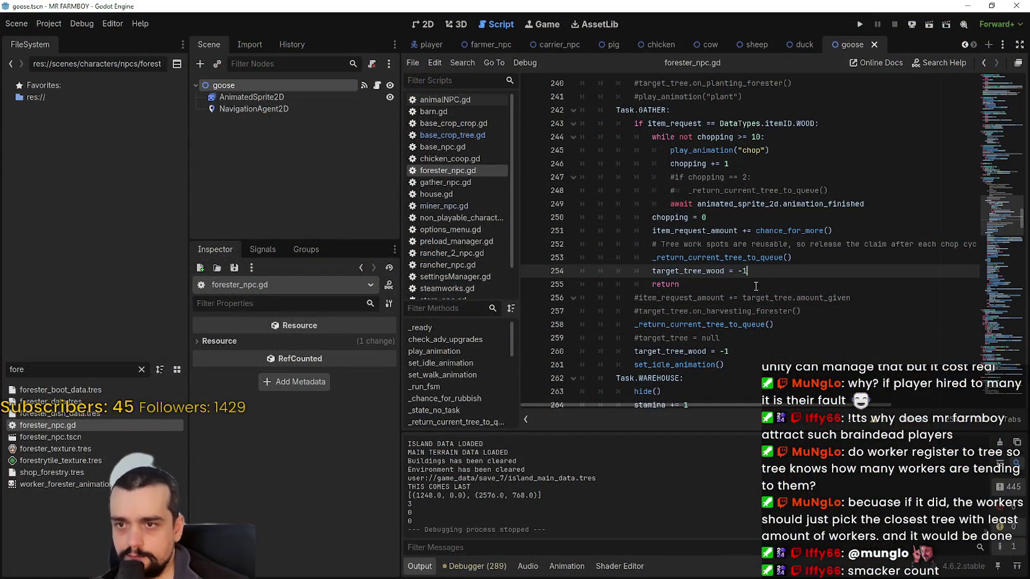
pyautogui.click(756, 286)
pyautogui.scroll(1, 722, 263)
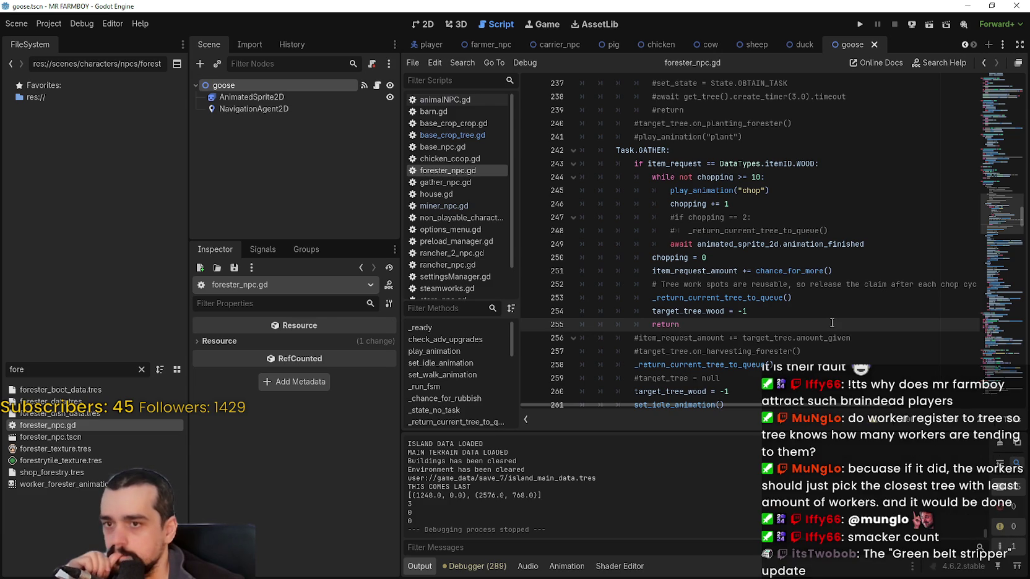
pyautogui.scroll(-2, 825, 303)
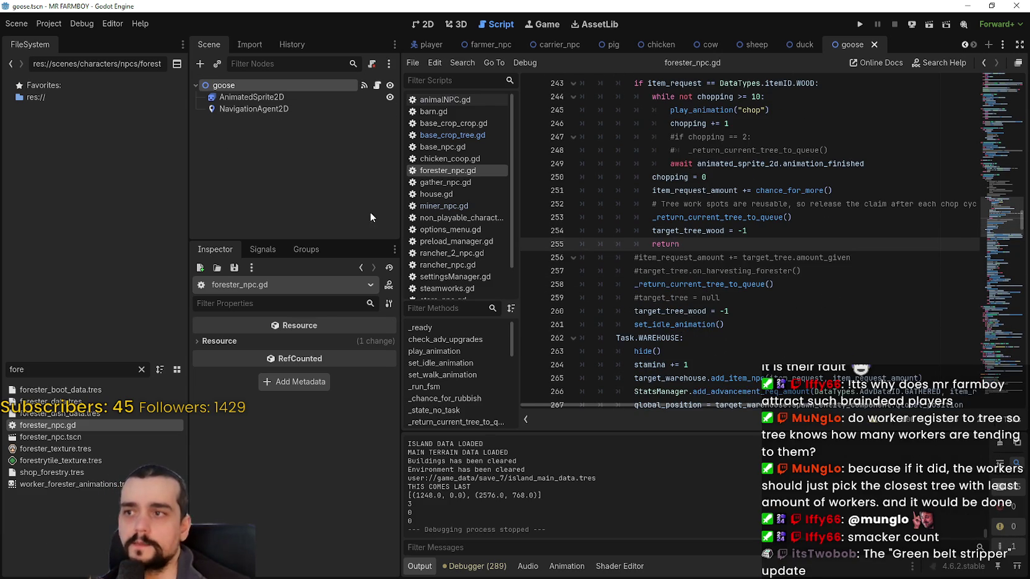